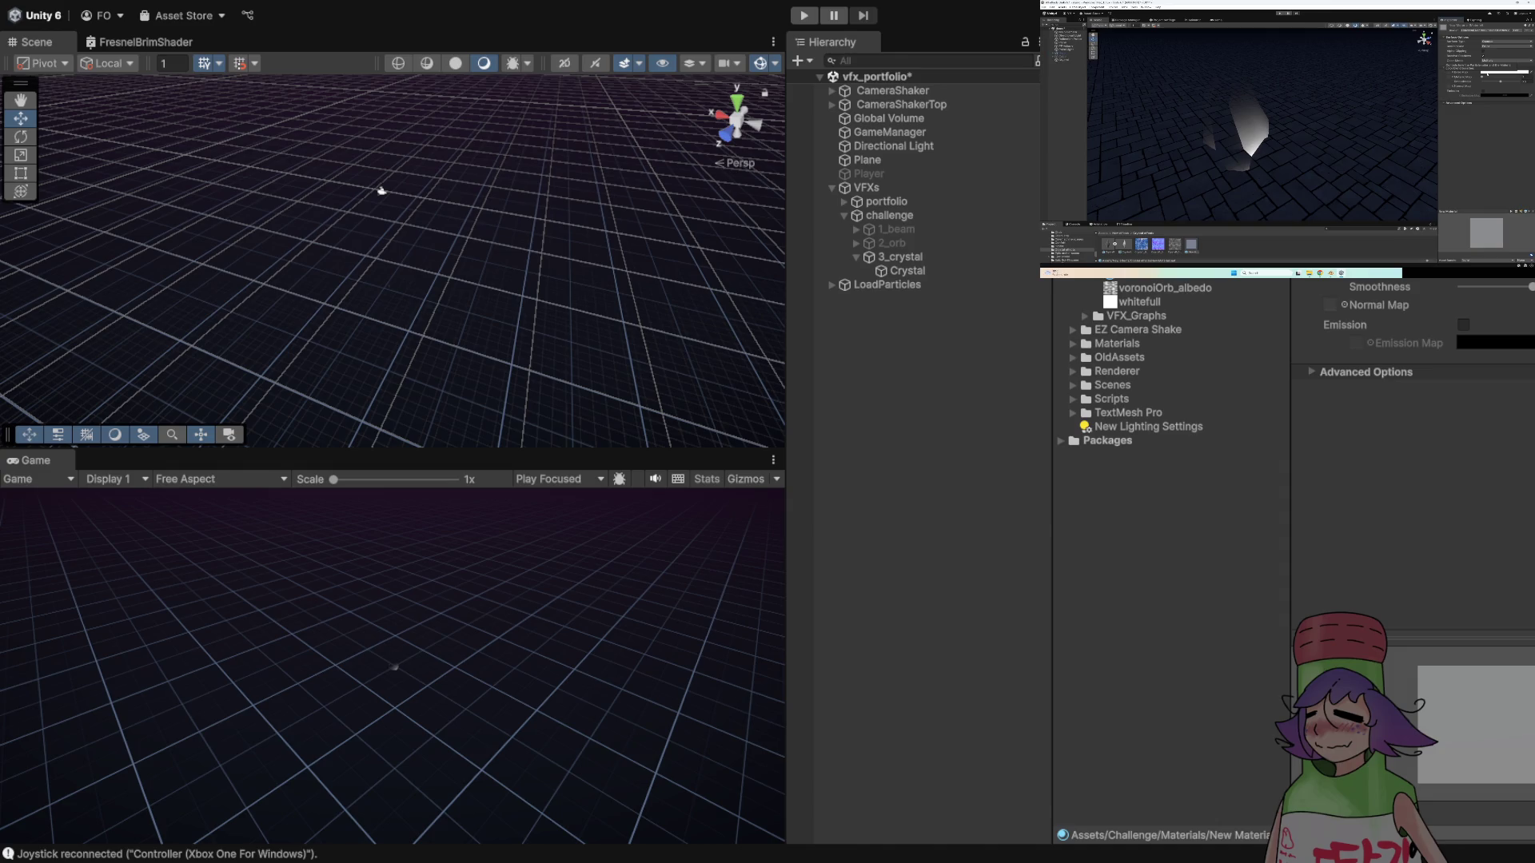
- Pause the tutorial, show Crystal.mat in the Inspector, and drag the crystal normal texture onto it
mouse_move(1285, 137)
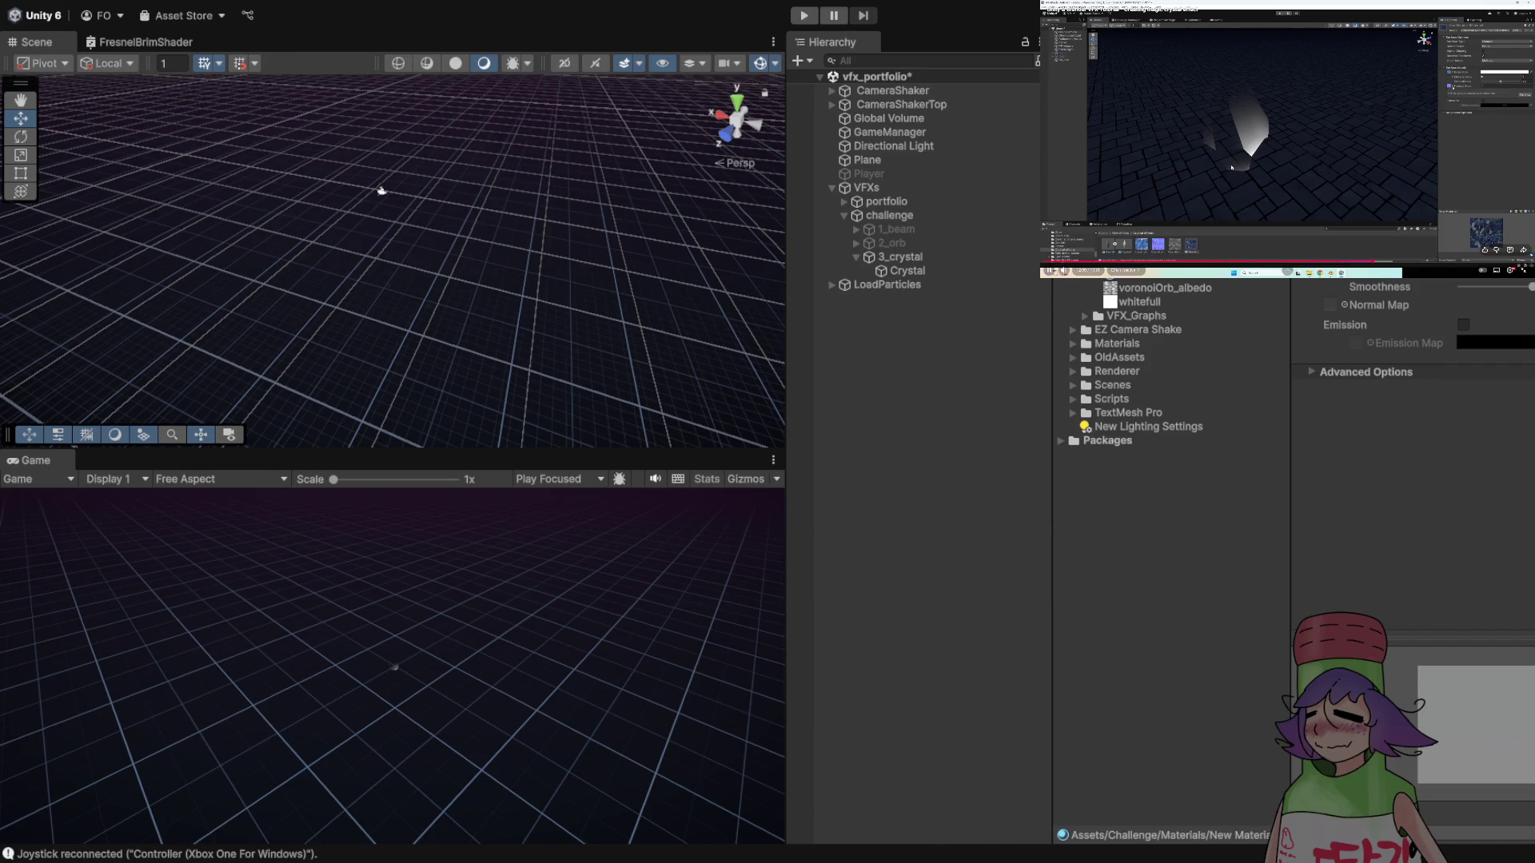
left_click(1231, 167)
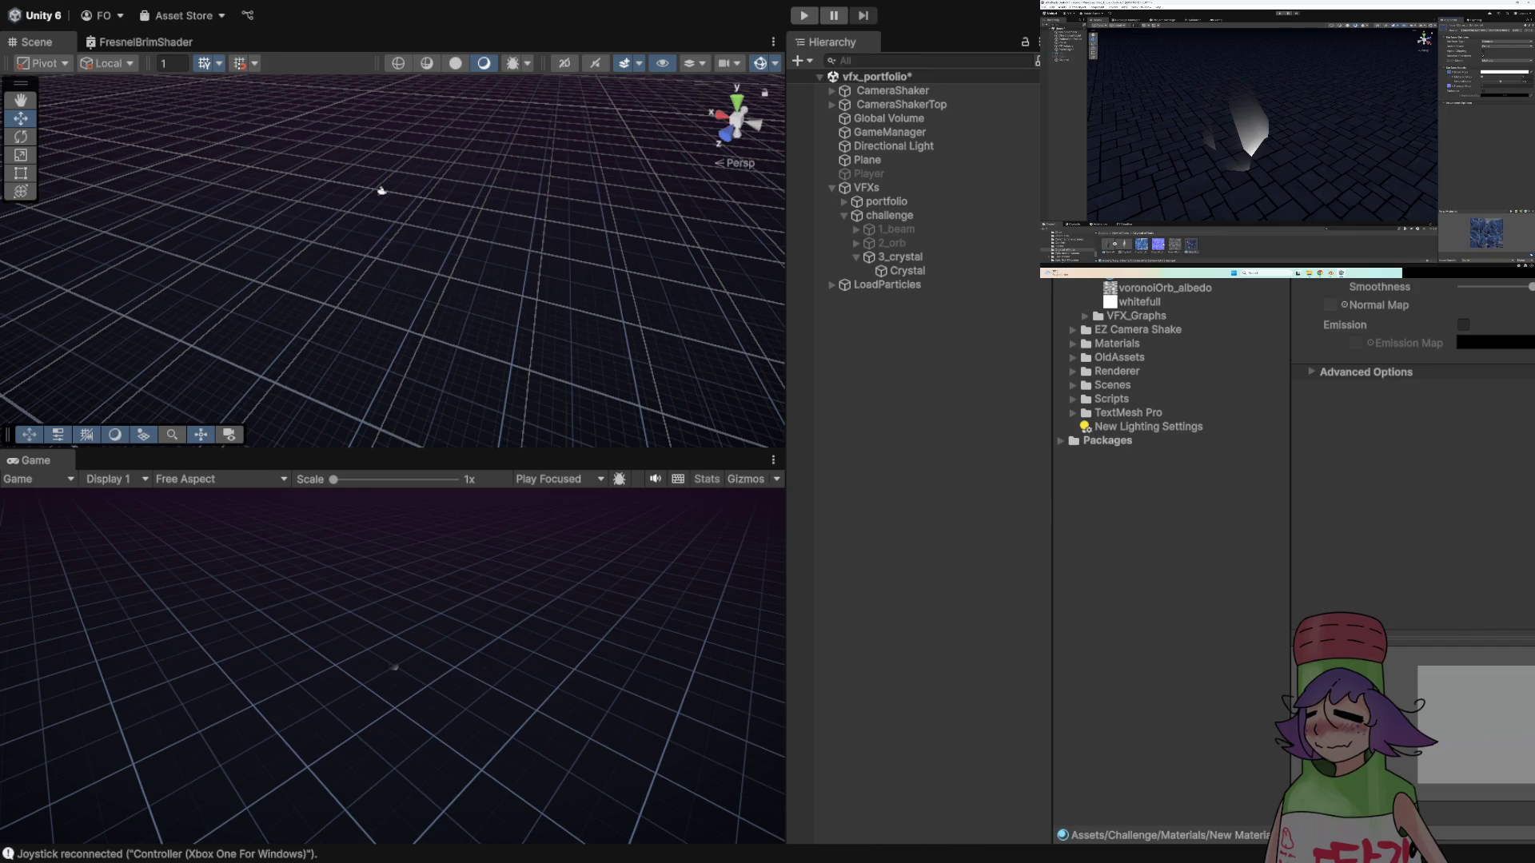
key("Return")
scroll(1171, 400, "up", 2)
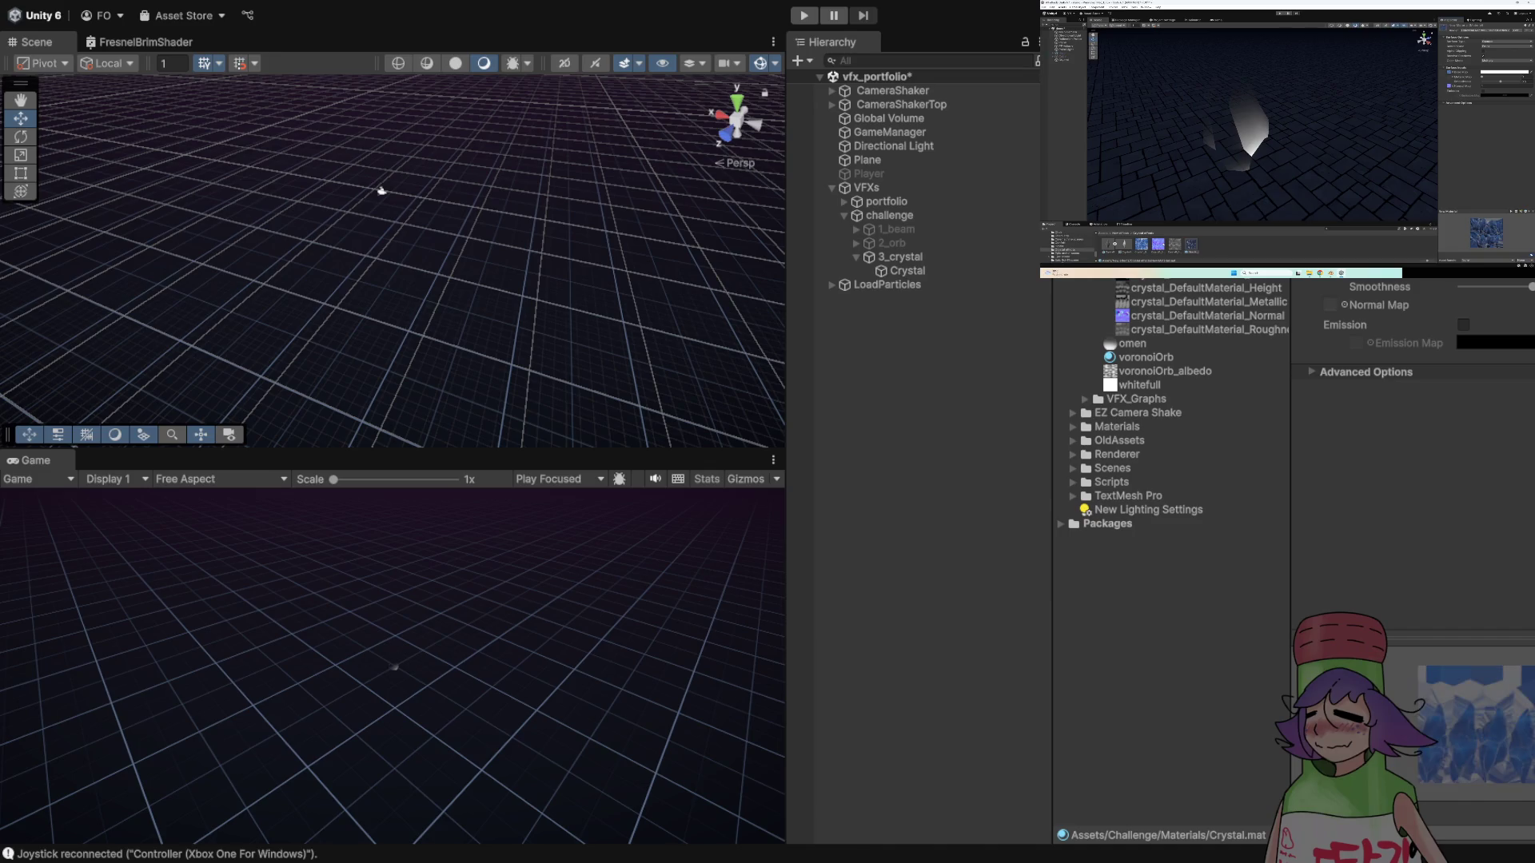
left_click_drag(1208, 315, 1330, 305)
- Turn on emission for Crystal.mat while pausing and resuming the tutorial, then select the Crystal particle system
left_click(1463, 364)
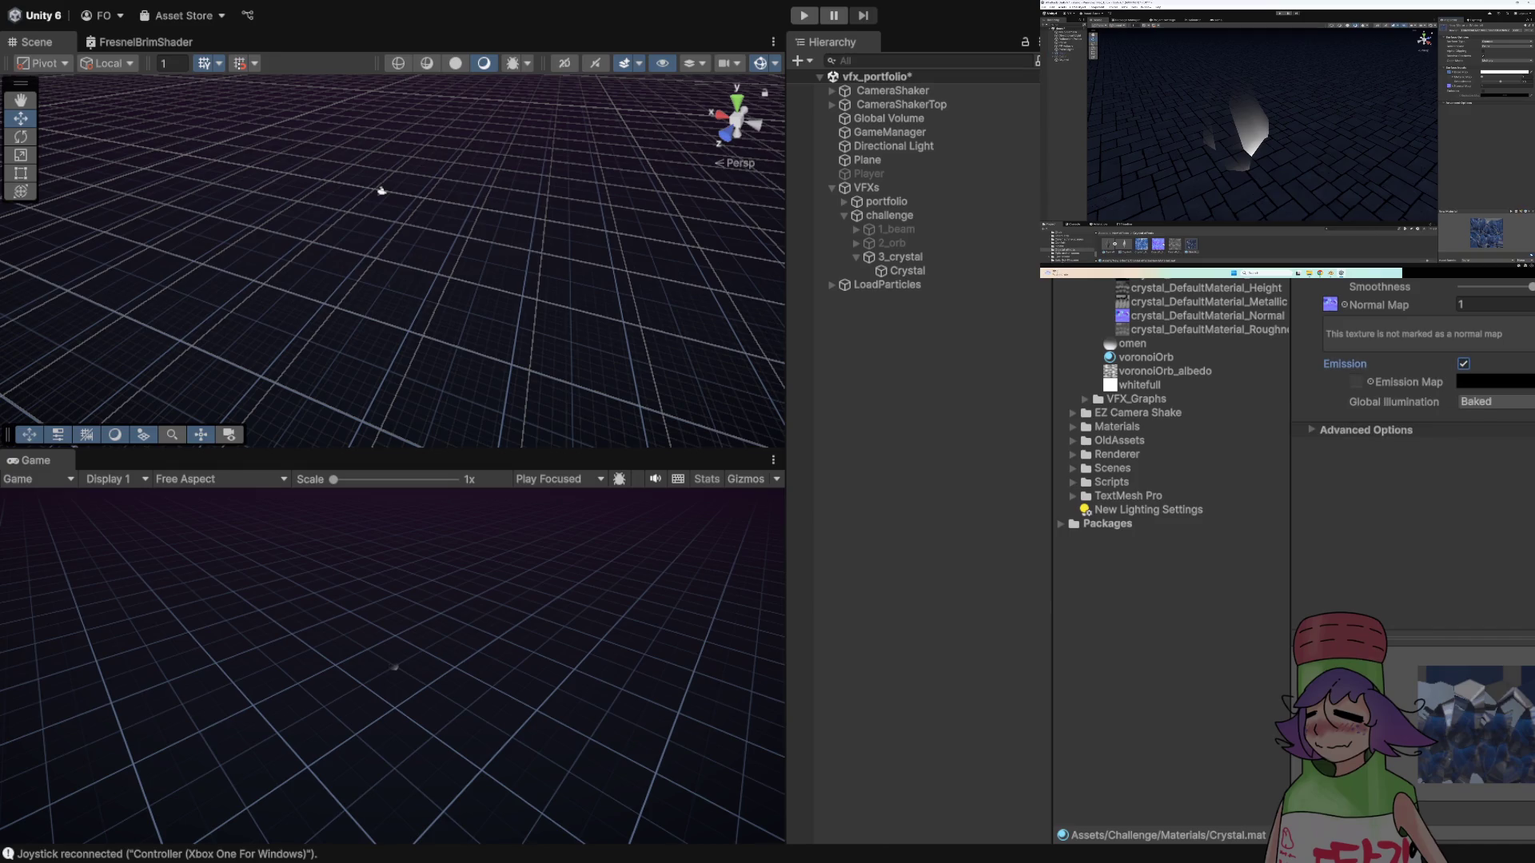
left_click(1242, 163)
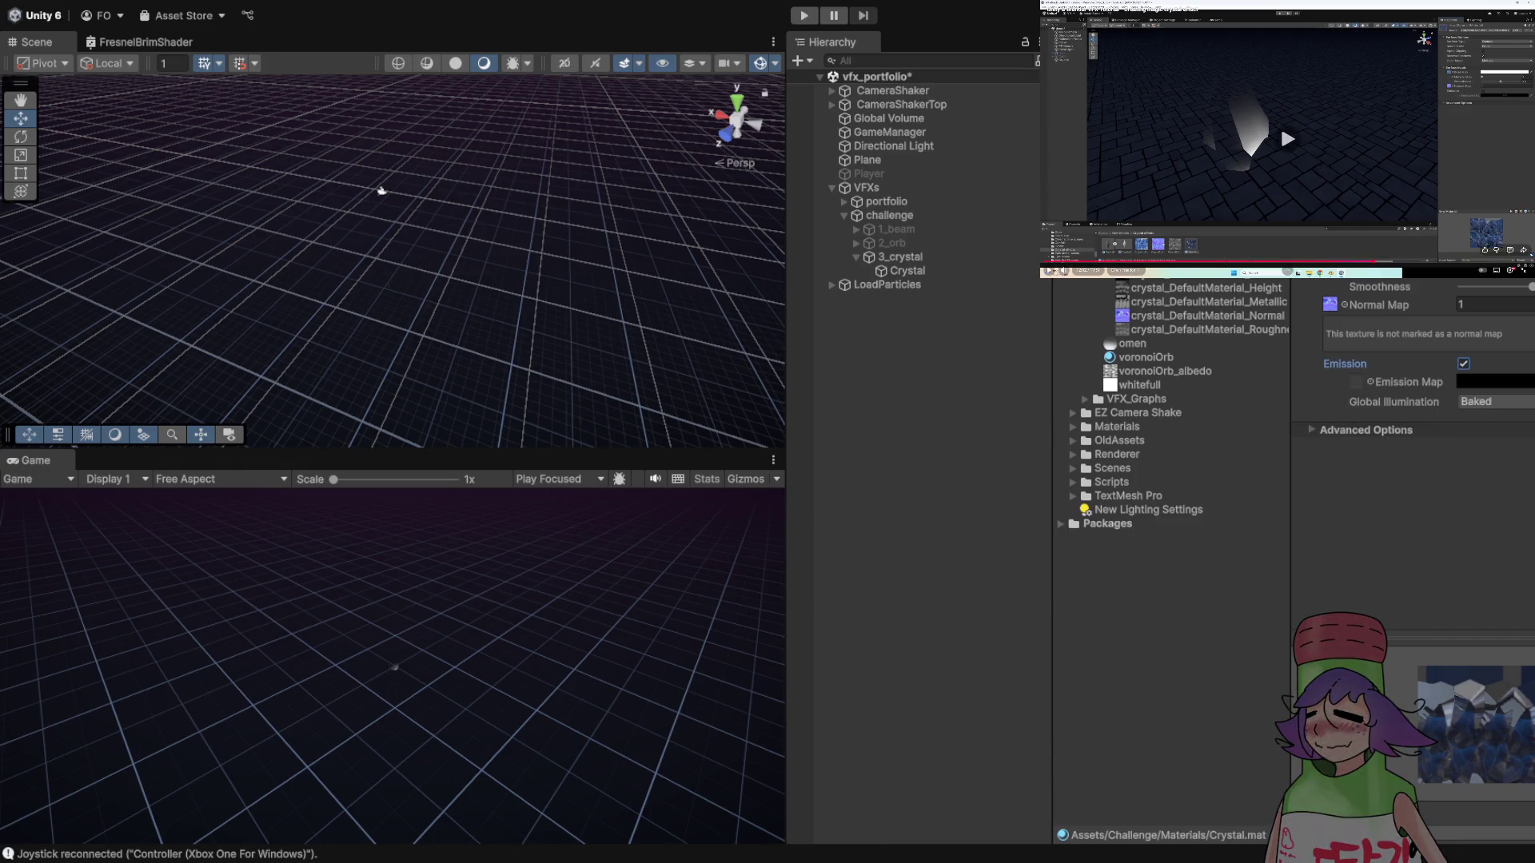
left_click(1242, 163)
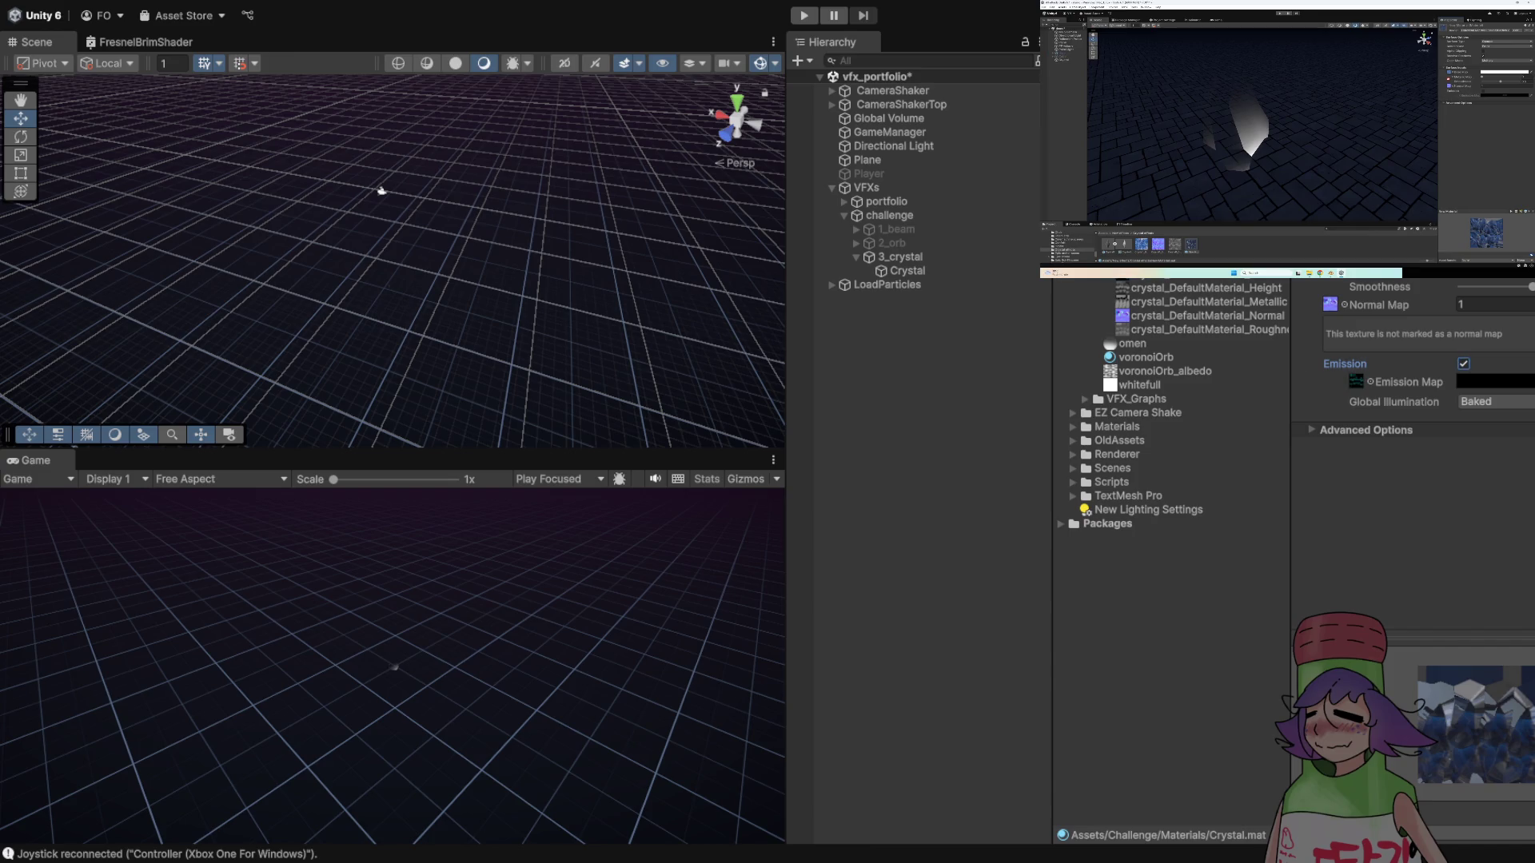
left_click(1287, 138)
left_click(1197, 140)
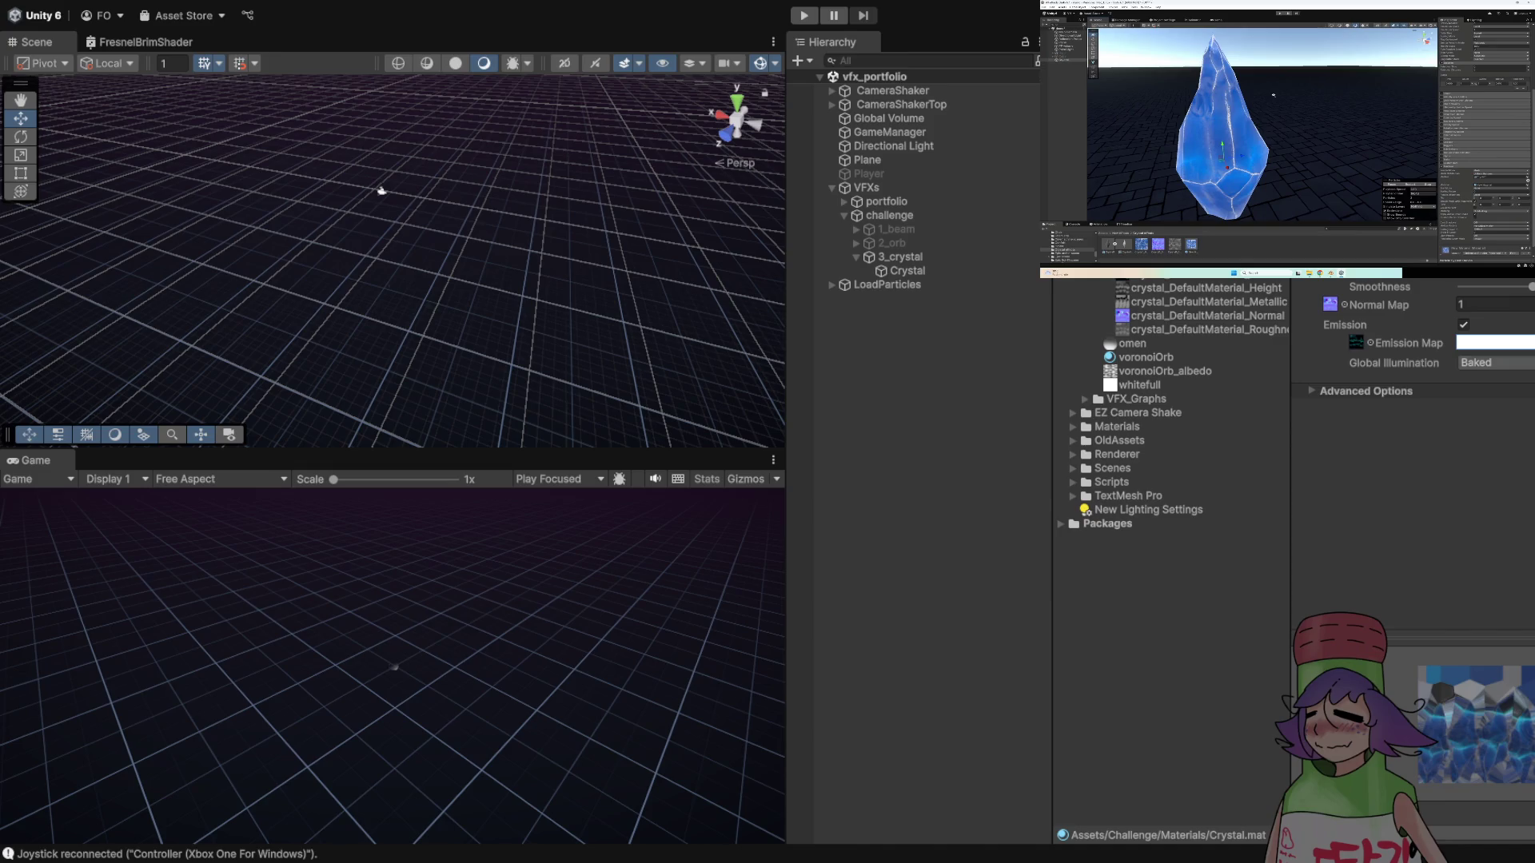
left_click(908, 271)
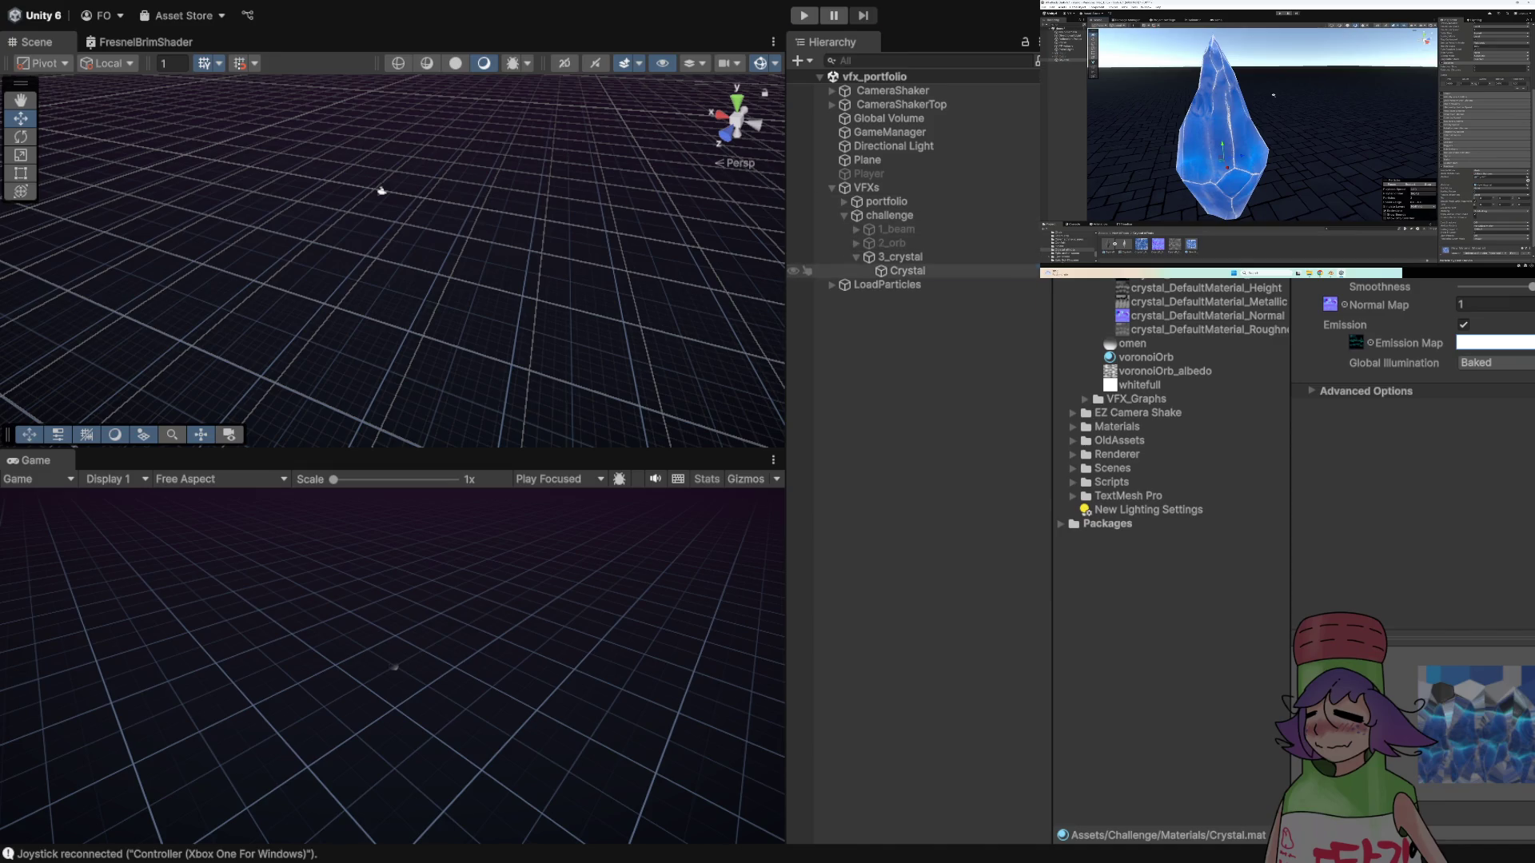
- Drop Crystal.mat into the Crystal particle's Renderer Material field and orbit the Scene view to inspect it
scroll(1415, 560, "down", 10)
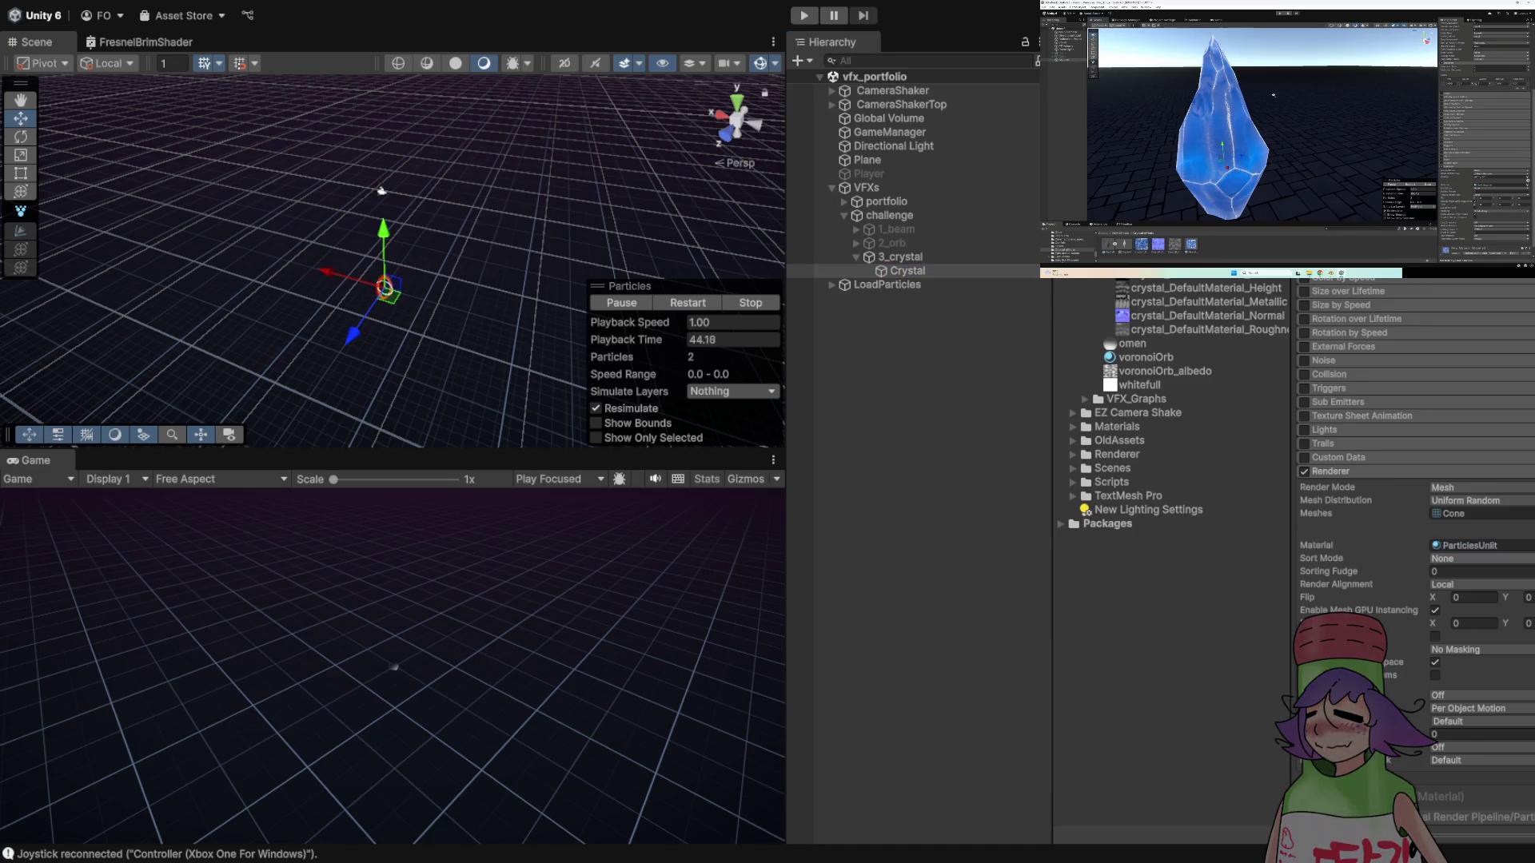
left_click_drag(1160, 316, 1479, 545)
left_click_drag(381, 191, 504, 302)
scroll(392, 260, "up", 5)
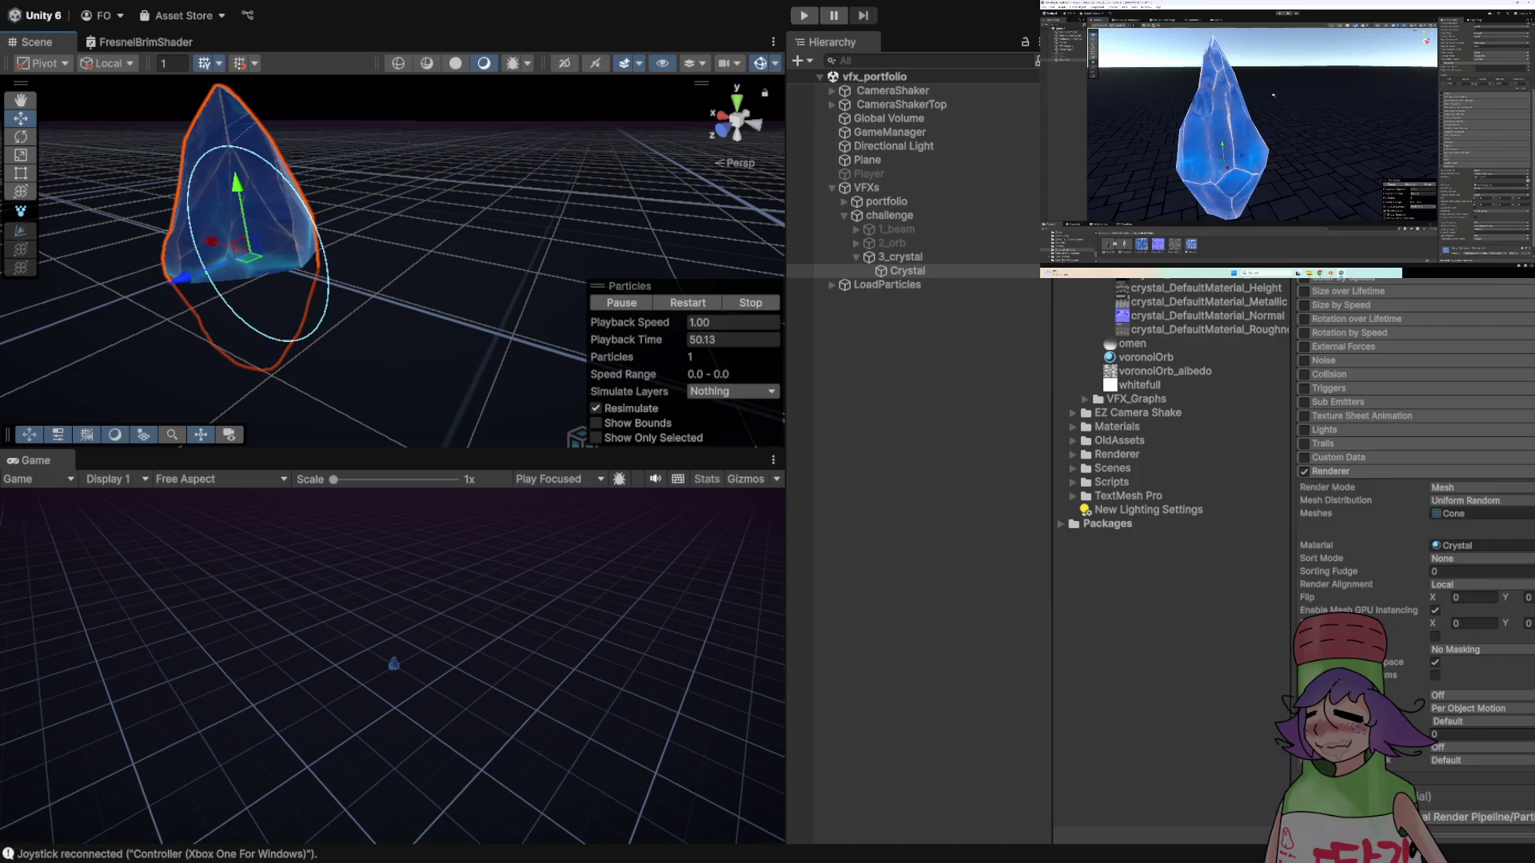
left_click(1281, 124)
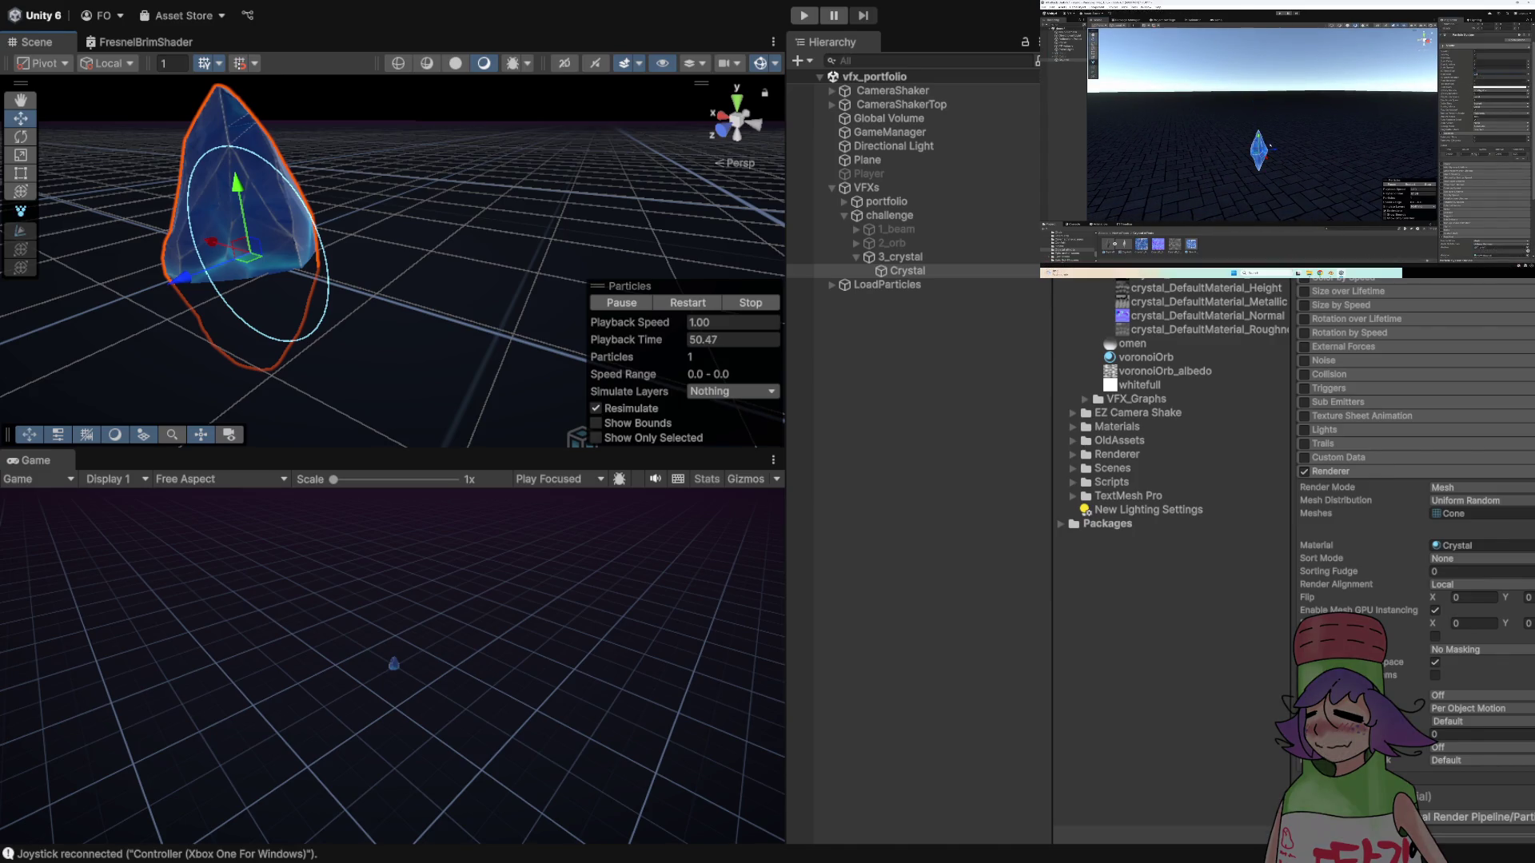
left_click_drag(448, 320, 510, 355)
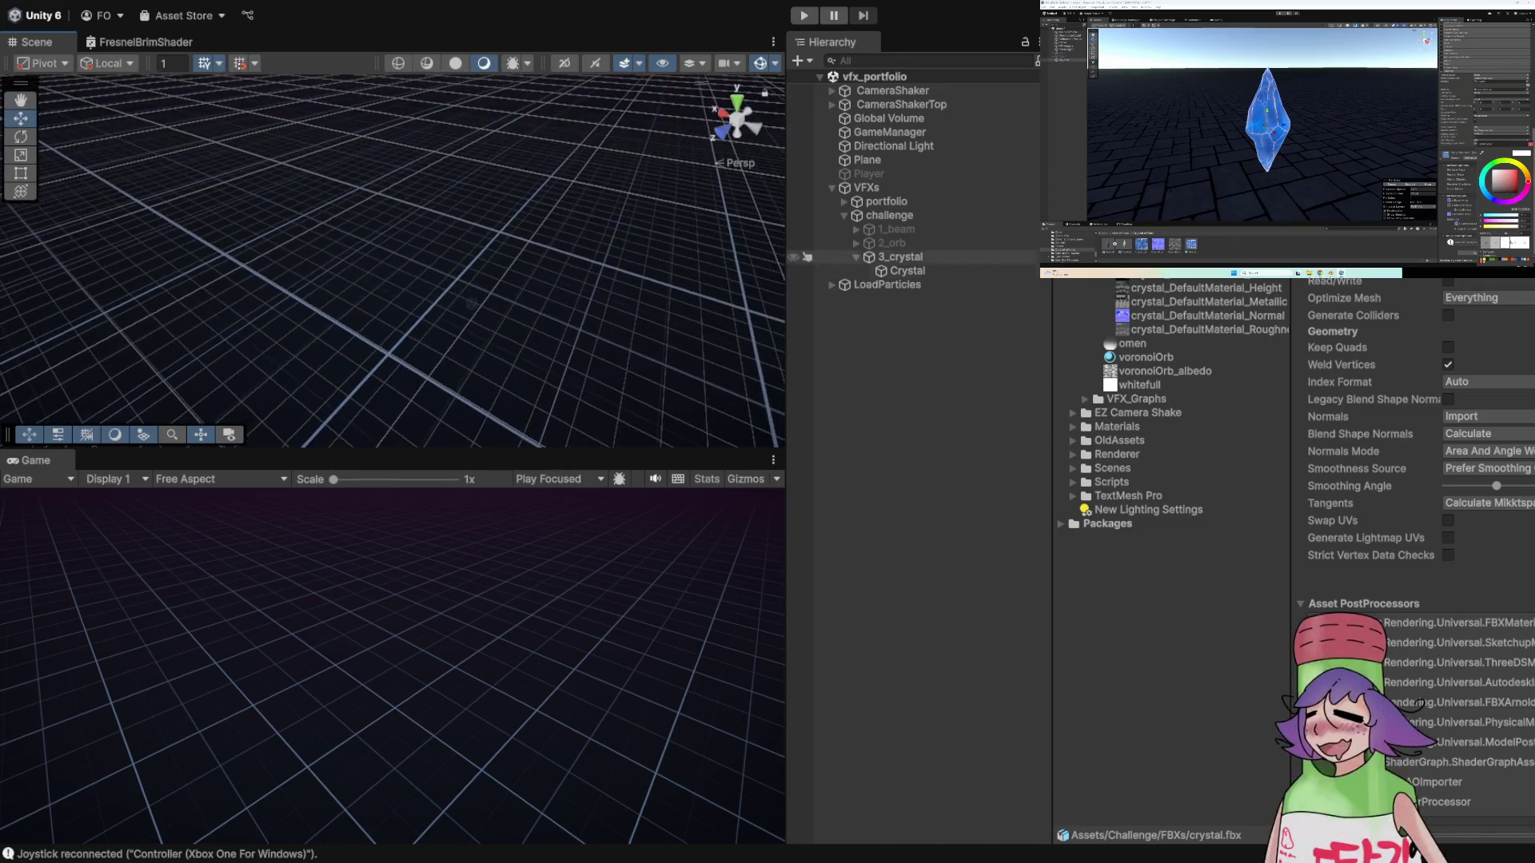
- Select Crystal, restart its particle effect, and frame it in the Scene view with F
left_click(908, 271)
left_click(688, 303)
left_click_drag(480, 240, 431, 216)
key("f")
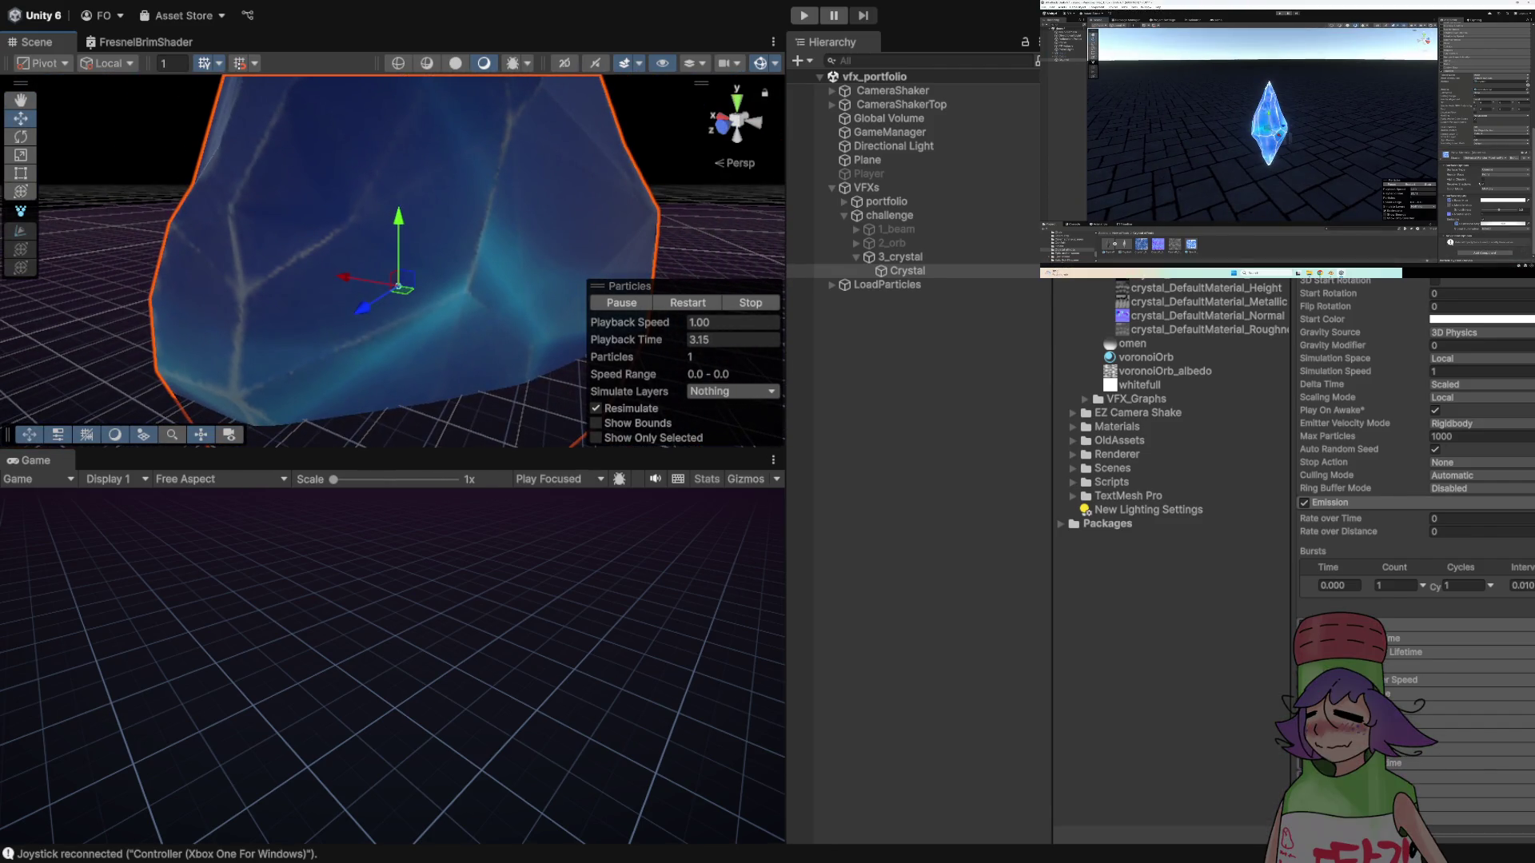
- Look over crystal.fbx's import settings, then reselect the Crystal particle system
left_click(1143, 260)
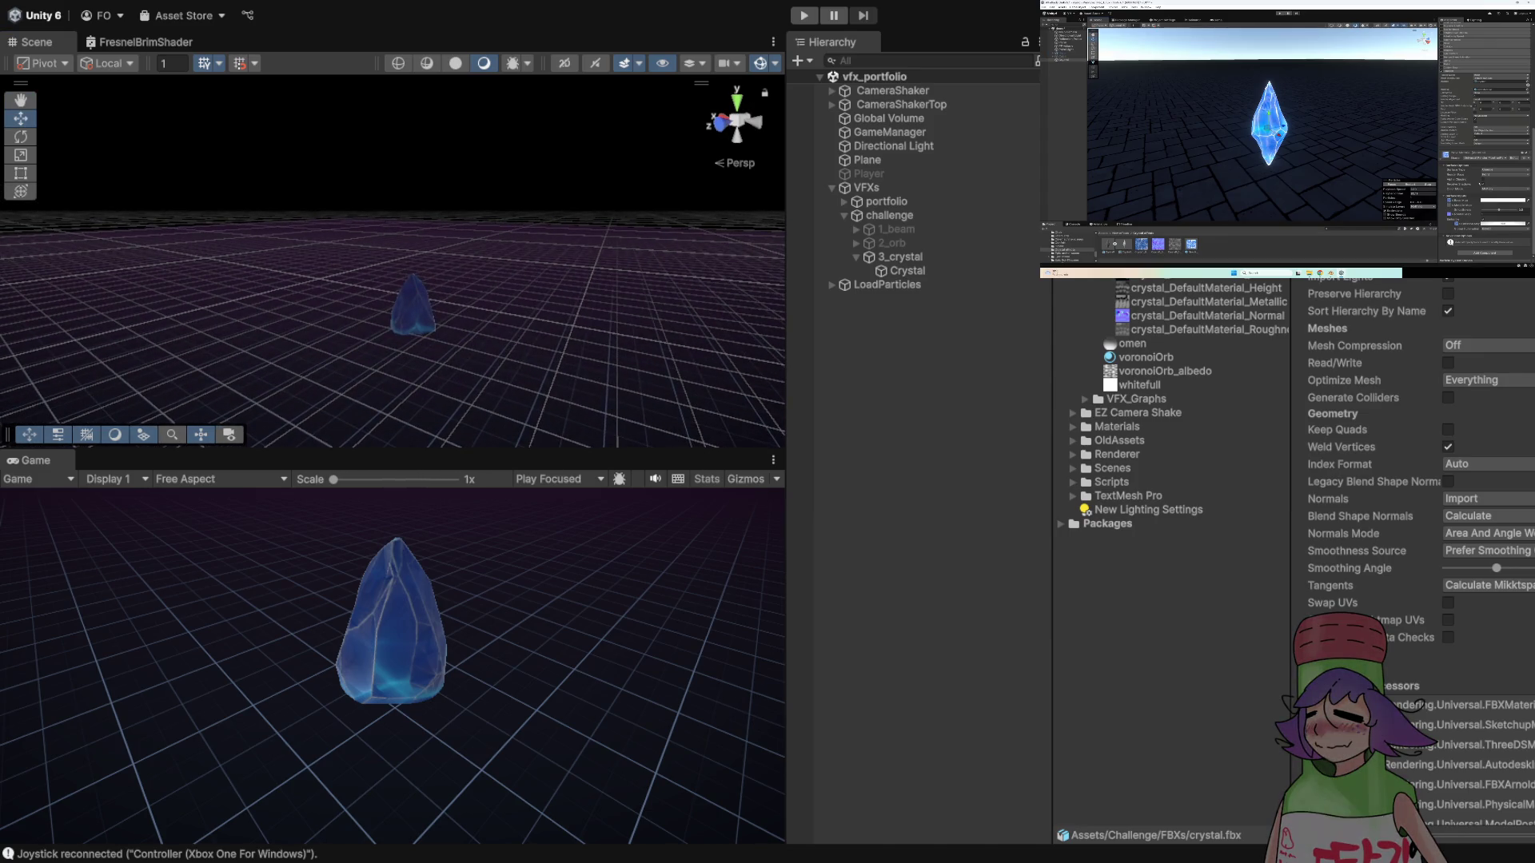
left_click_drag(391, 328, 392, 320)
left_click(908, 271)
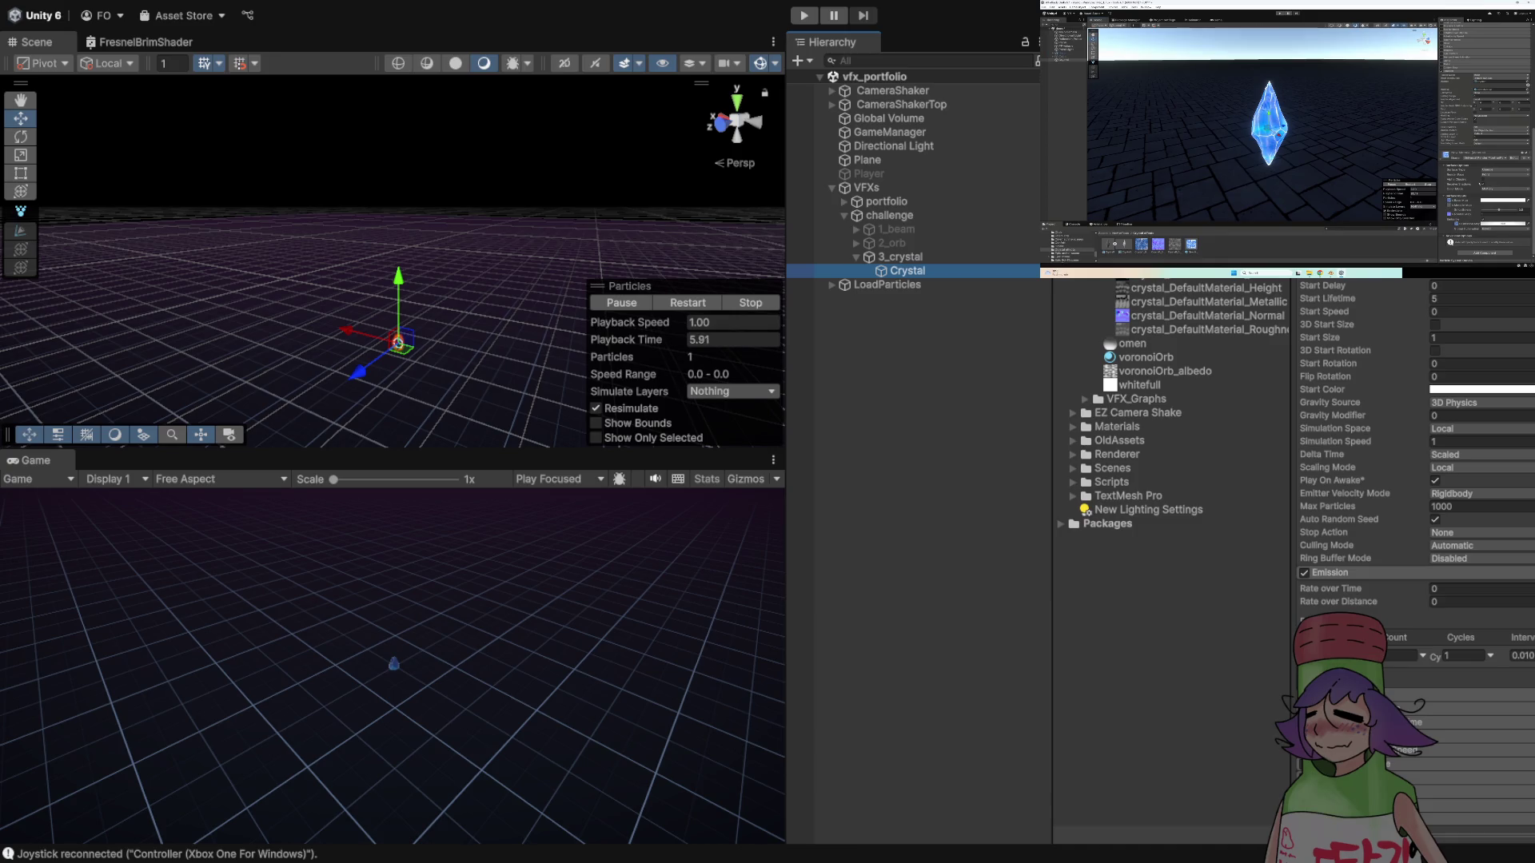
- Set the Crystal particle's Start Size to 5 and orbit the view around the enlarged crystal
type("5")
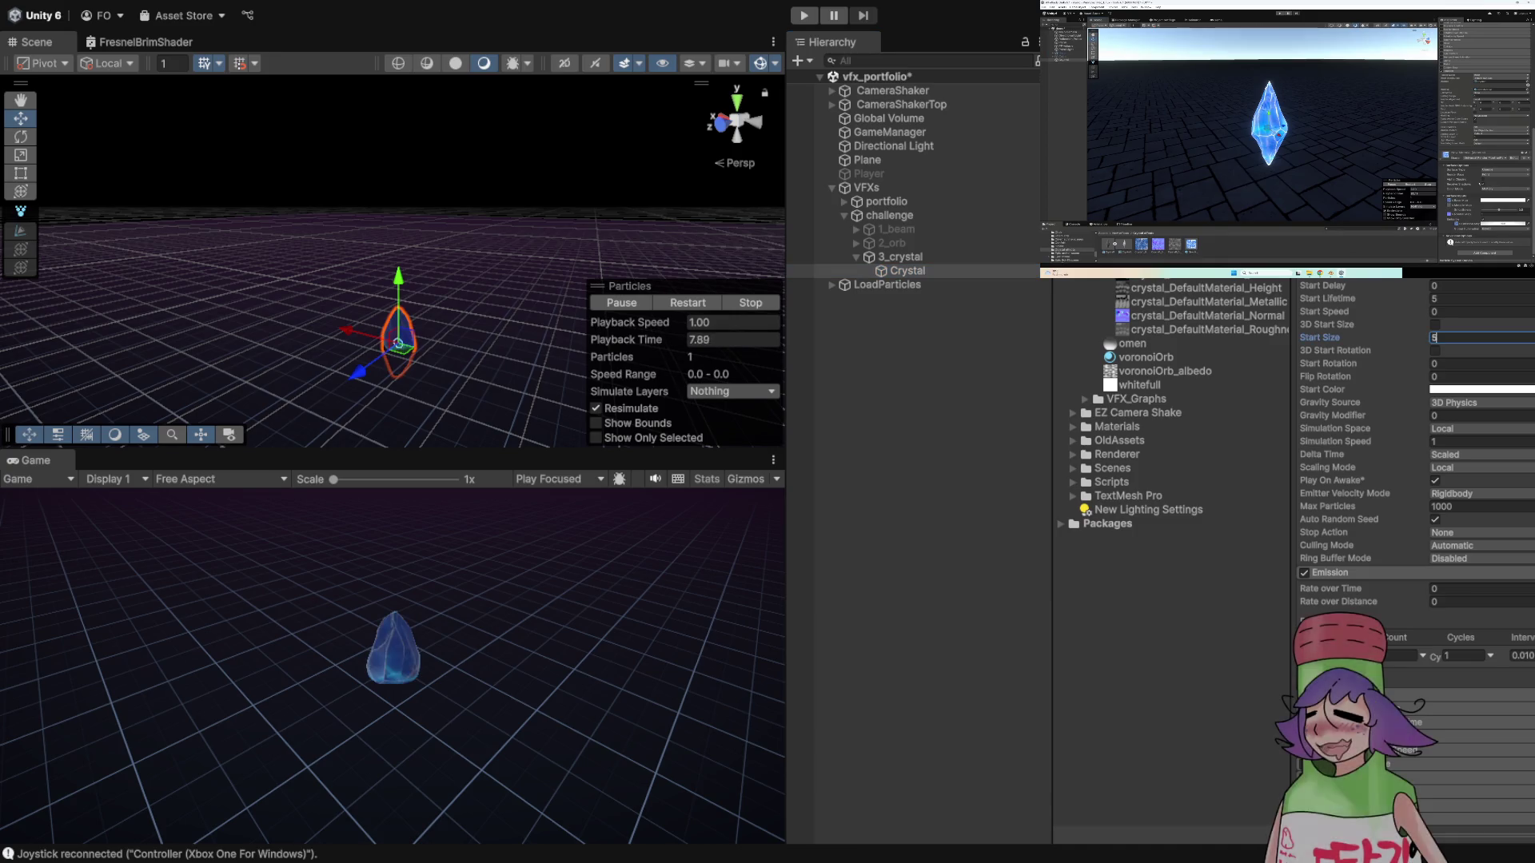
left_click_drag(399, 336, 472, 340)
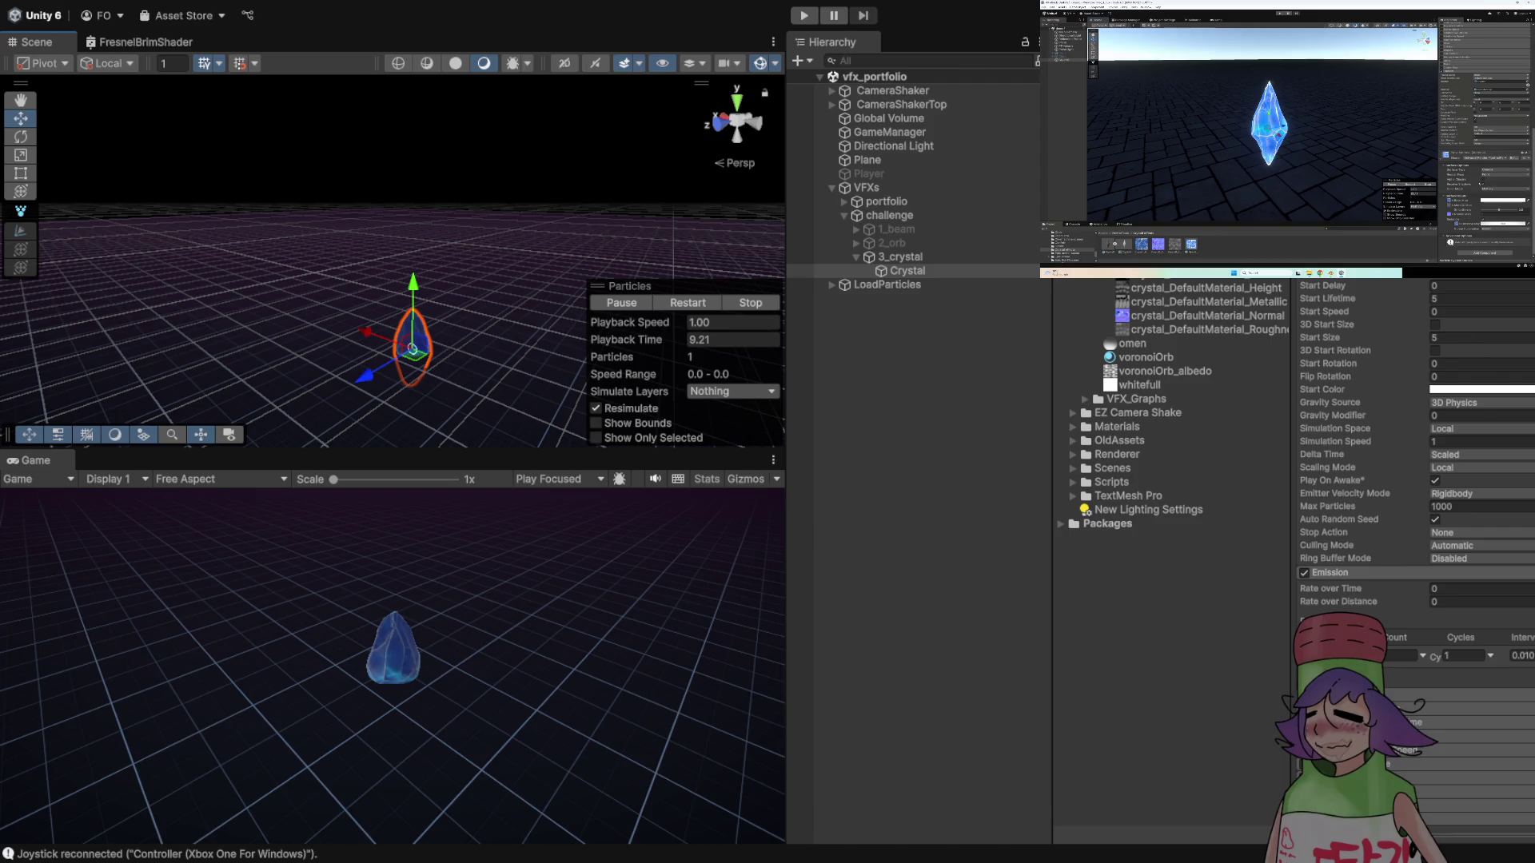
mouse_move(1249, 132)
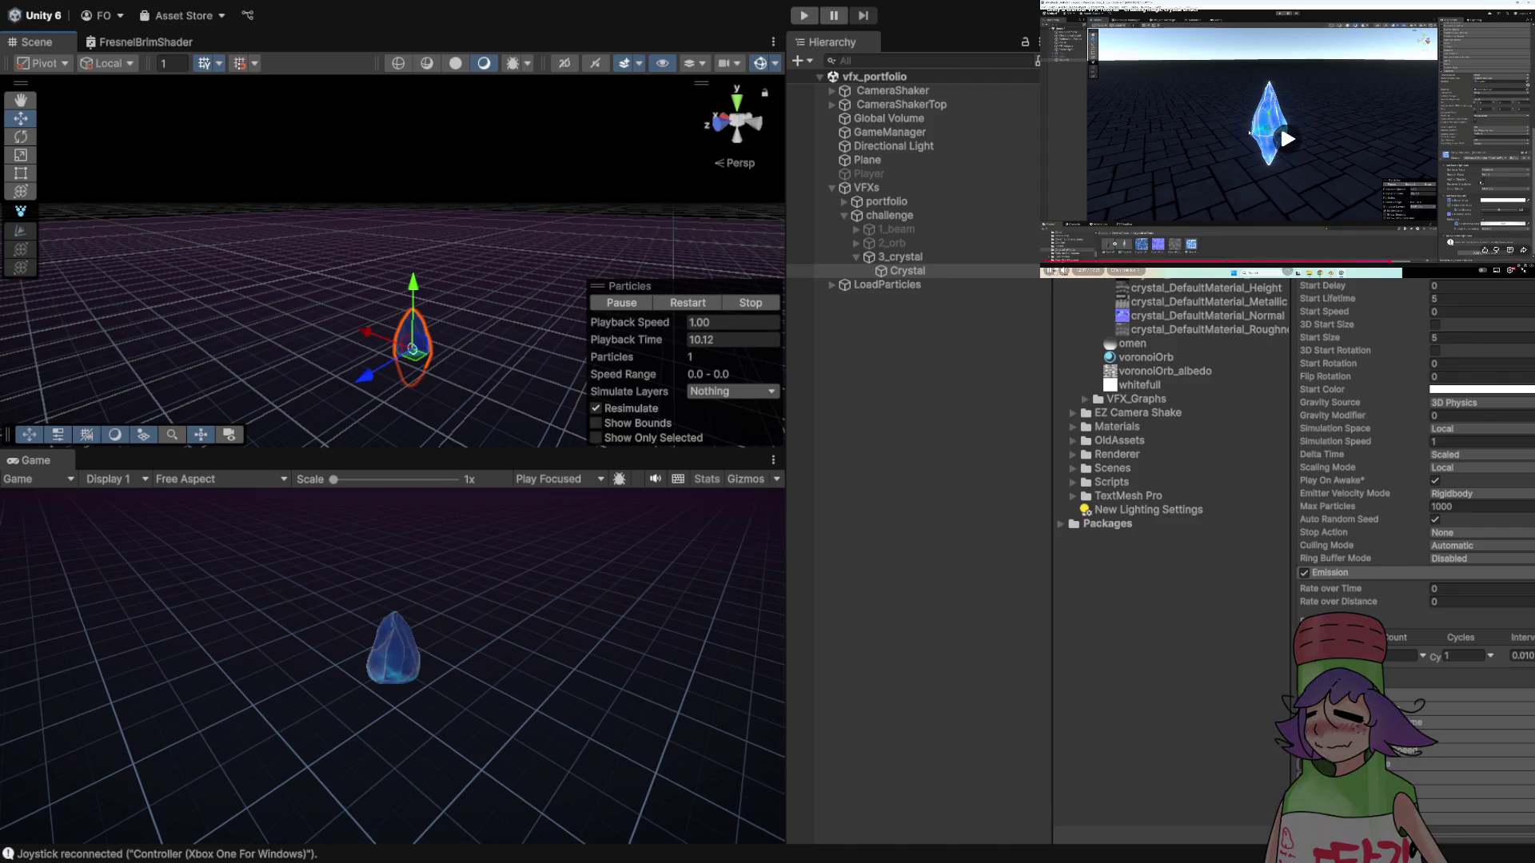
left_click_drag(412, 350, 377, 306)
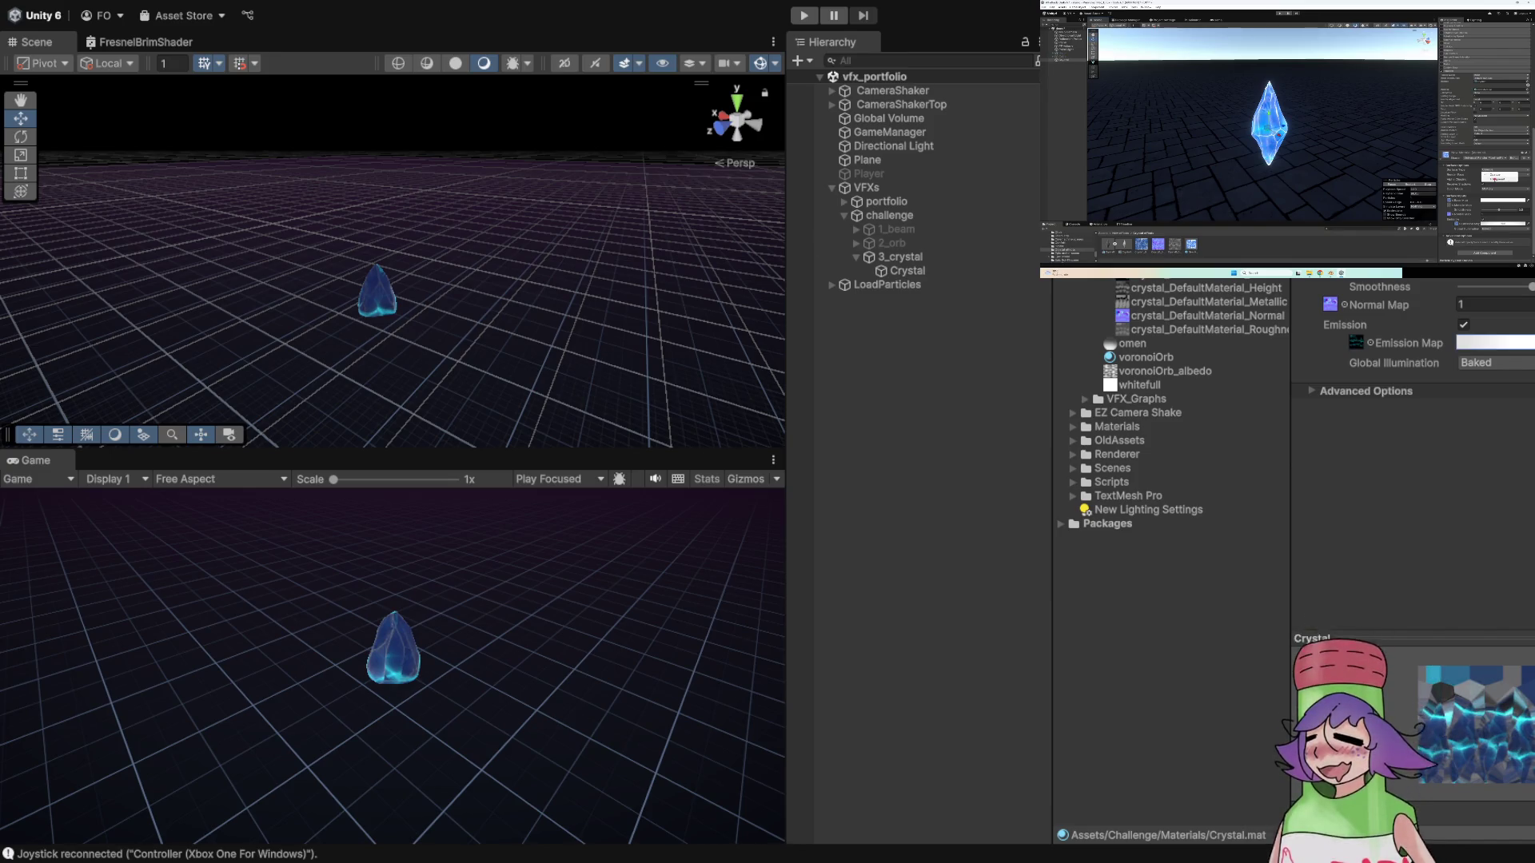
- Zoom in on the crystal, reselect the Crystal particle system, and orbit around it
scroll(429, 185, "up", 5)
mouse_move(428, 185)
left_mouse_down()
mouse_move(476, 347)
mouse_move(414, 157)
left_mouse_up()
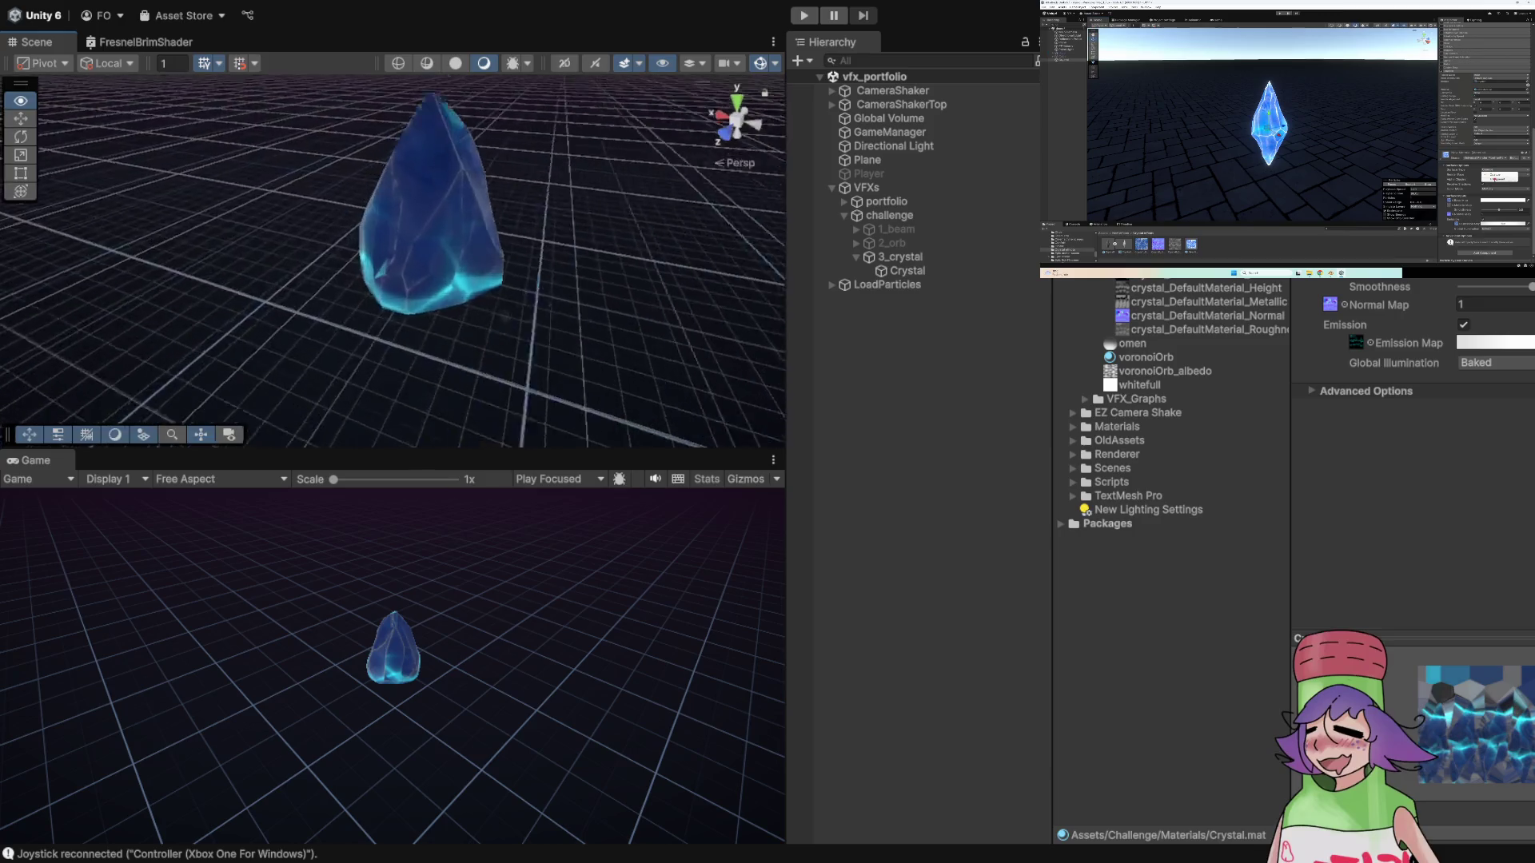
scroll(414, 156, "down", 8)
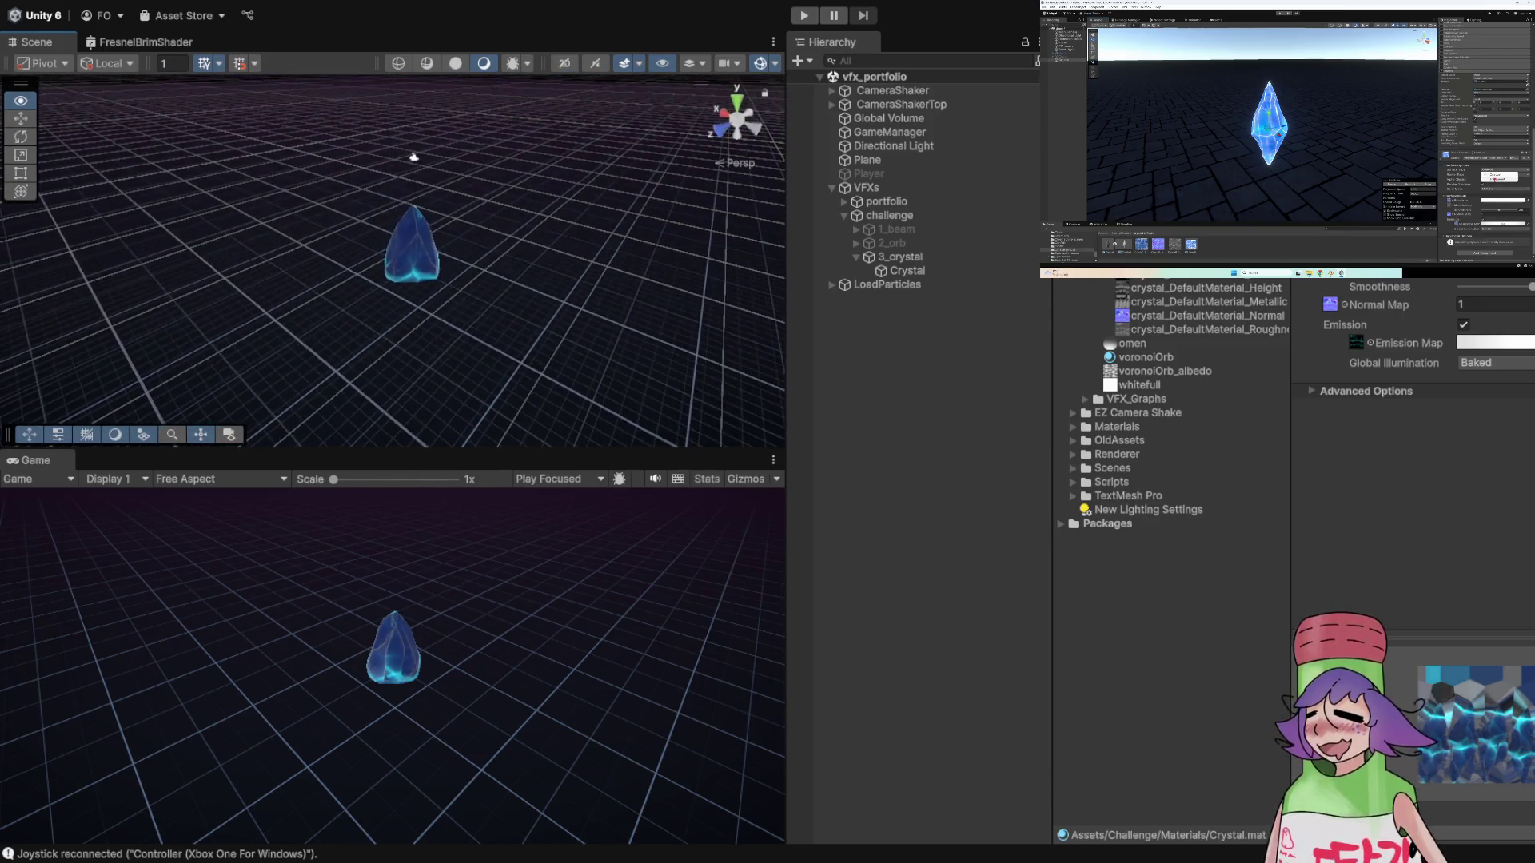
left_click(907, 270)
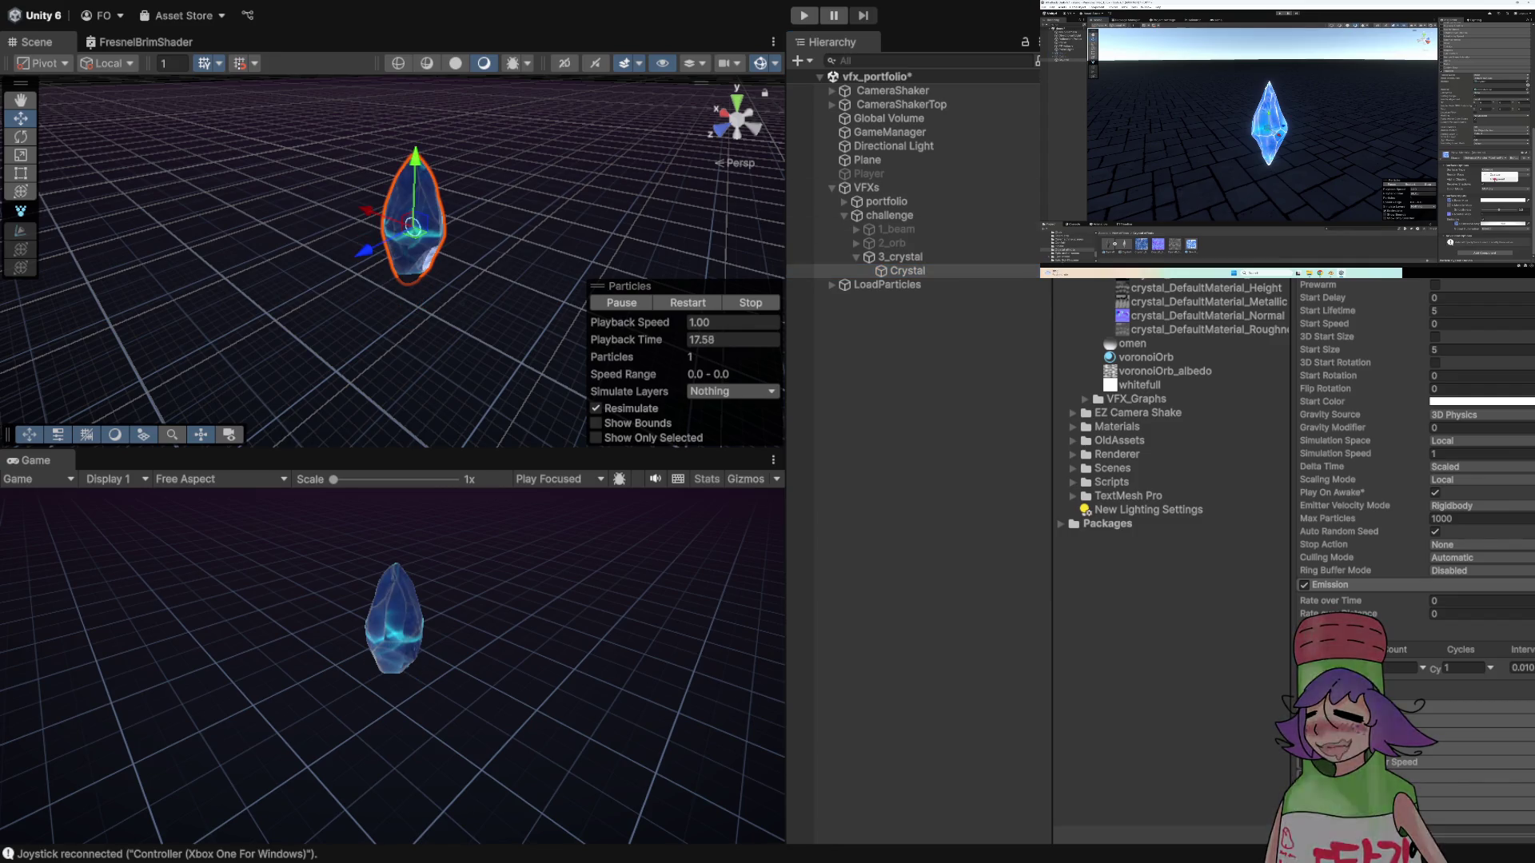
mouse_move(479, 264)
left_mouse_down()
mouse_move(416, 280)
mouse_move(339, 259)
mouse_move(383, 266)
left_mouse_up()
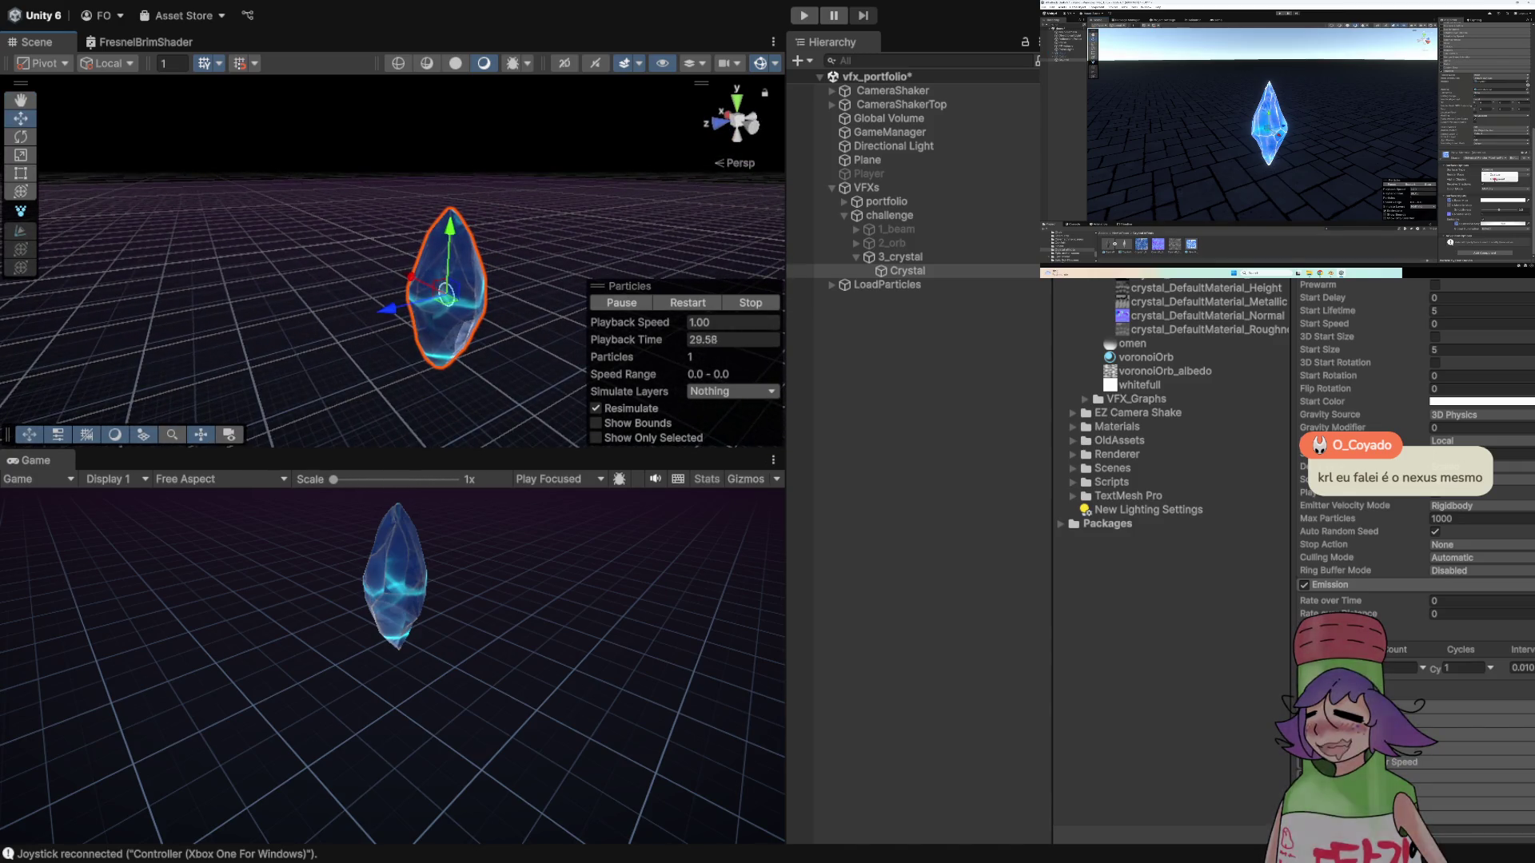
- Pause, resume, and skip the tutorial video back ten seconds
left_click(1221, 209)
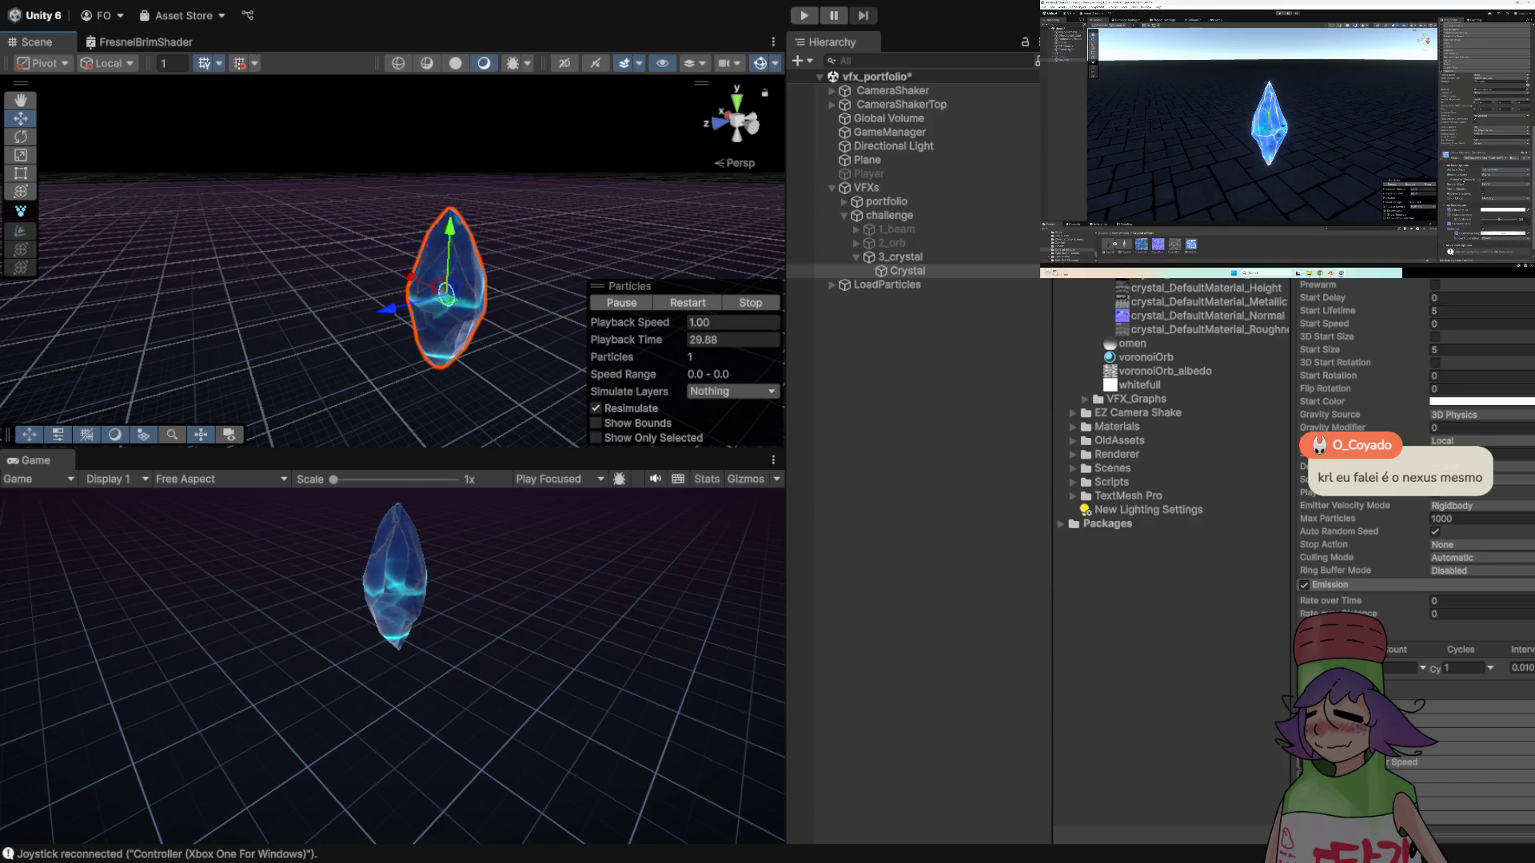
left_click(1326, 160)
key("Left")
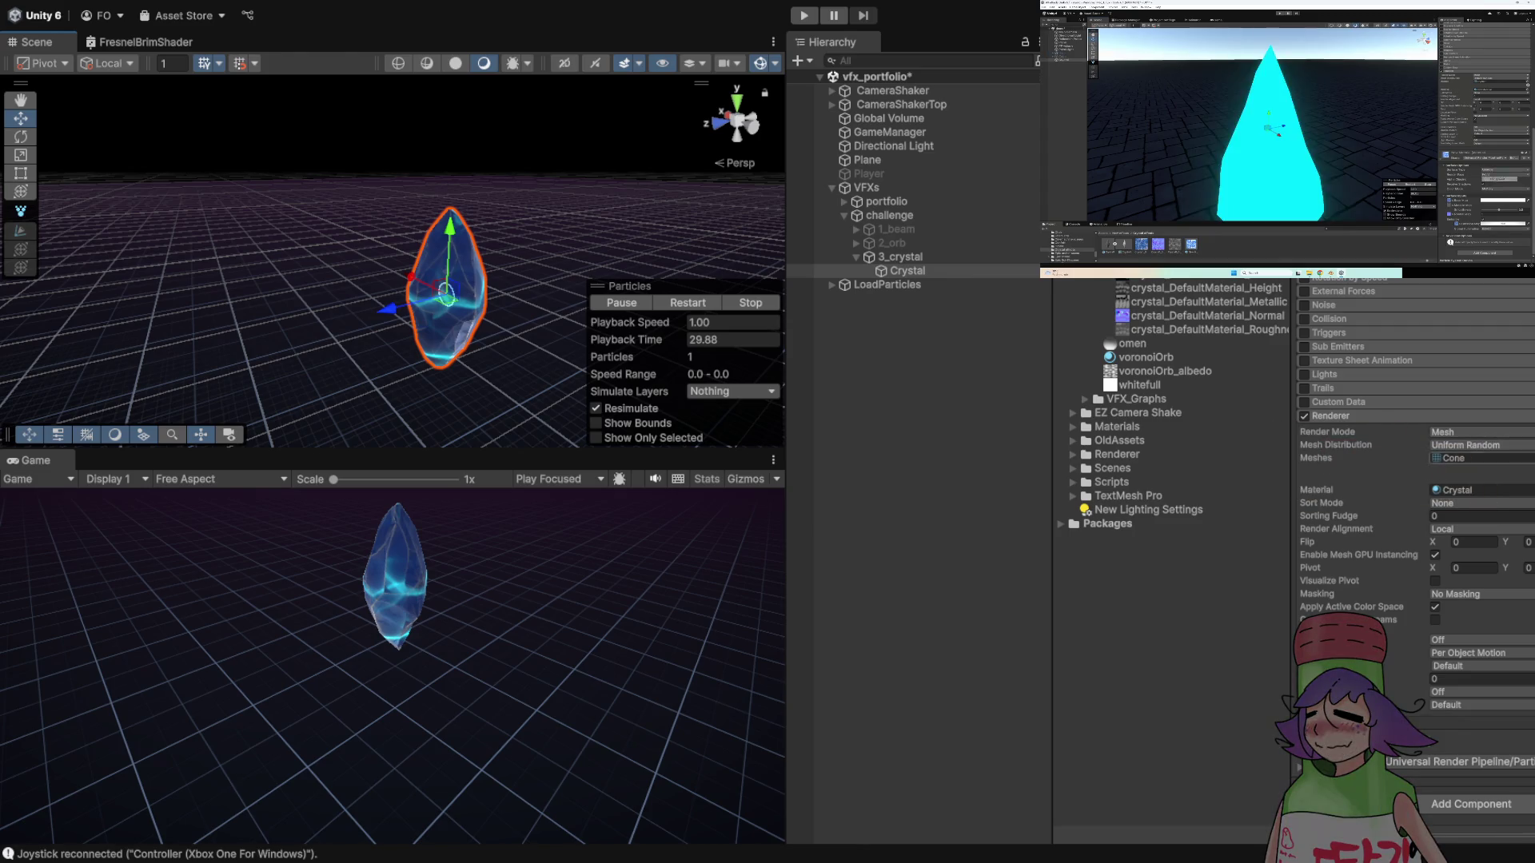
- Pause the tutorial and start a 'final fantasy' search in a new browser tab
left_click(1246, 162)
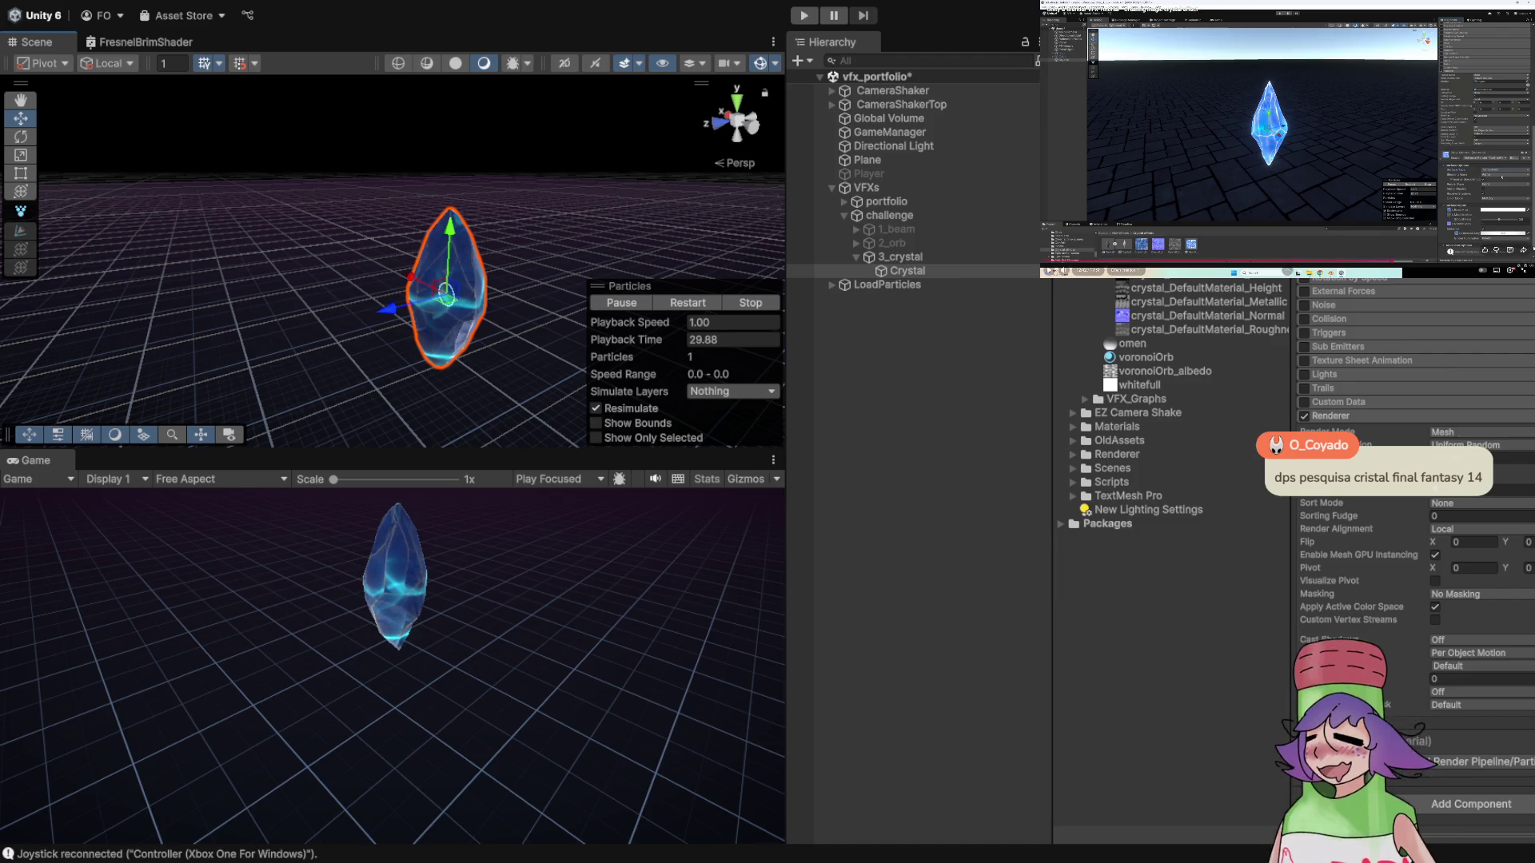
key("ctrl+t")
type("ffinal fantasy")
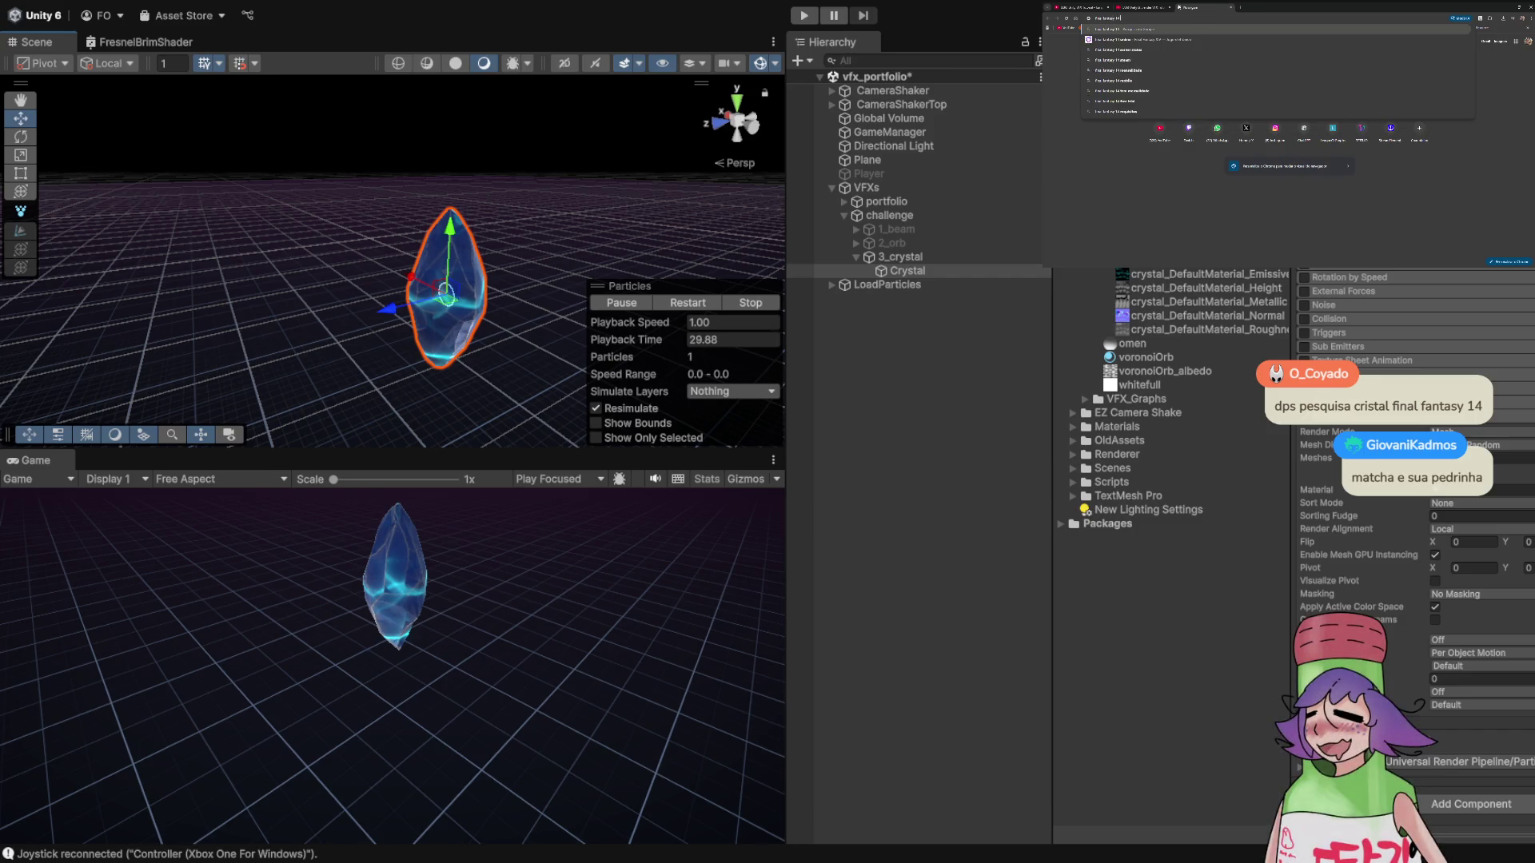
- Run the 'final fantasy' search in Google Images and preview blue crystal shard images
key("Return")
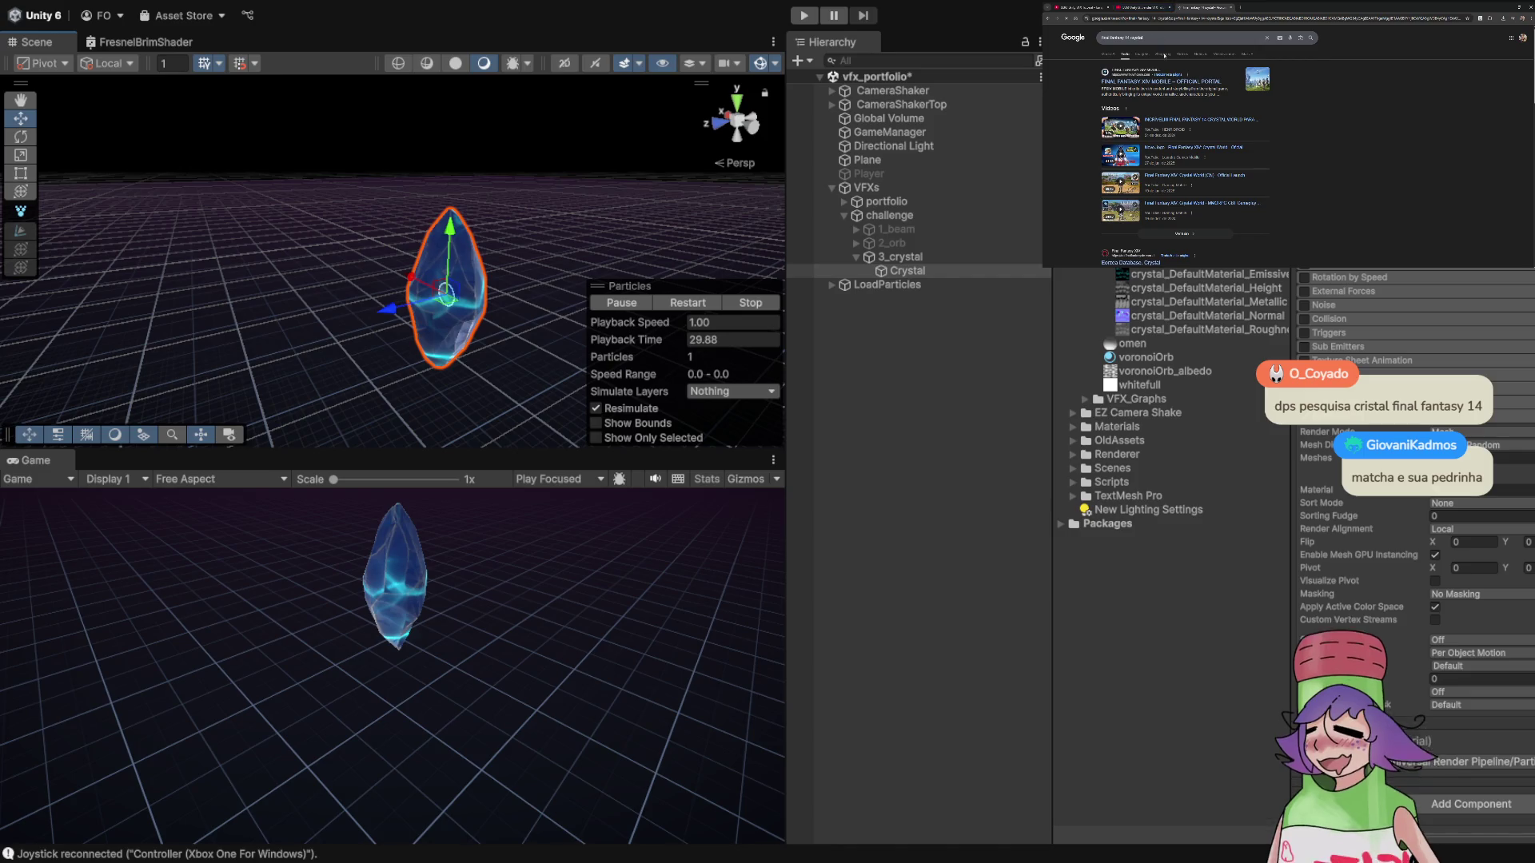
left_click(1142, 54)
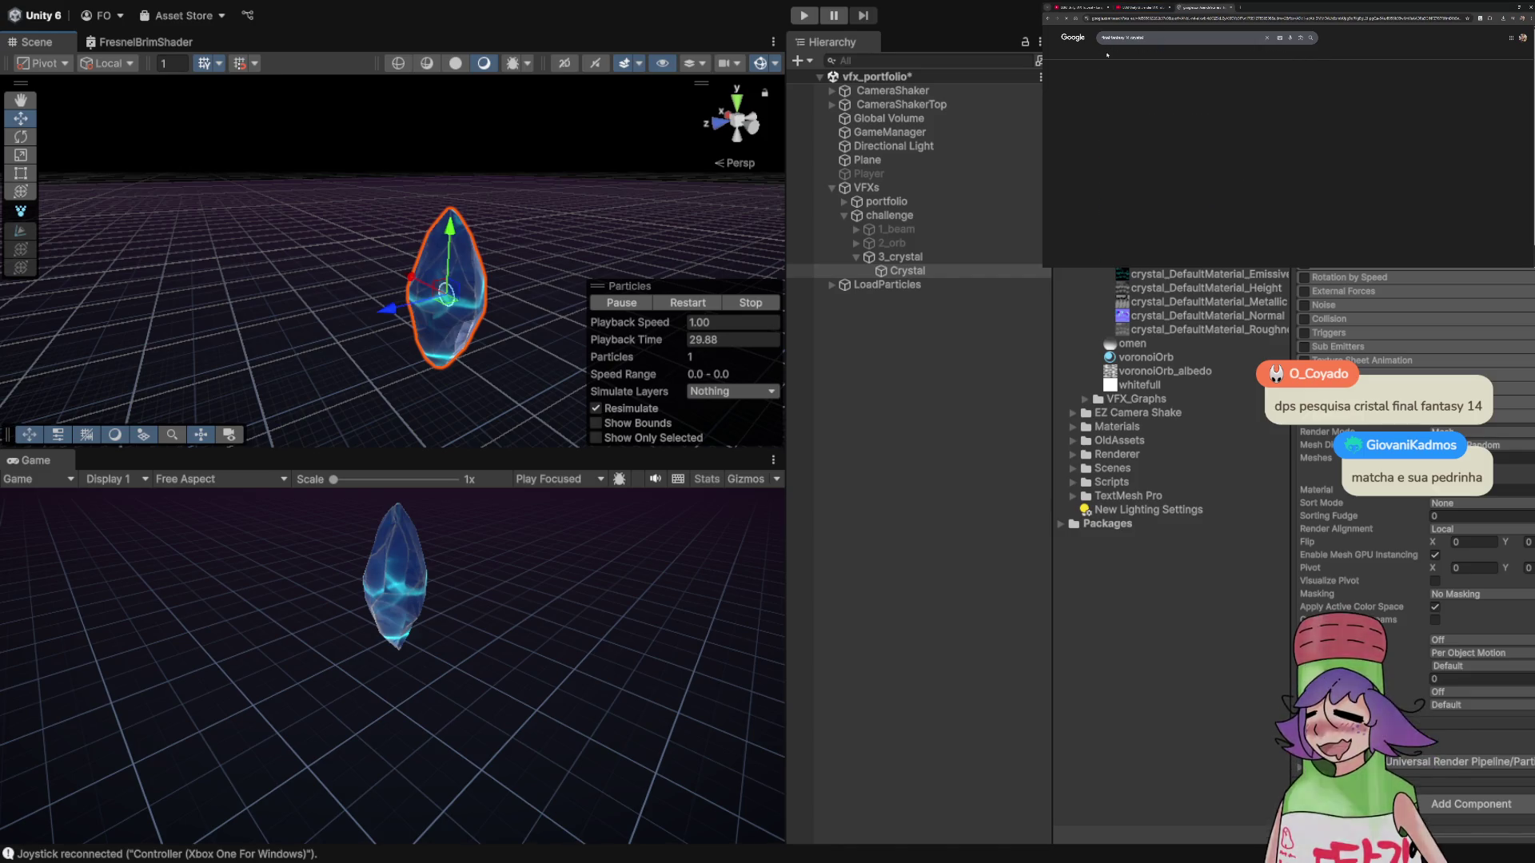
left_click(1163, 106)
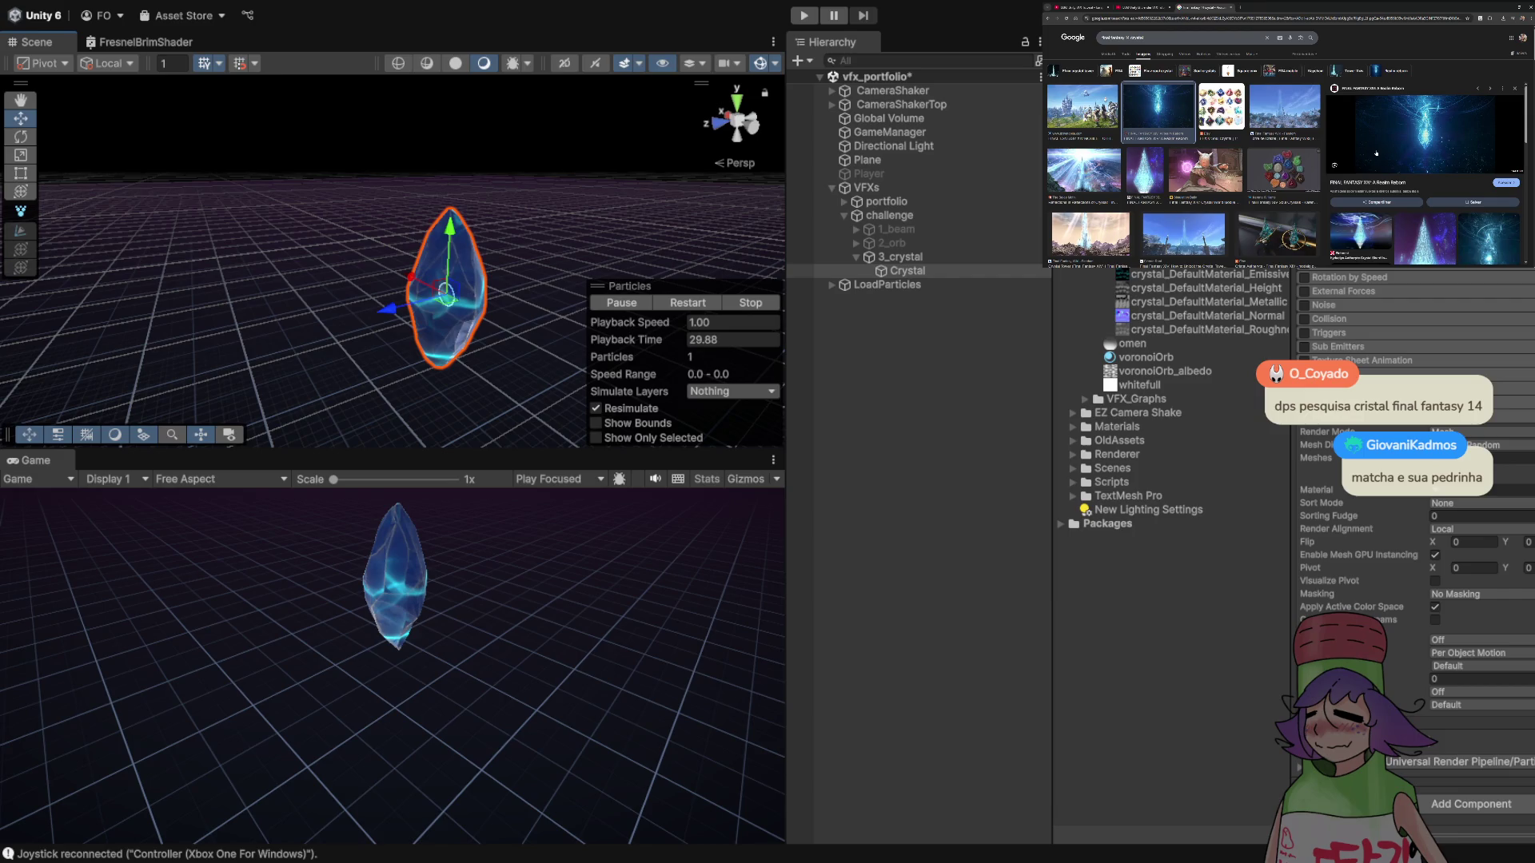
left_click(1359, 239)
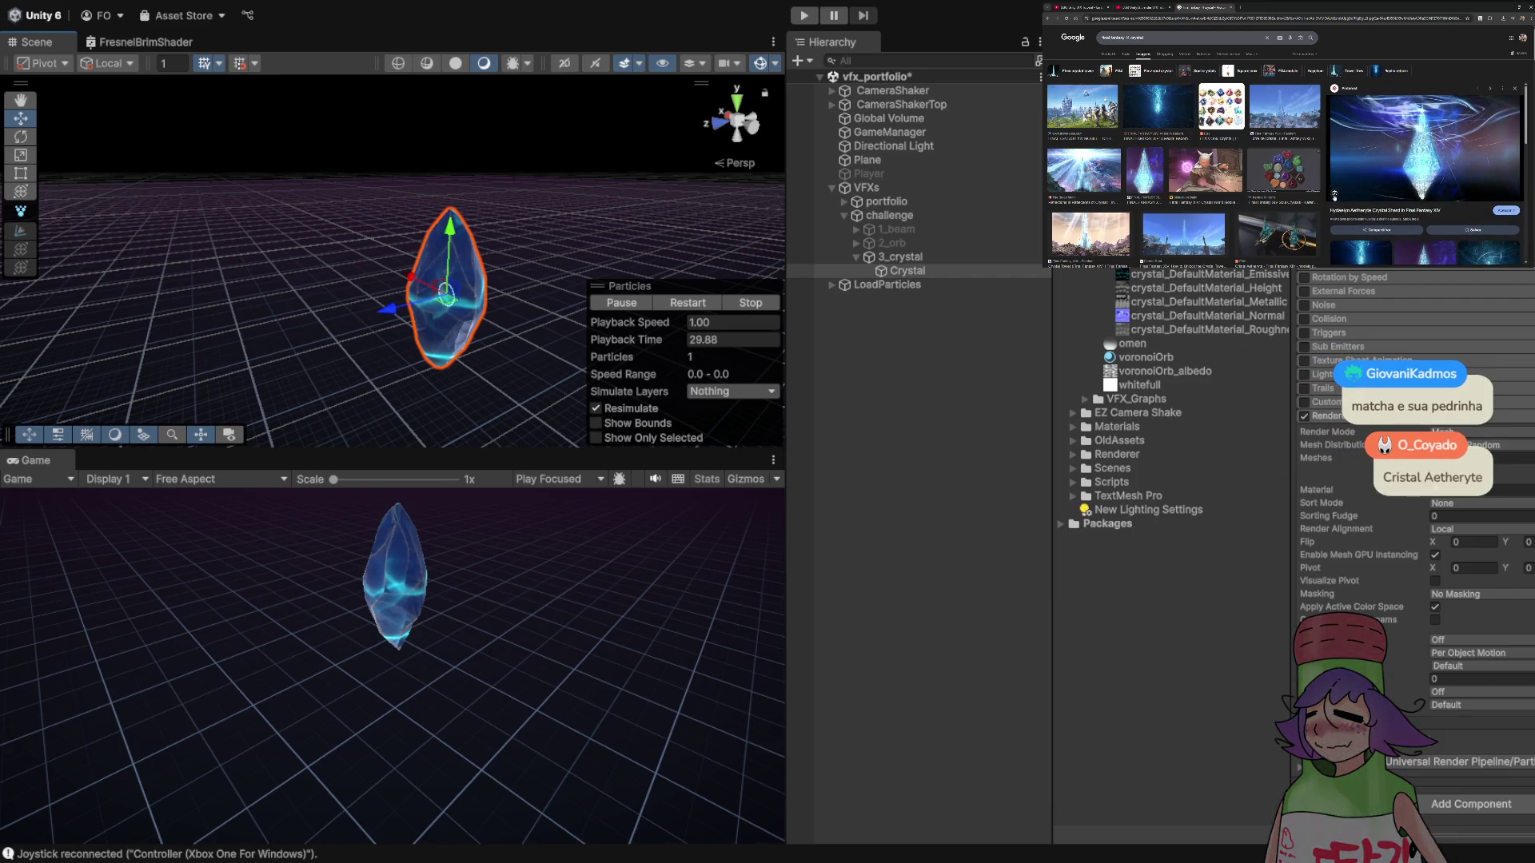
- Change the image search to 'Cristal aetheryte ff'
triple_click(1119, 37)
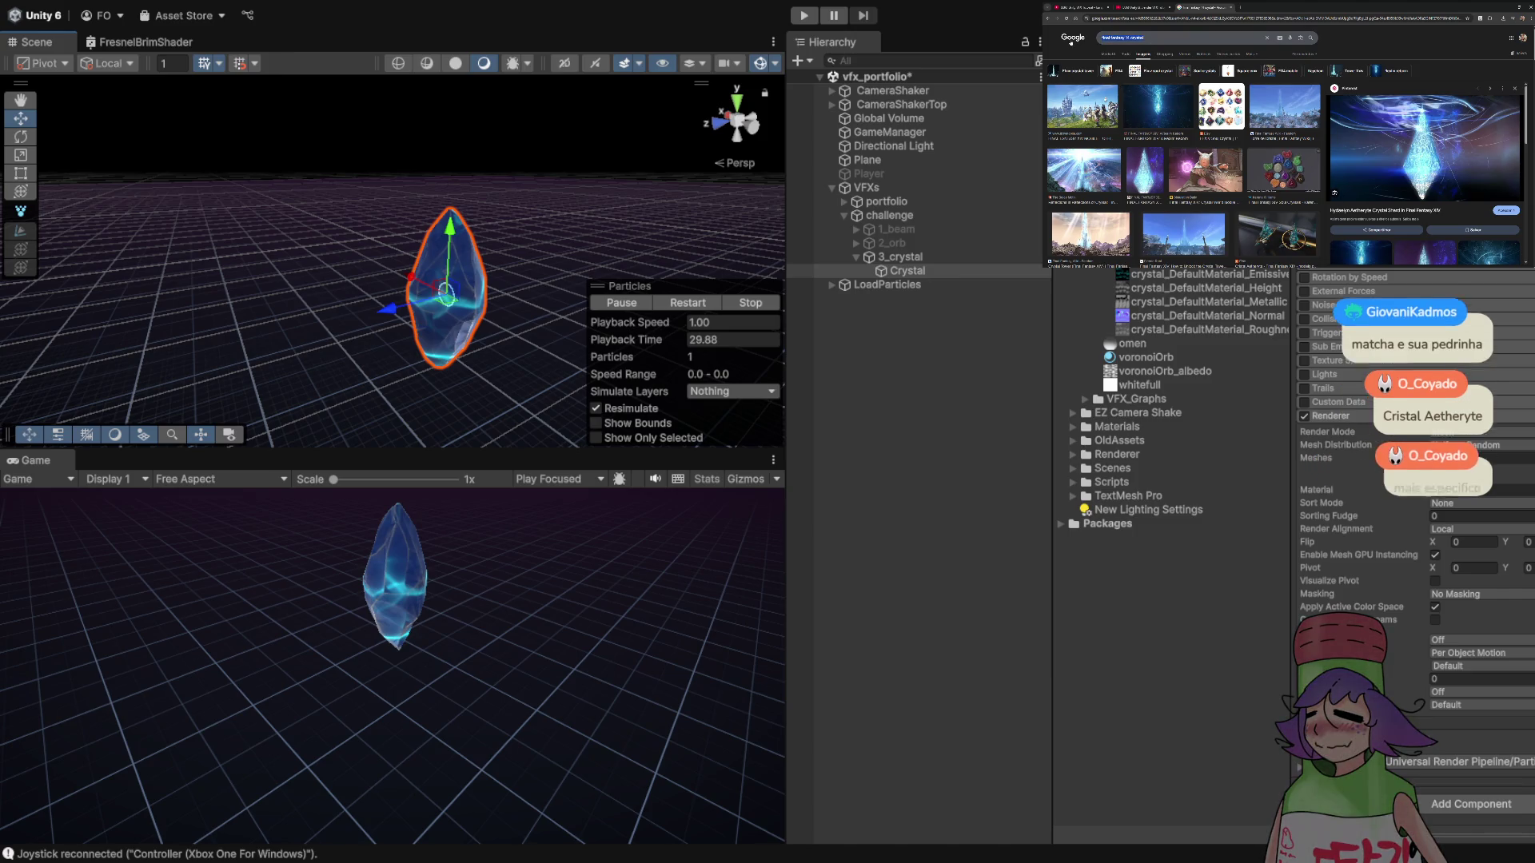
type("cr")
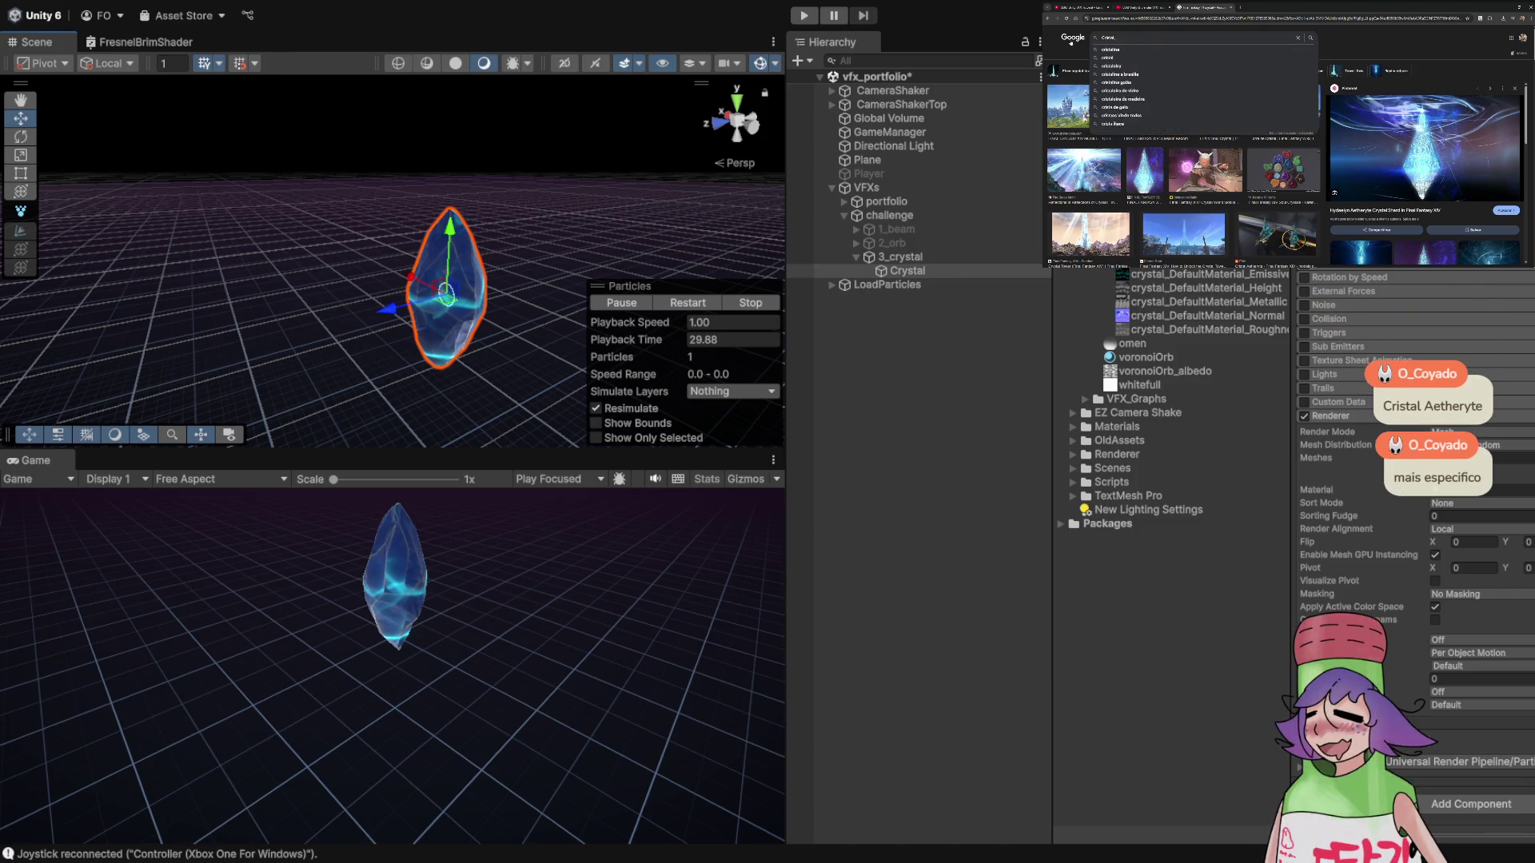
type("theryte")
key("Return")
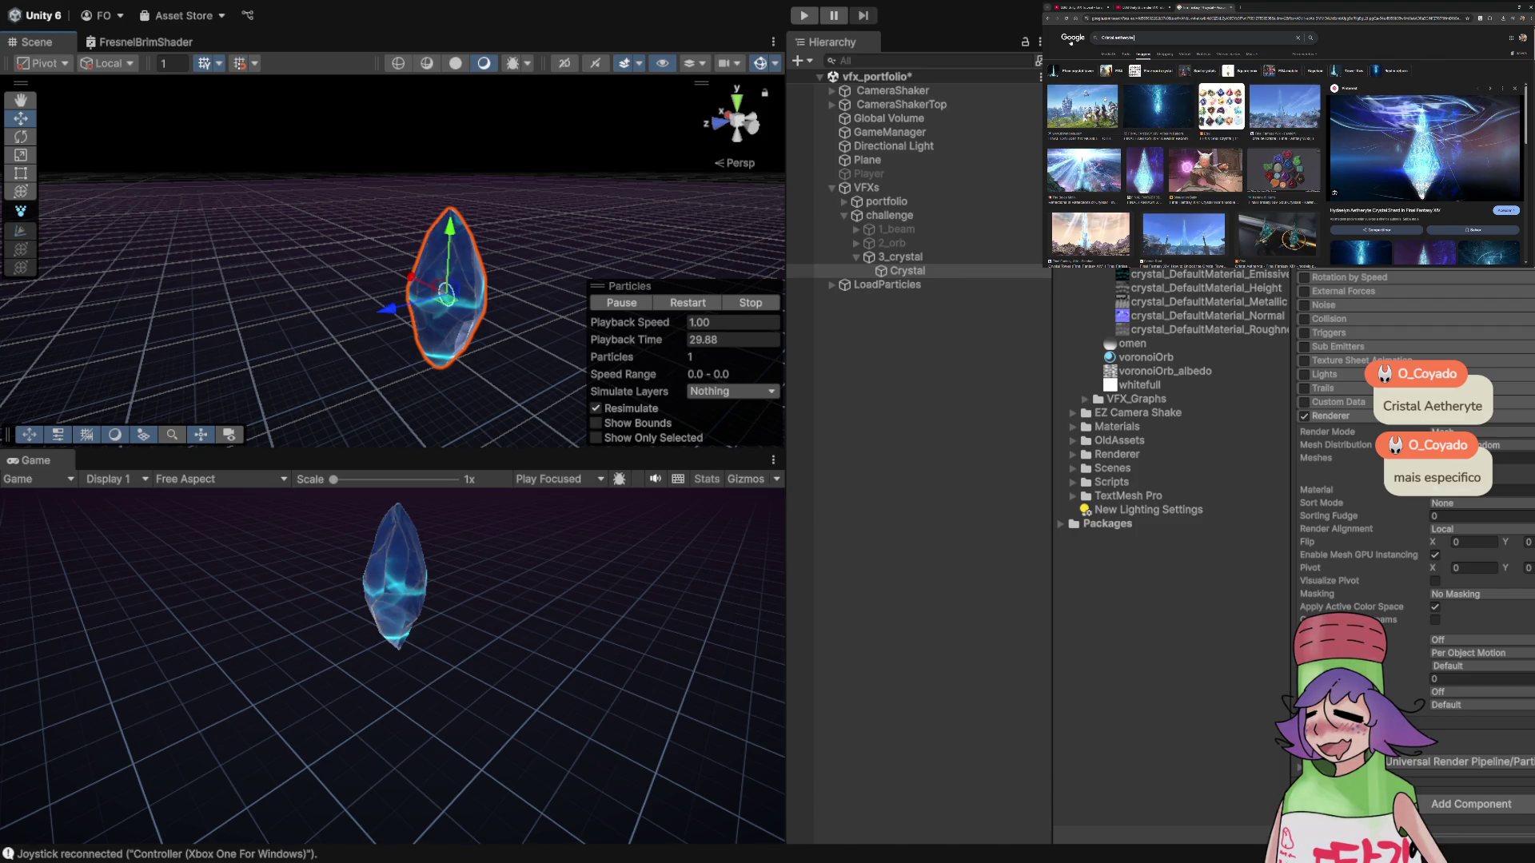
type("ff")
key("Return")
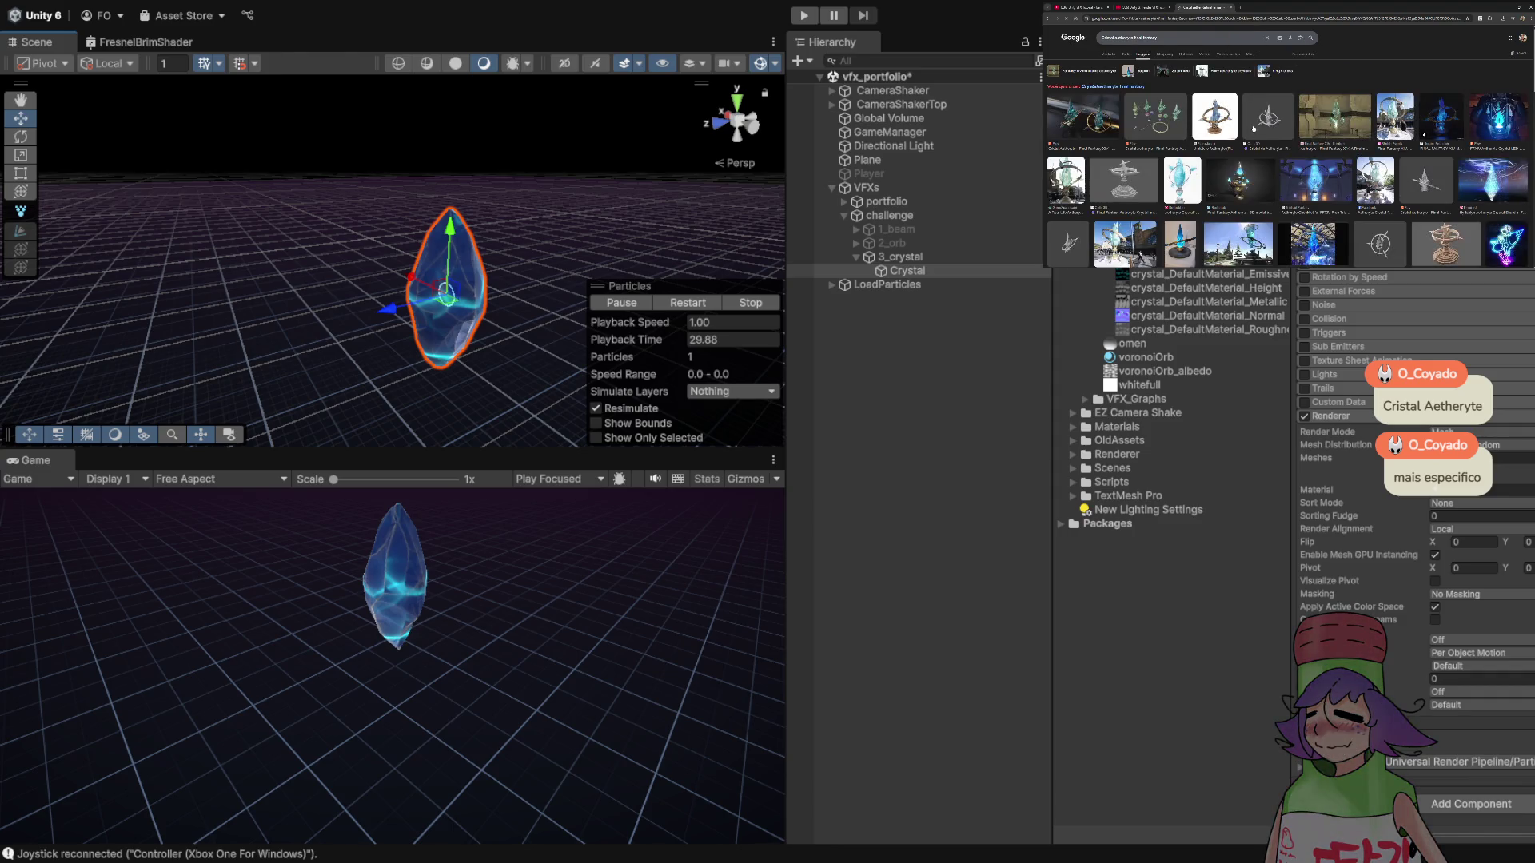
- Preview white and dark-blue aetheryte crystal images, then play the tutorial video full screen
left_click(1227, 128)
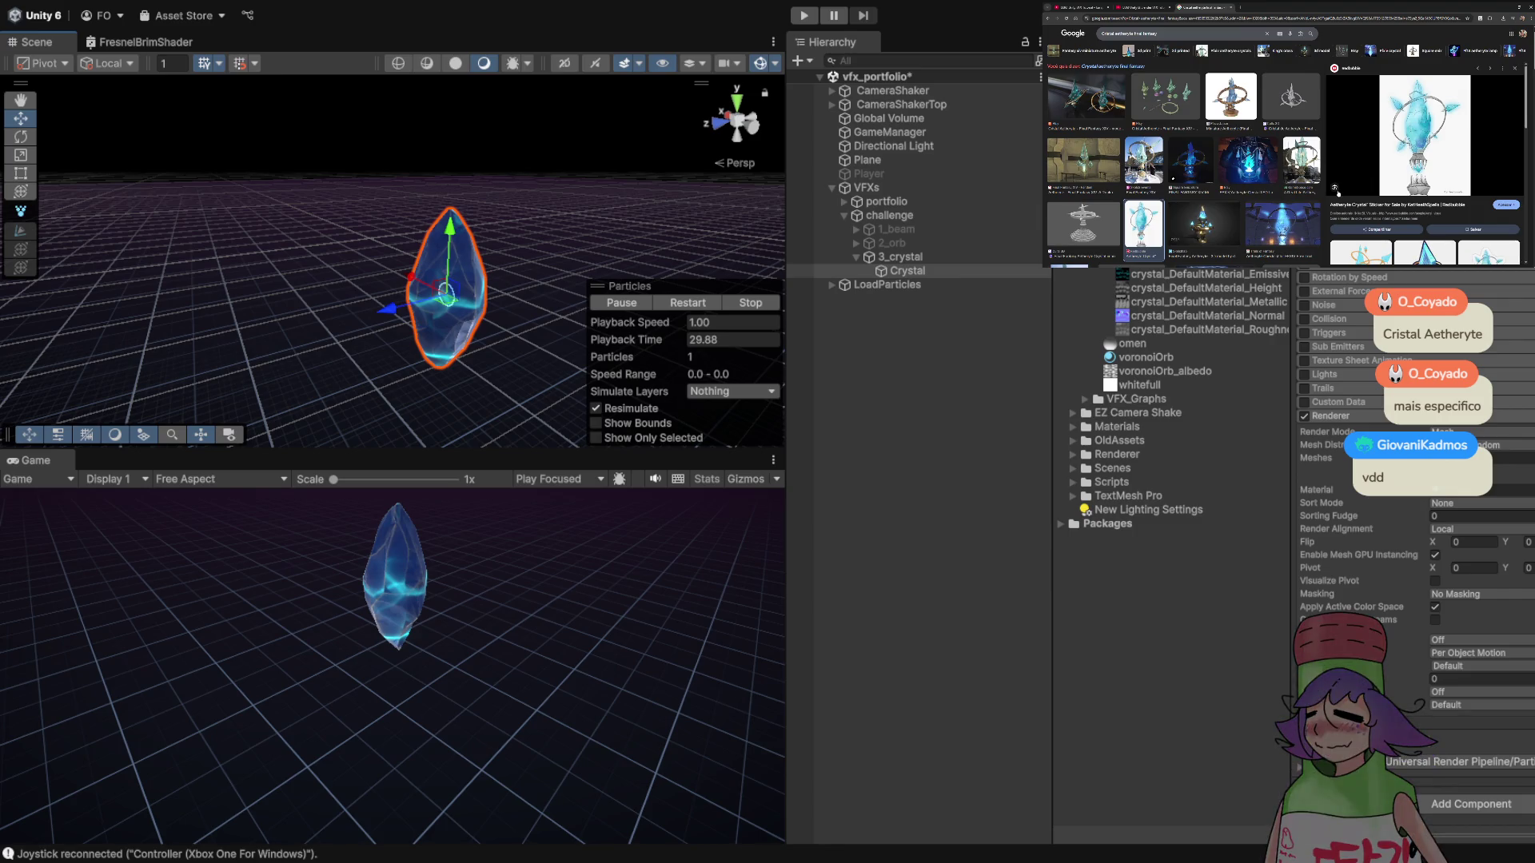
scroll(1423, 160, "down", 5)
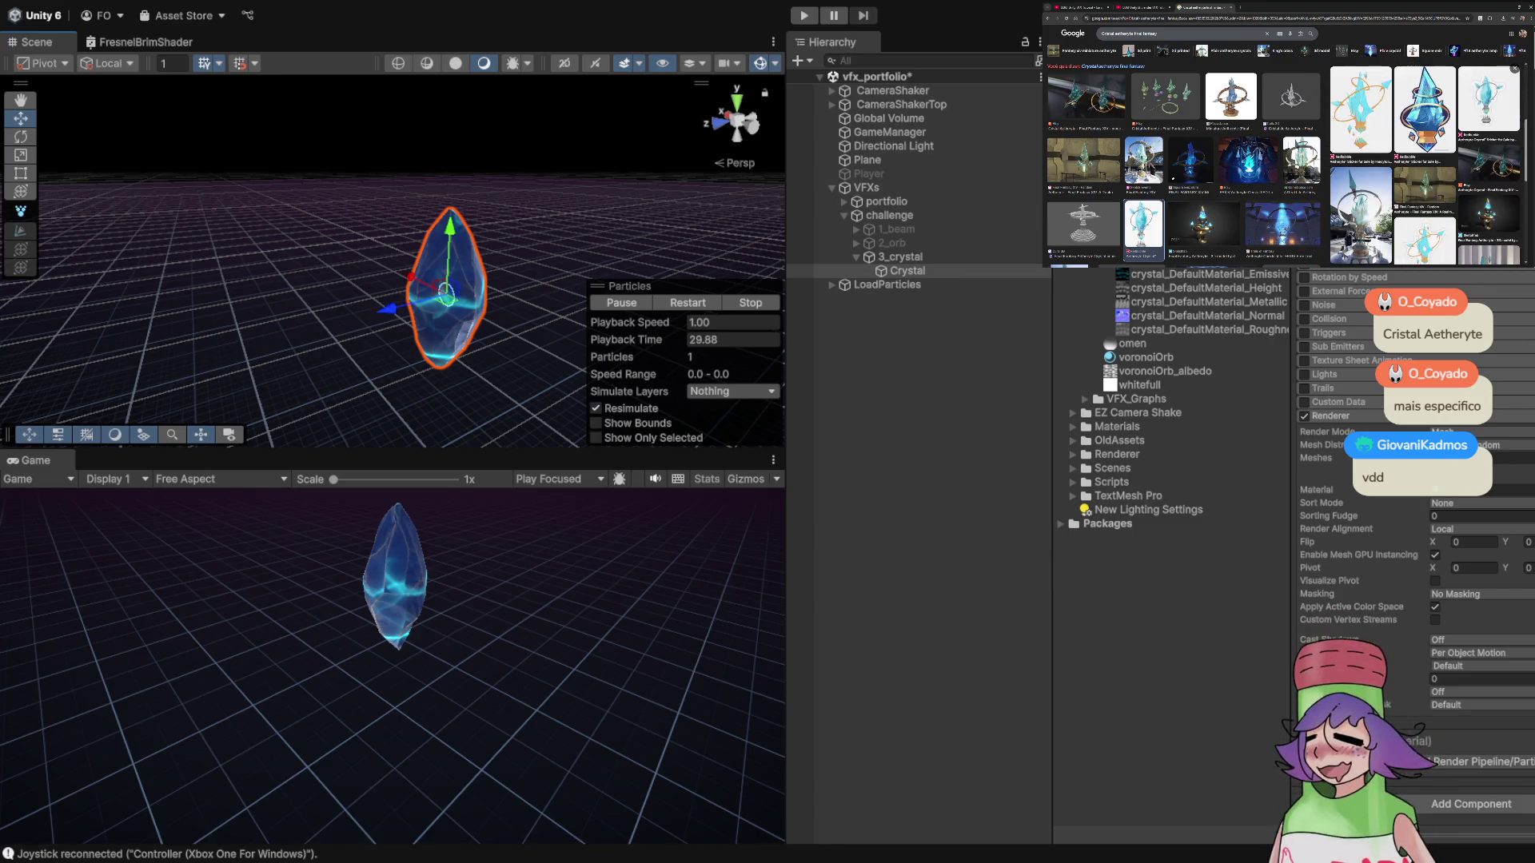
left_click(1282, 230)
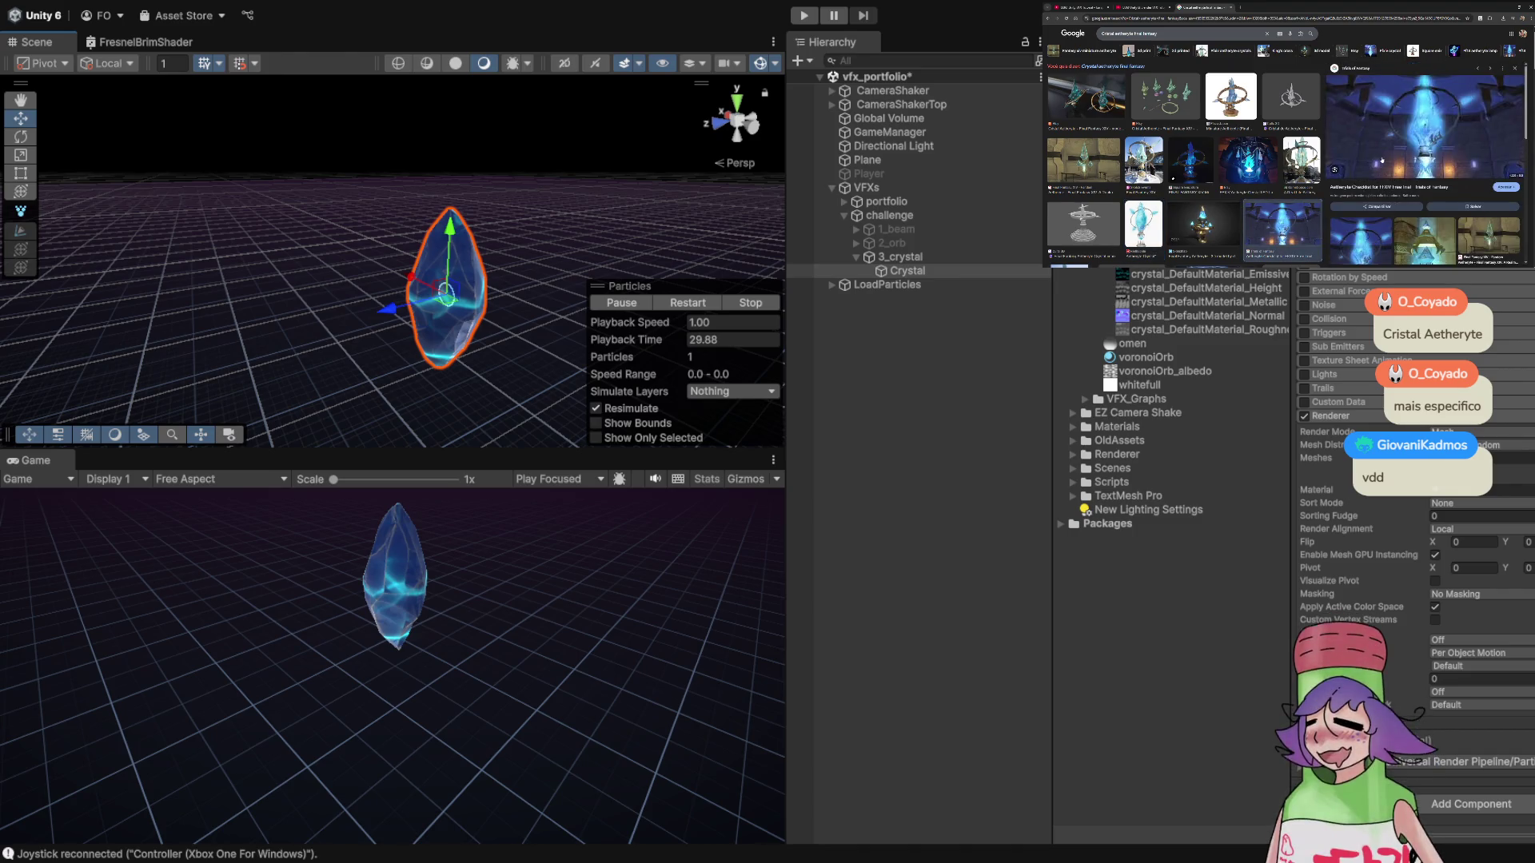
left_click(1135, 6)
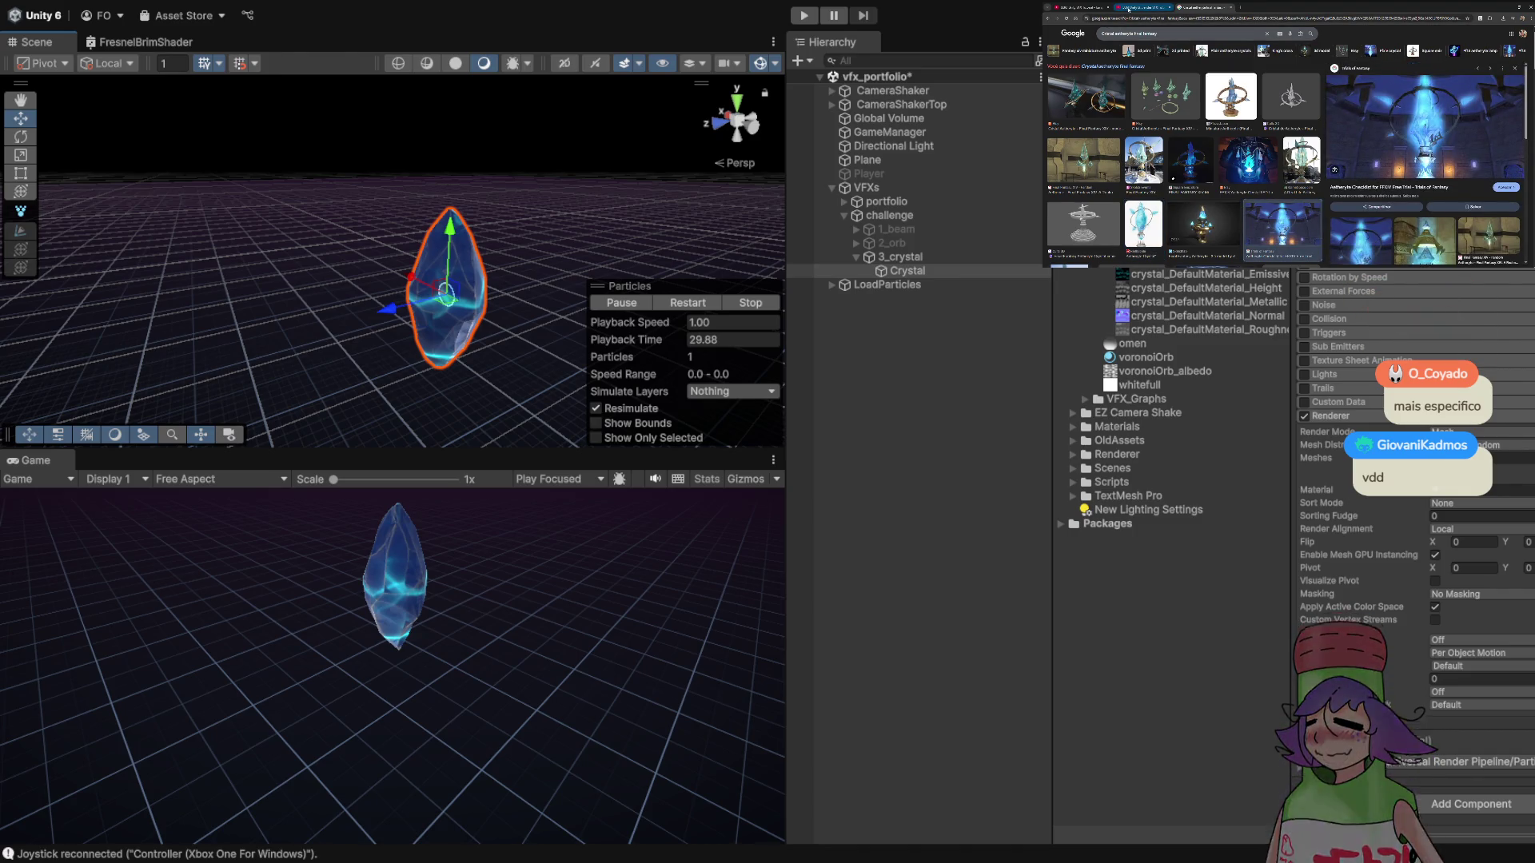
left_click(1396, 237)
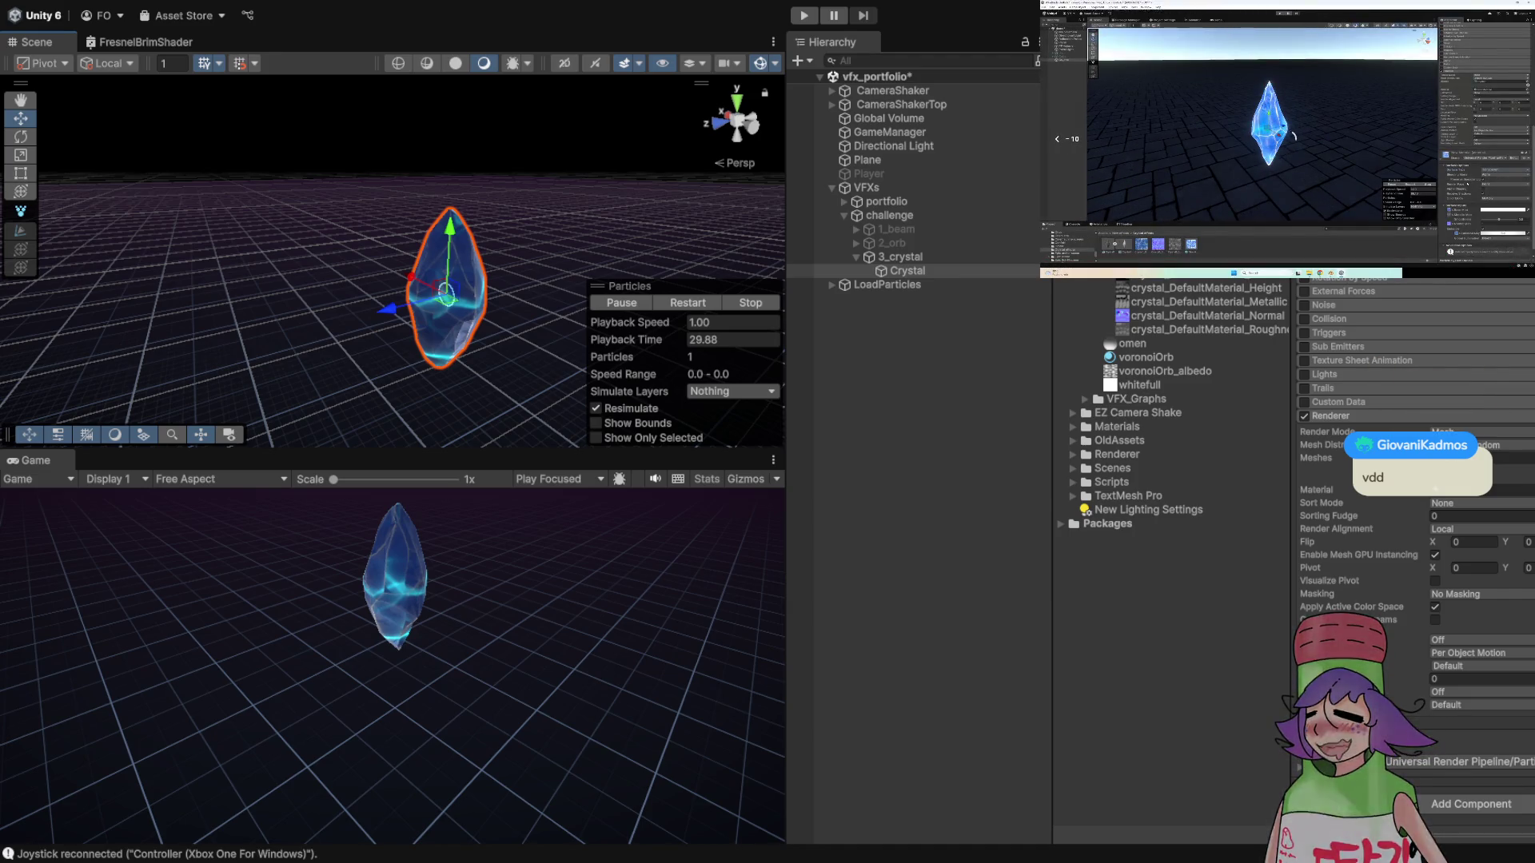
- Rewind the tutorial ten seconds, set Crystal.mat's Surface Type to Transparent, and uncheck Preserve Specular Lighting
key("j")
scroll(1415, 559, "down", 5)
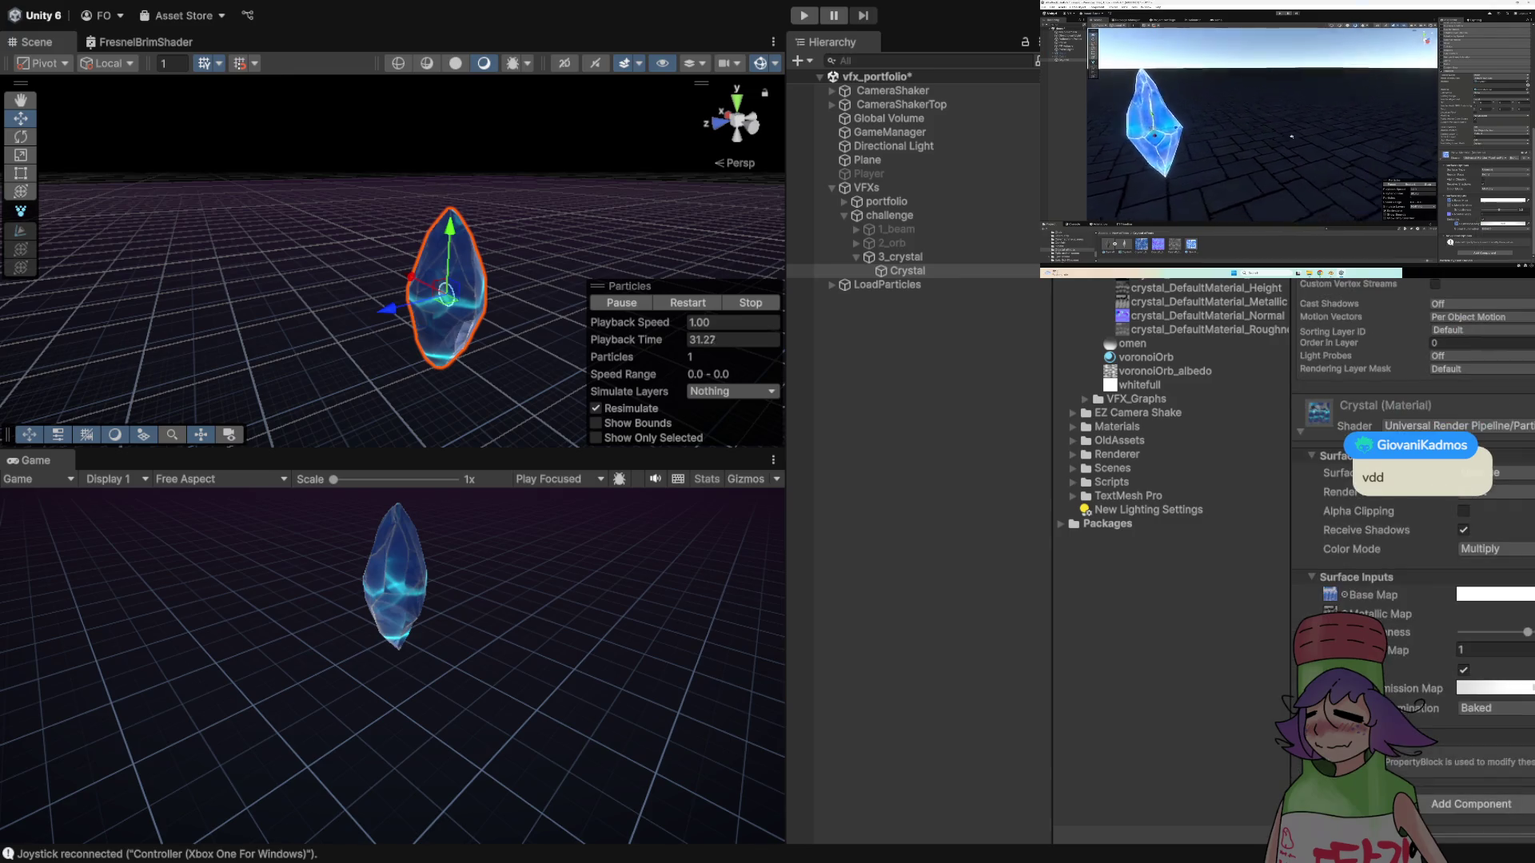
left_click(1487, 473)
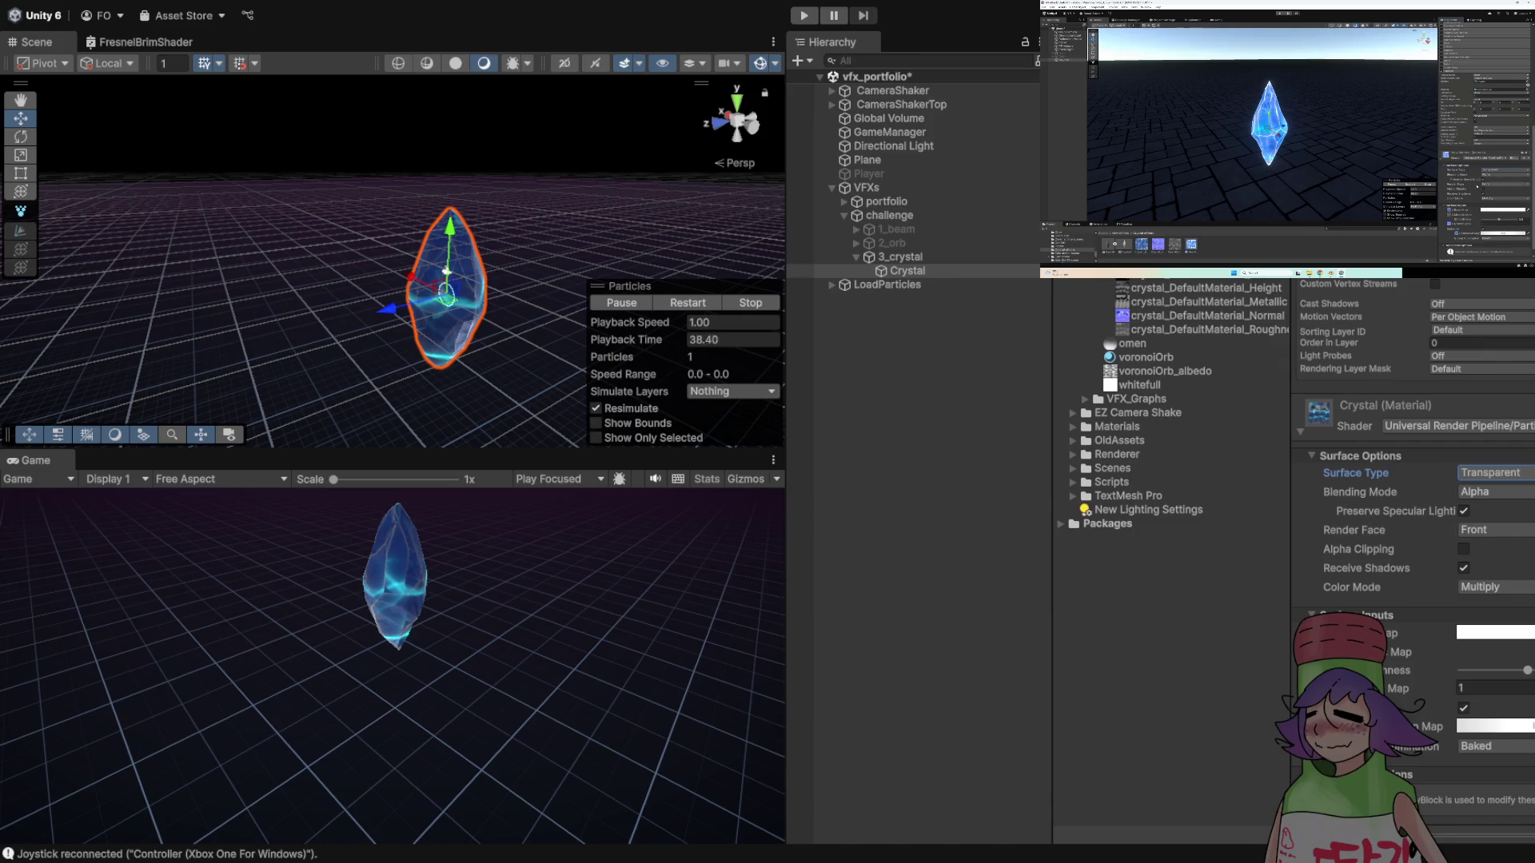
left_click(1464, 511)
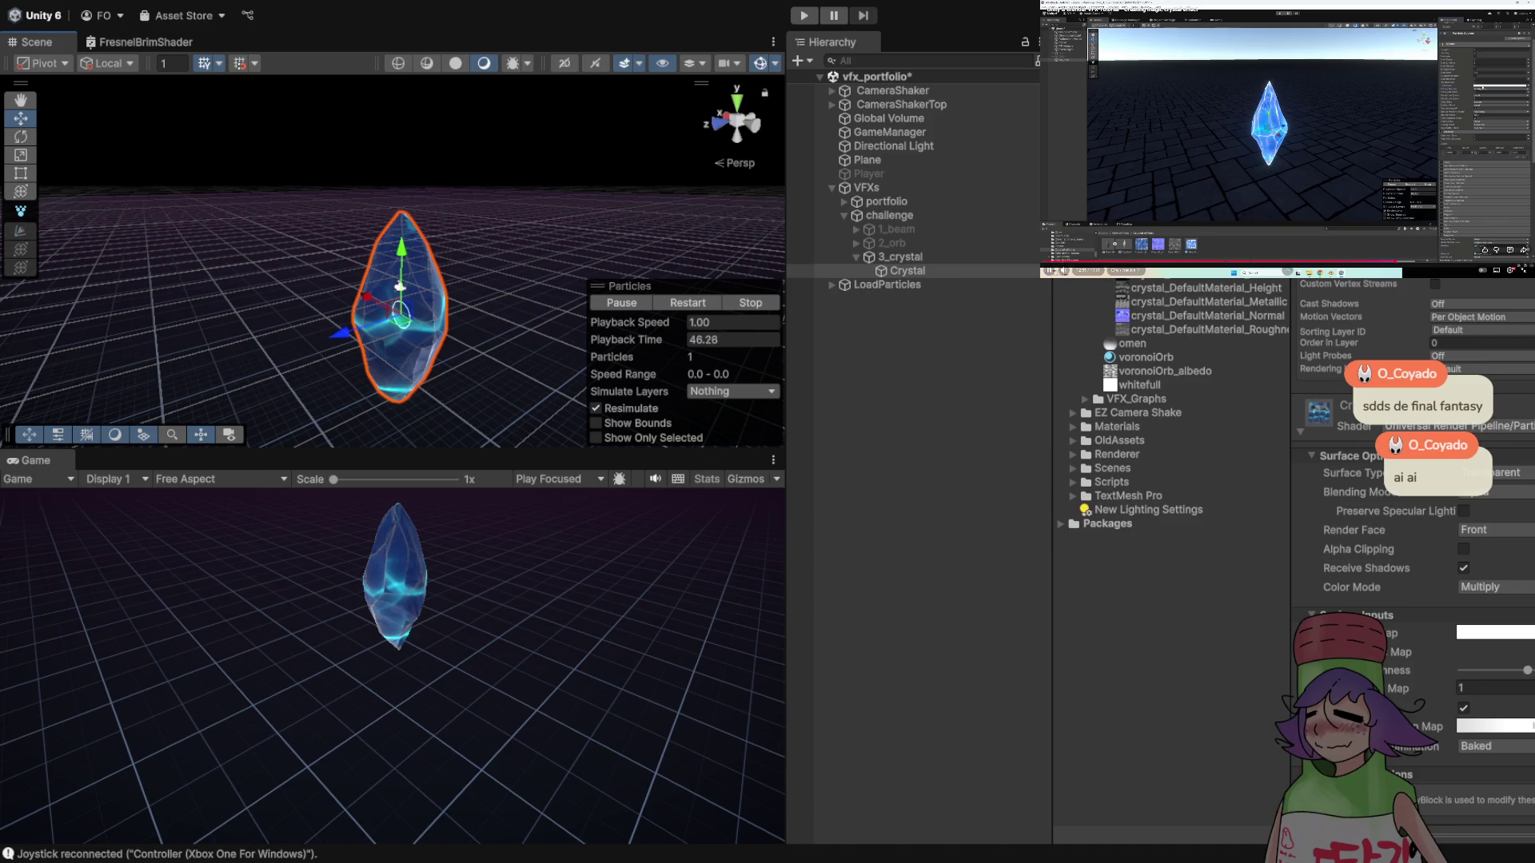
scroll(1415, 559, "up", 5)
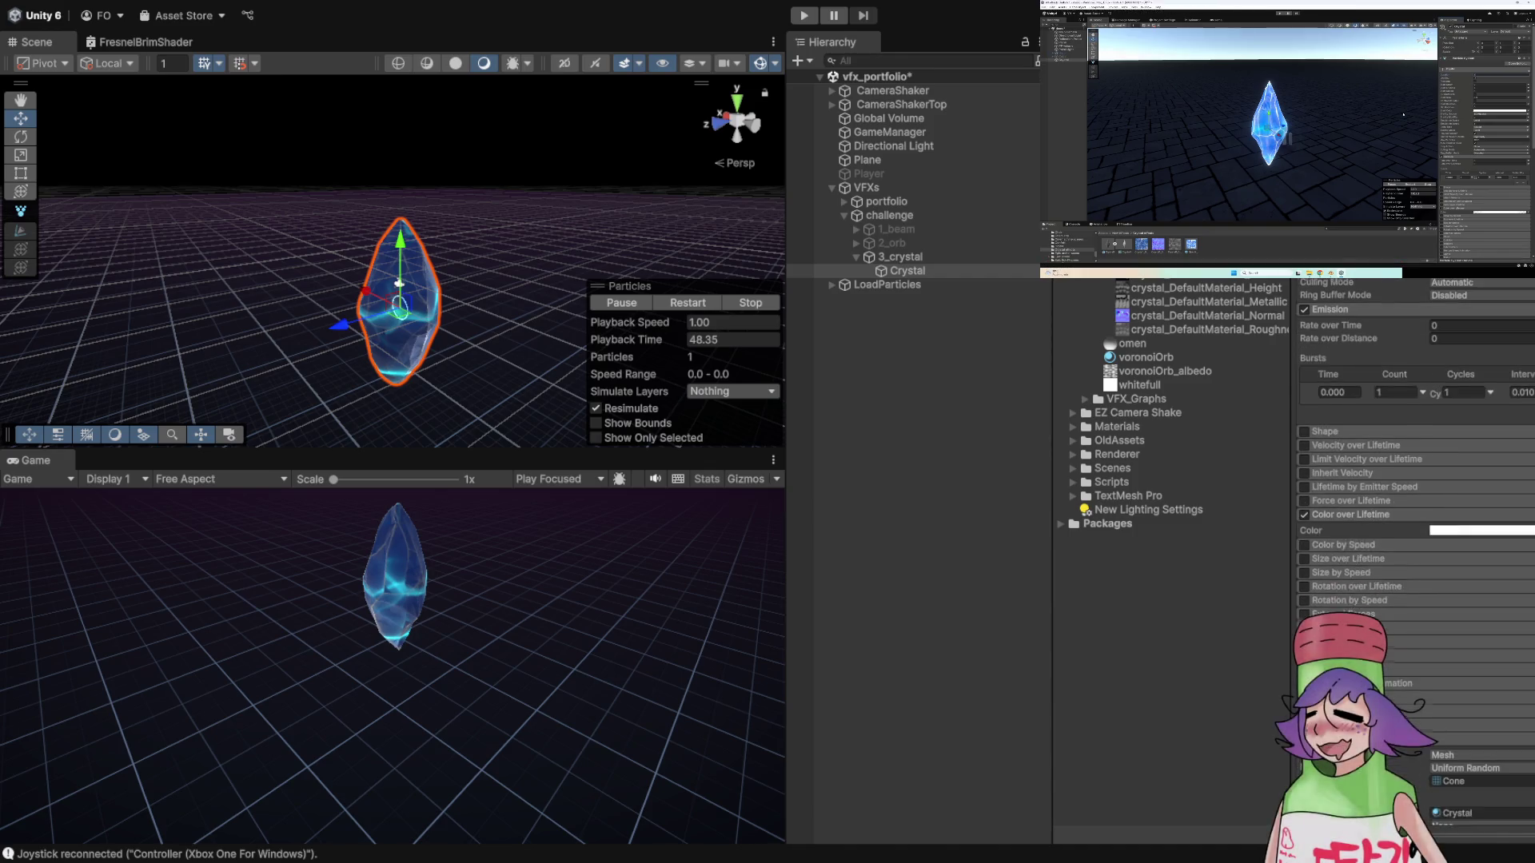
- Stop the Crystal particle system preview with the period shortcut
key("period")
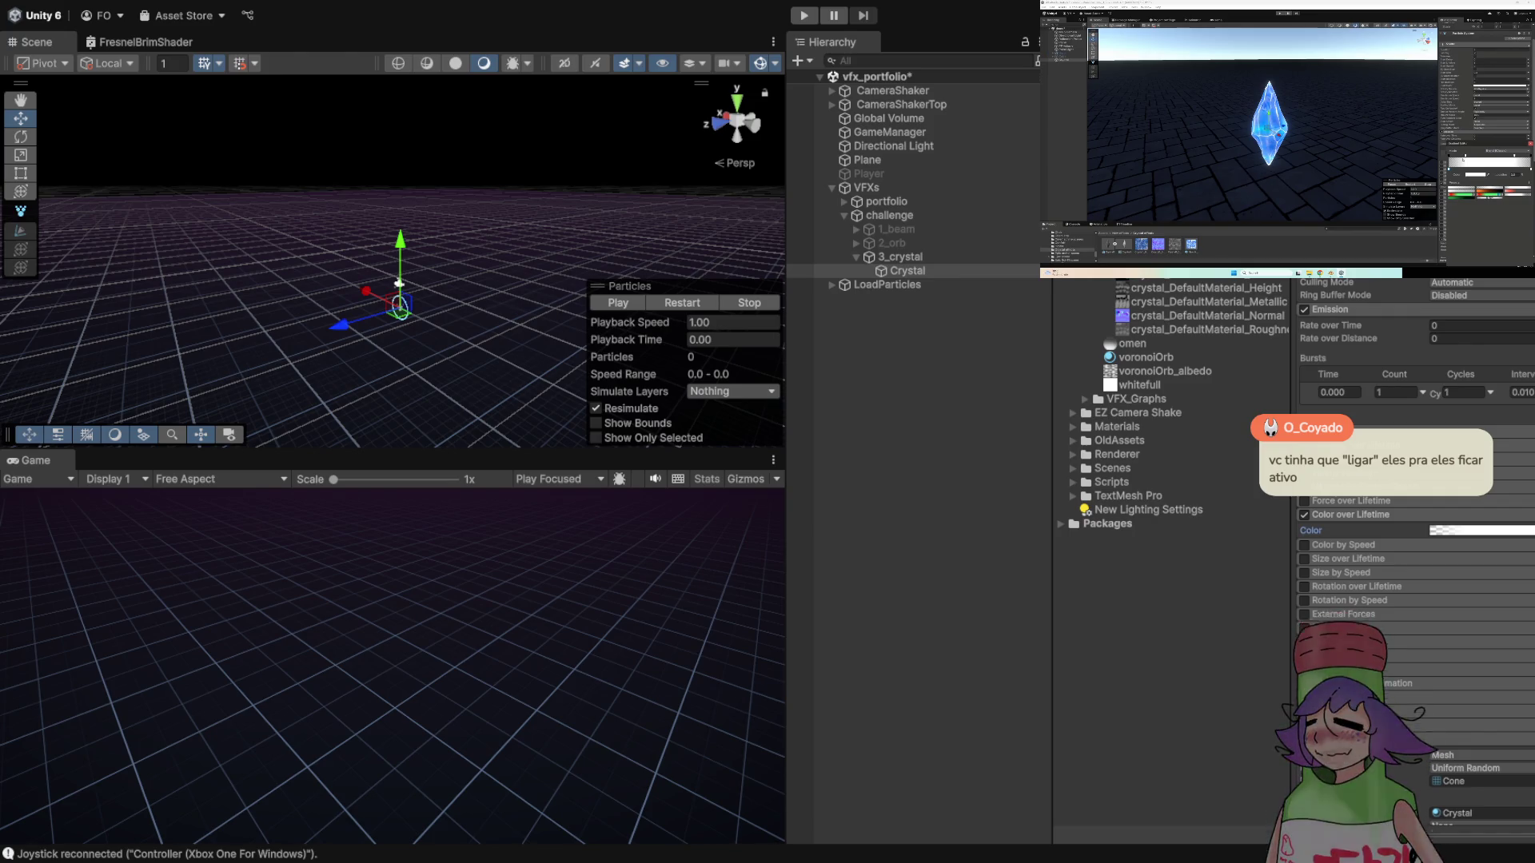
- Replay the Crystal particle system and orbit the Scene view around the crystal
left_click(681, 302)
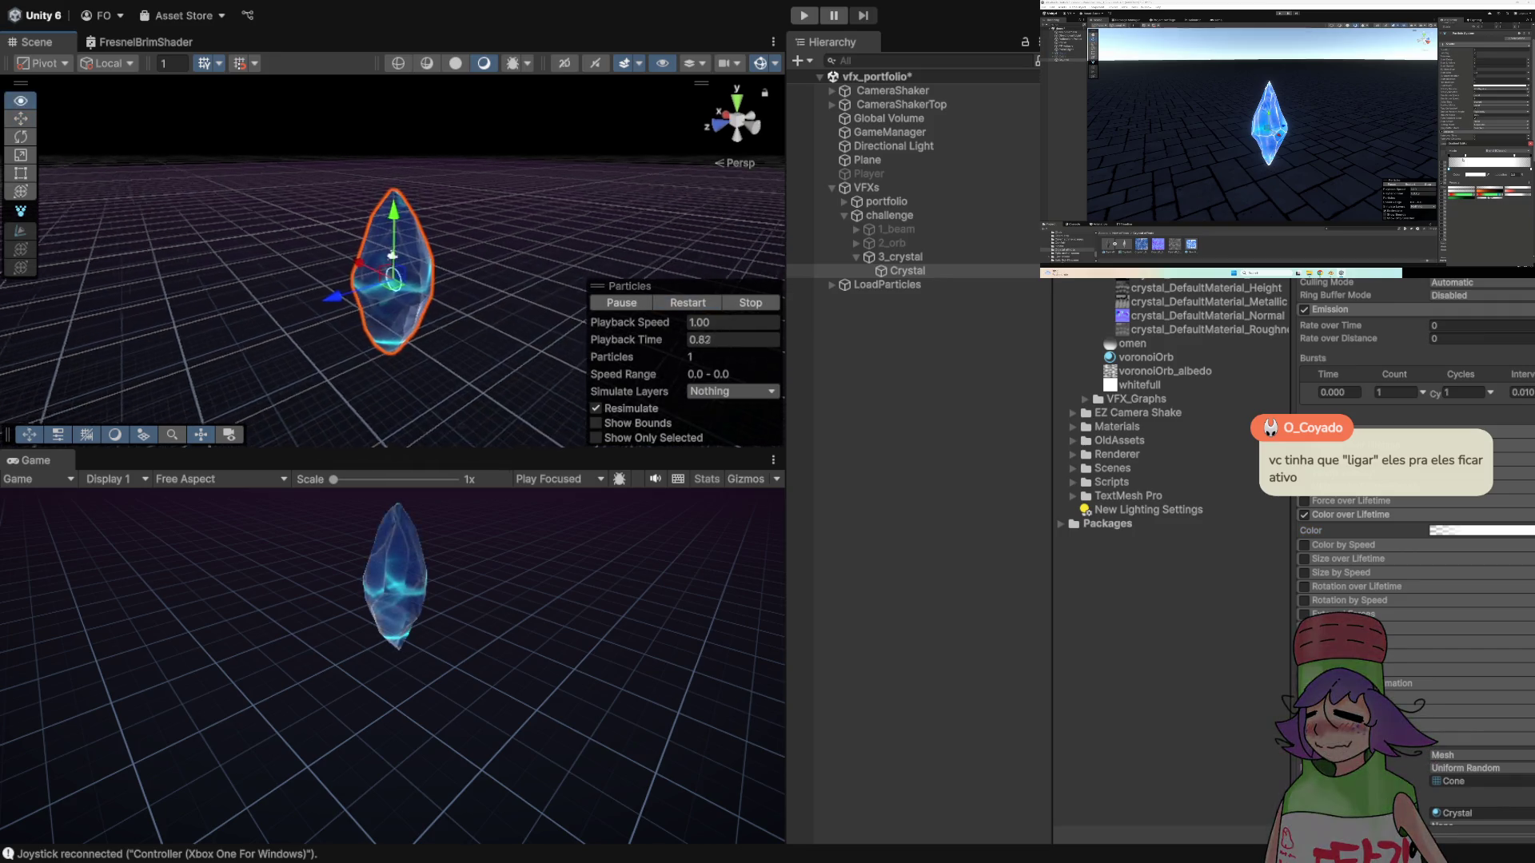
left_click_drag(480, 240, 511, 242)
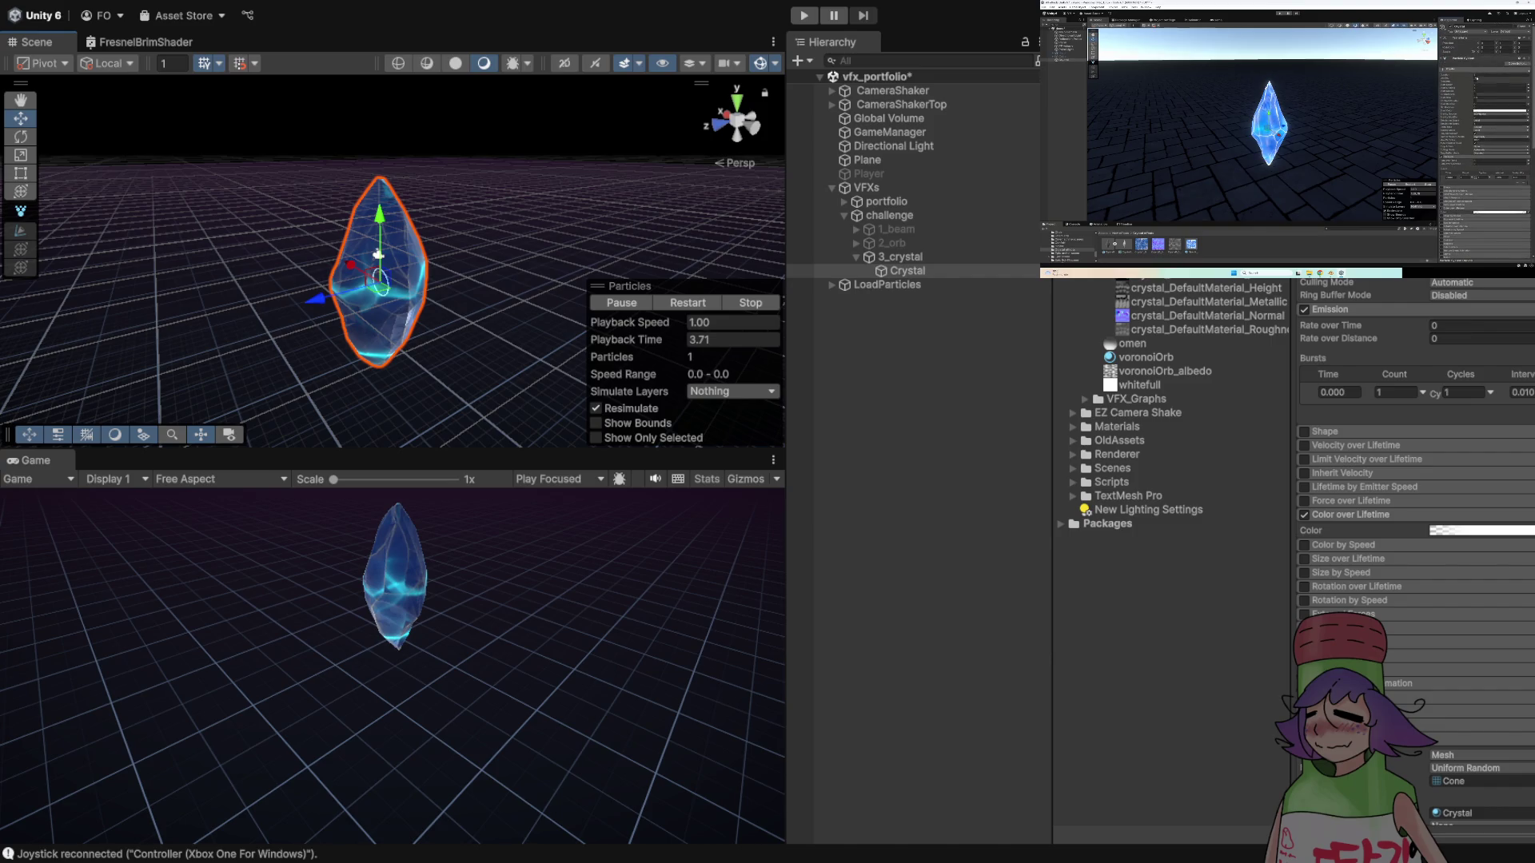
scroll(1415, 560, "up", 2)
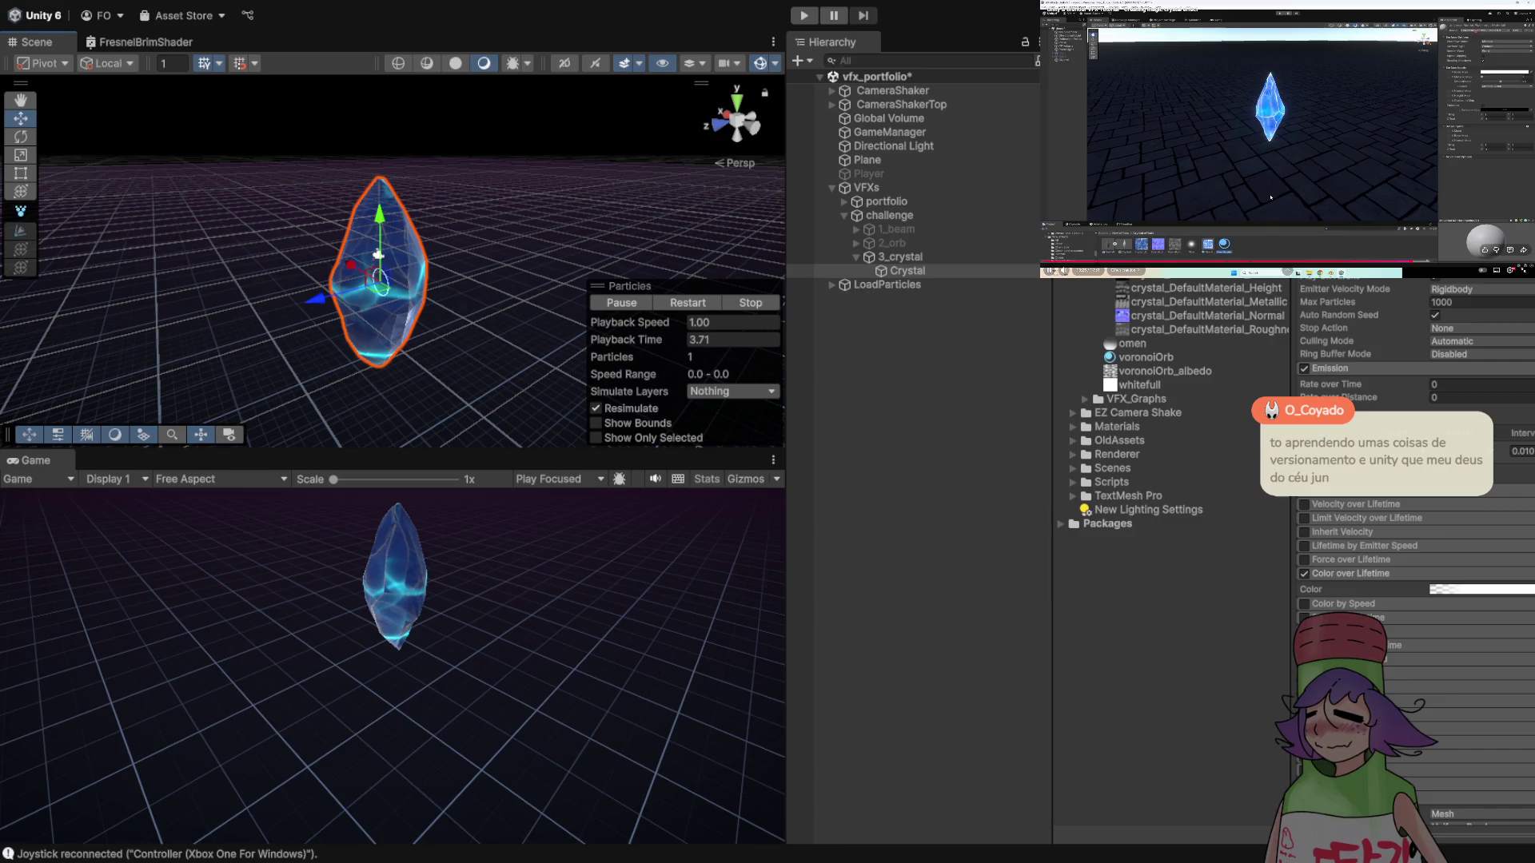
key("space")
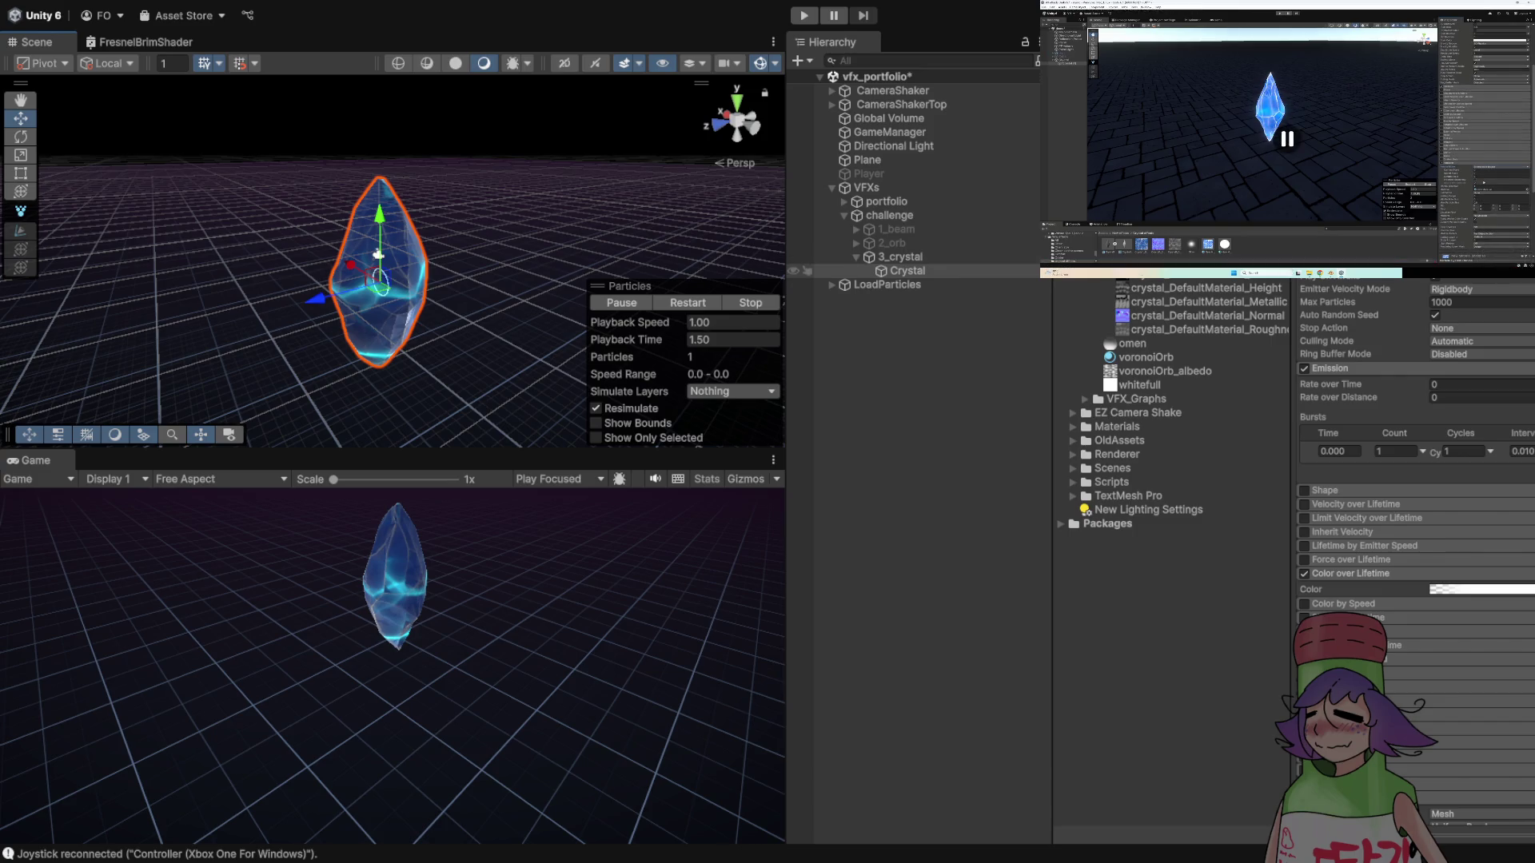
- Duplicate the Crystal particle system to create Crystal (1)
left_click(901, 257)
left_click(907, 270)
key("ctrl+d")
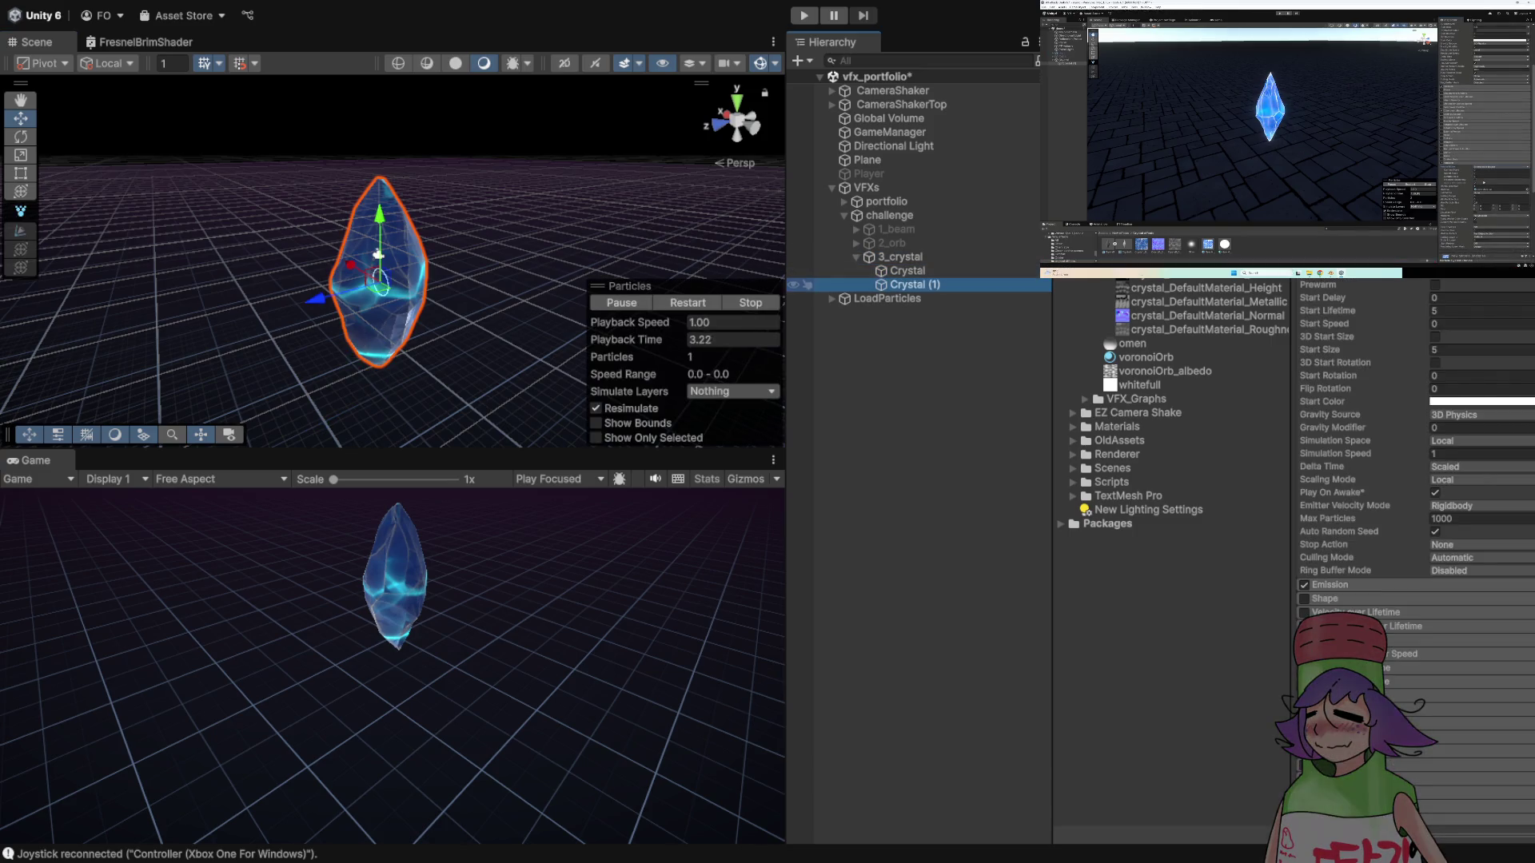
key("F2")
- Set Crystal (1)'s Renderer Render Mode to Stretched Billboard
scroll(1415, 480, "down", 8)
left_click(1359, 527)
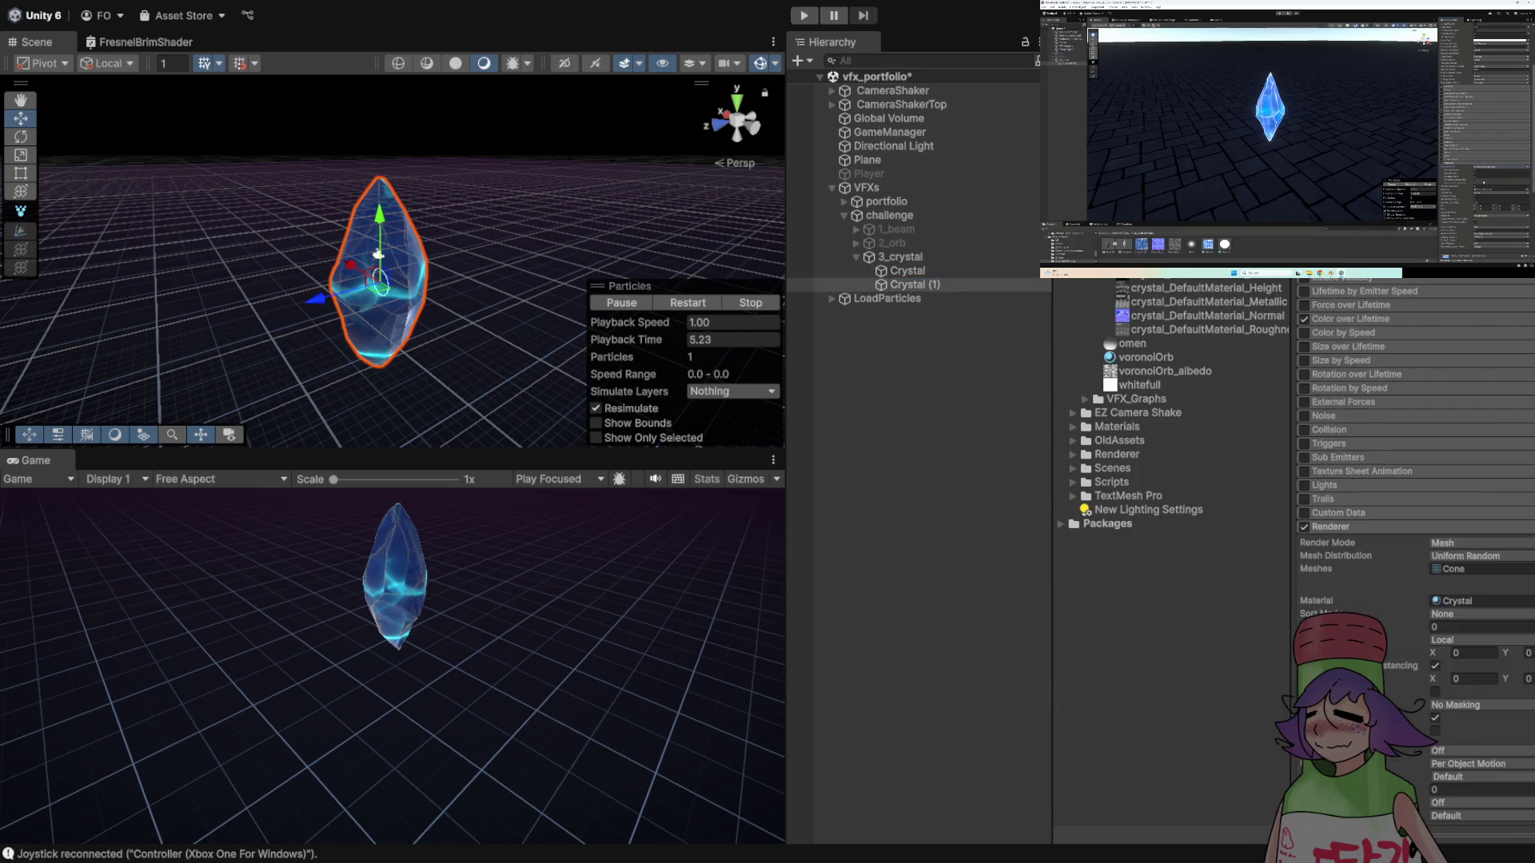
left_click(1479, 543)
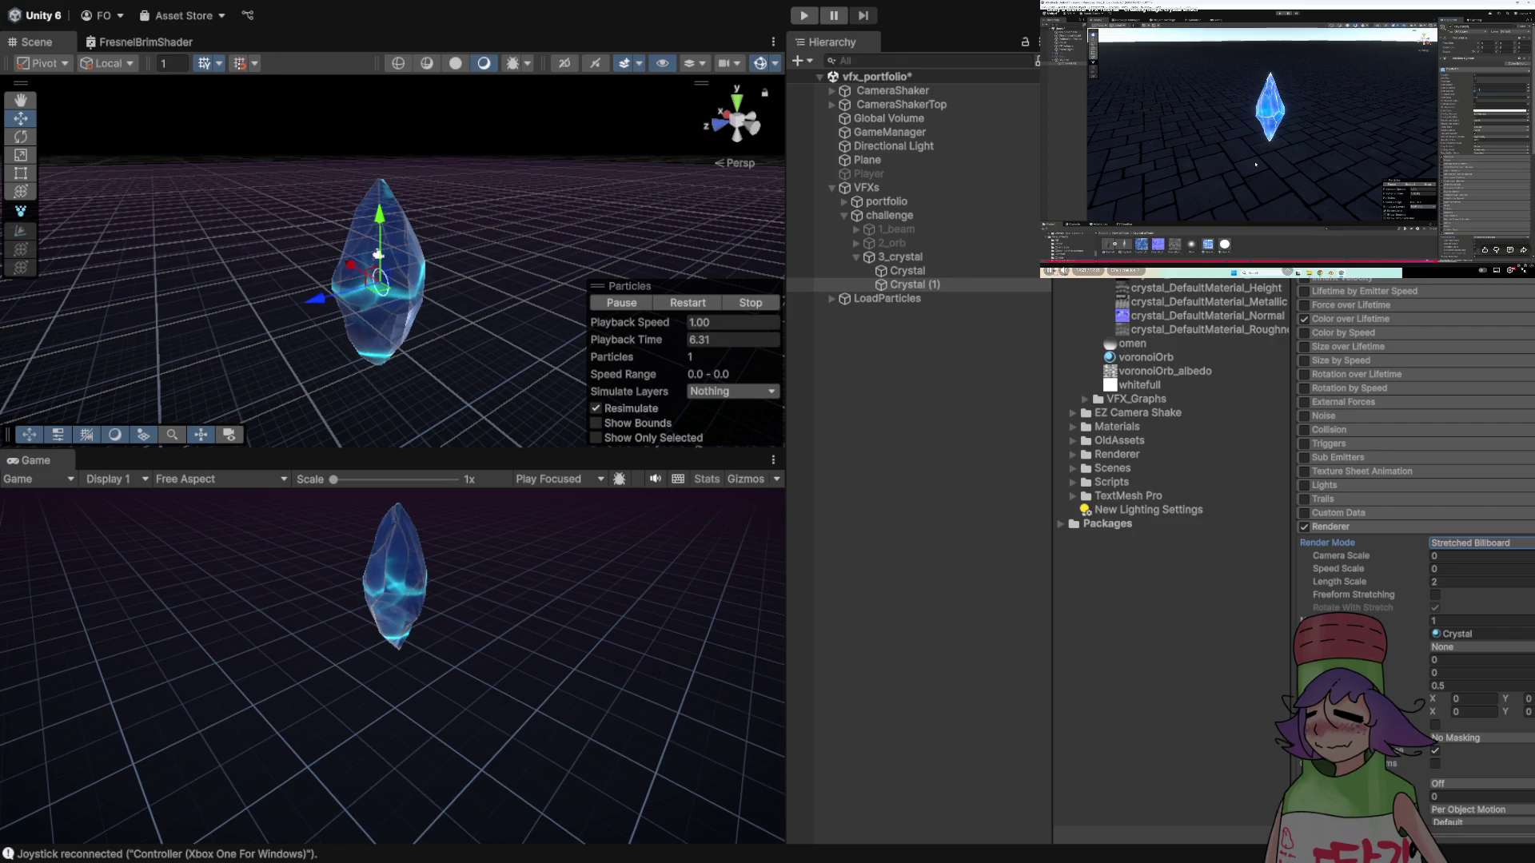
scroll(1415, 479, "up", 5)
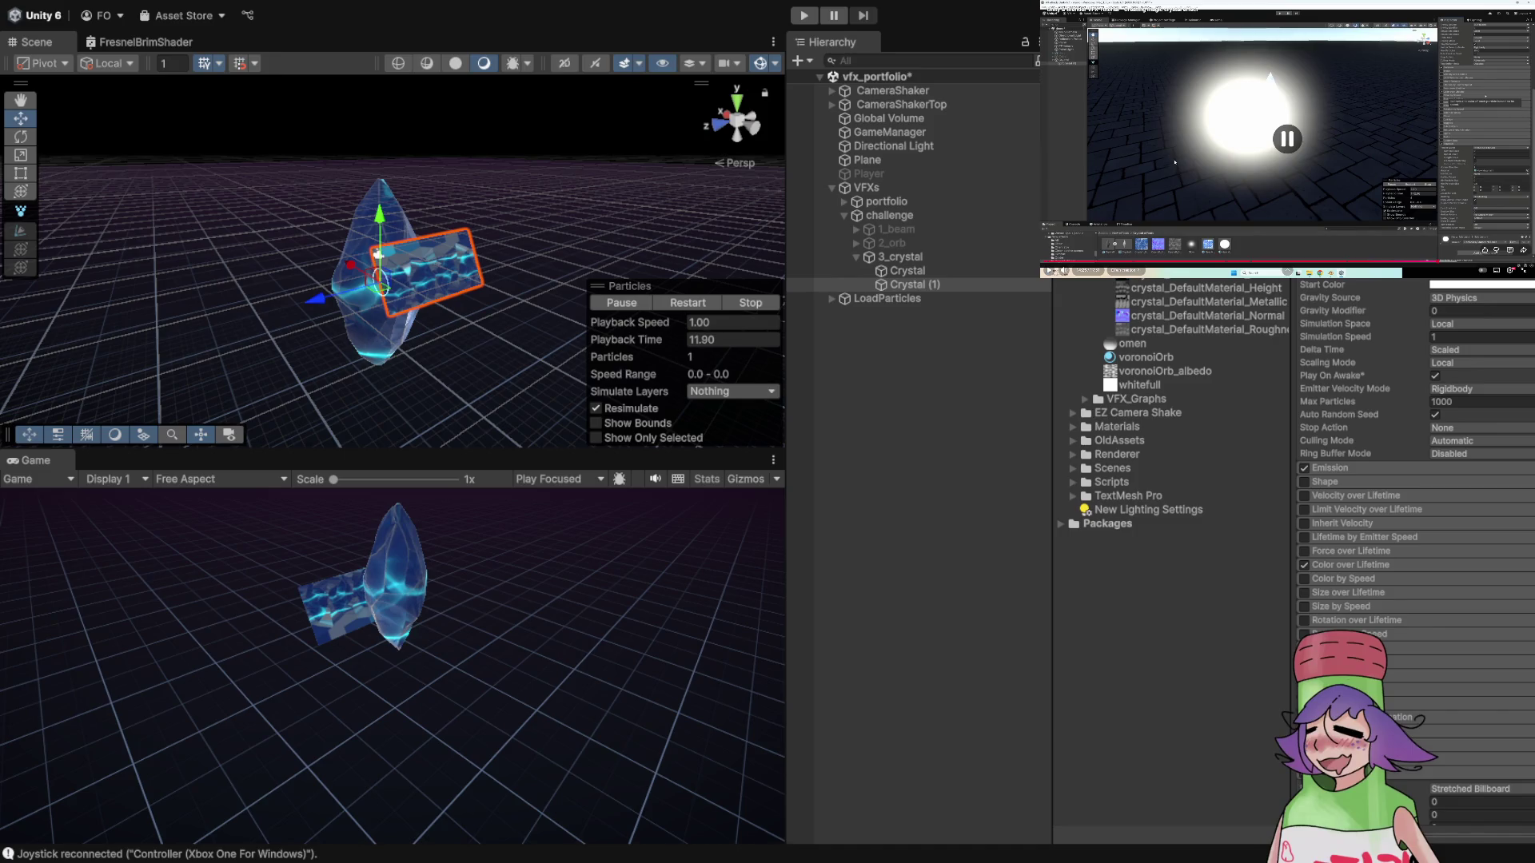
- Assign the Default-Particle material to Crystal (1) and enable Freeform Stretching
scroll(1407, 480, "down", 5)
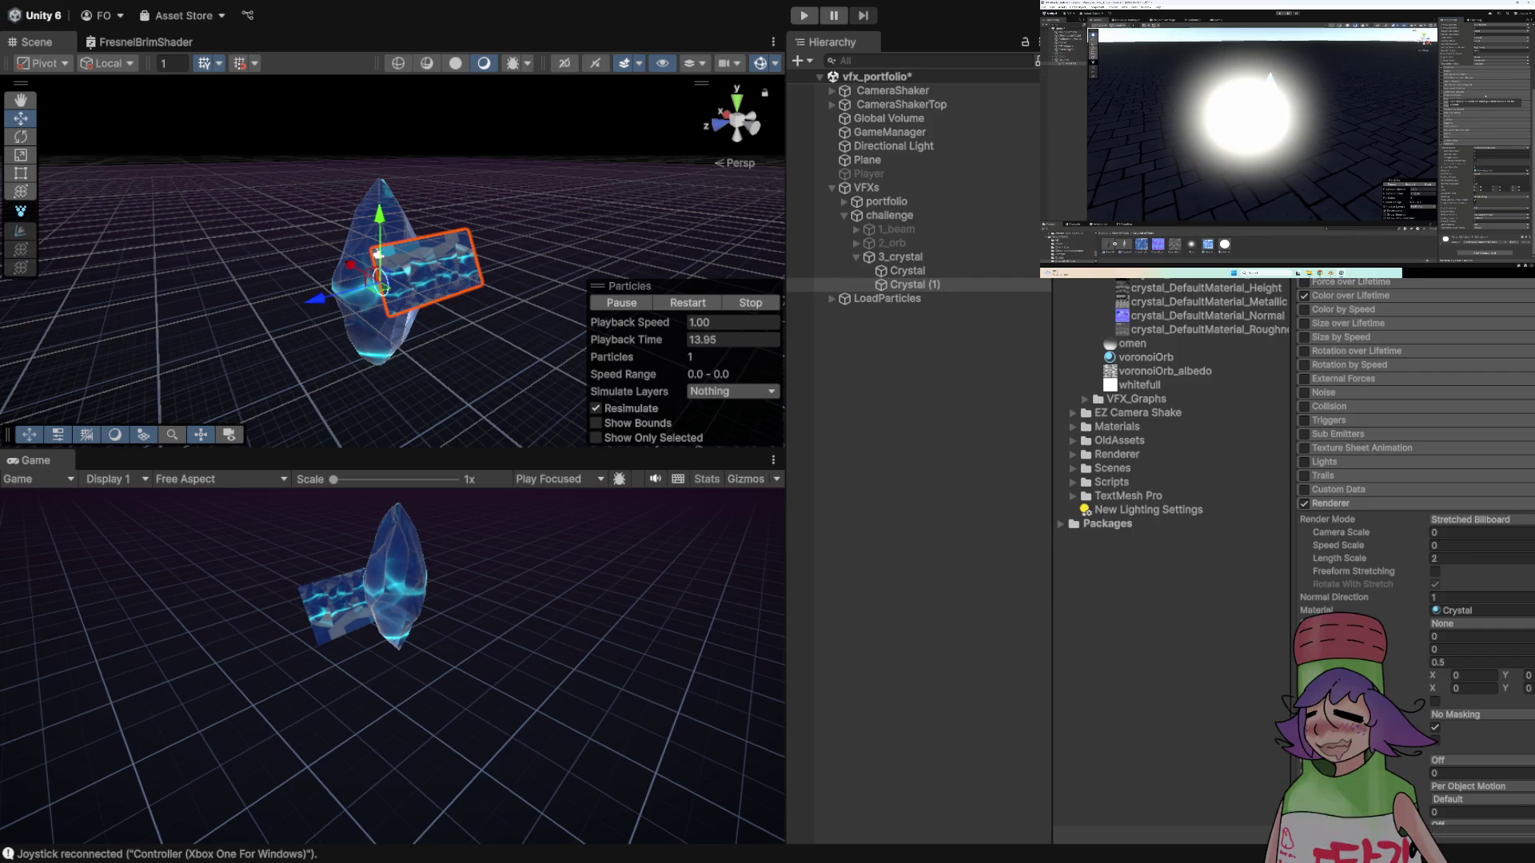
left_click(1475, 610)
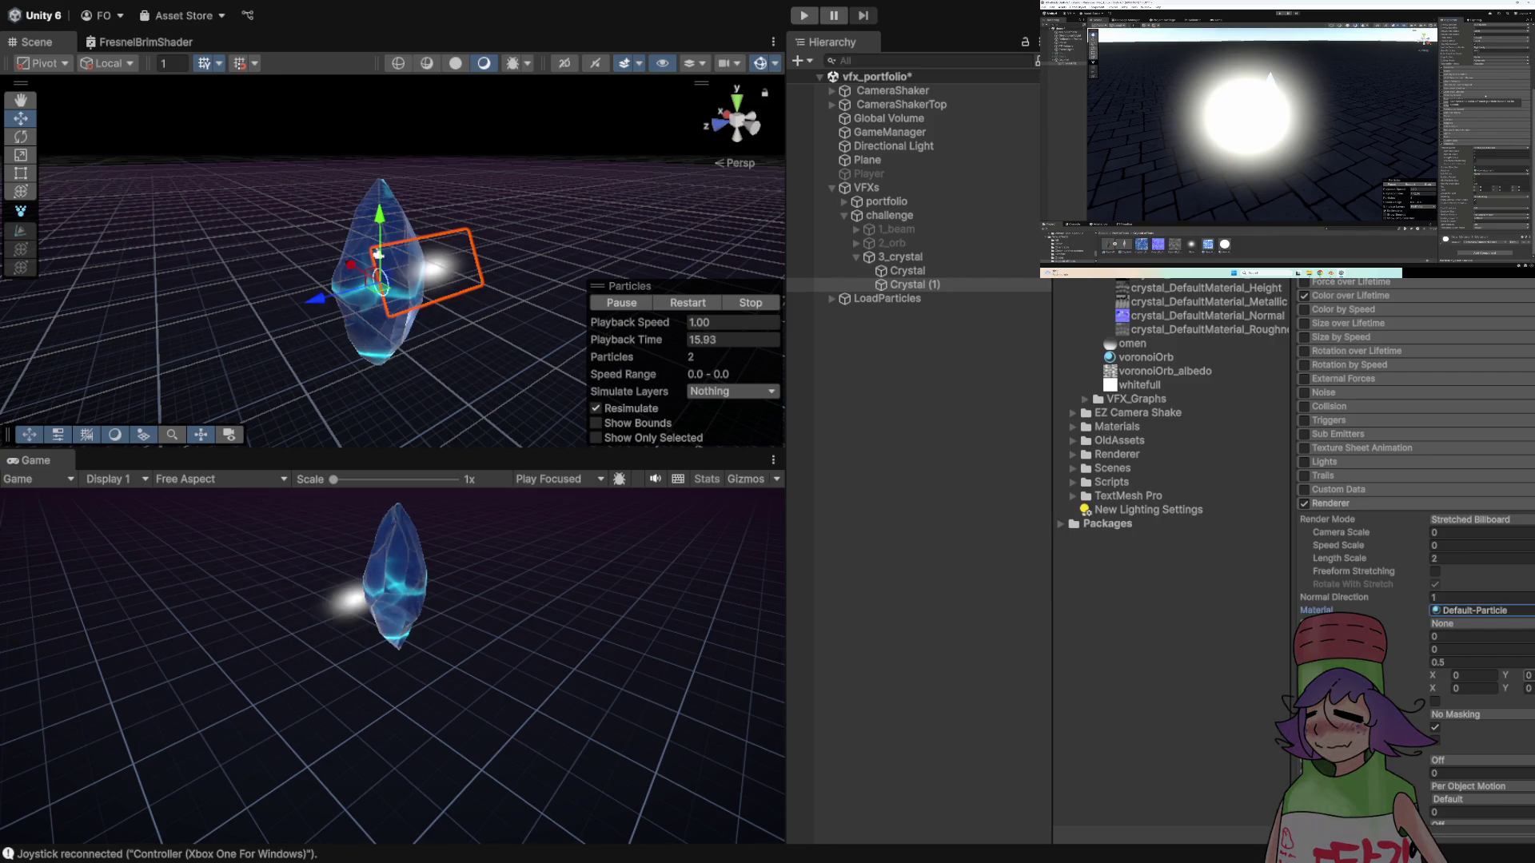
left_click(1215, 172)
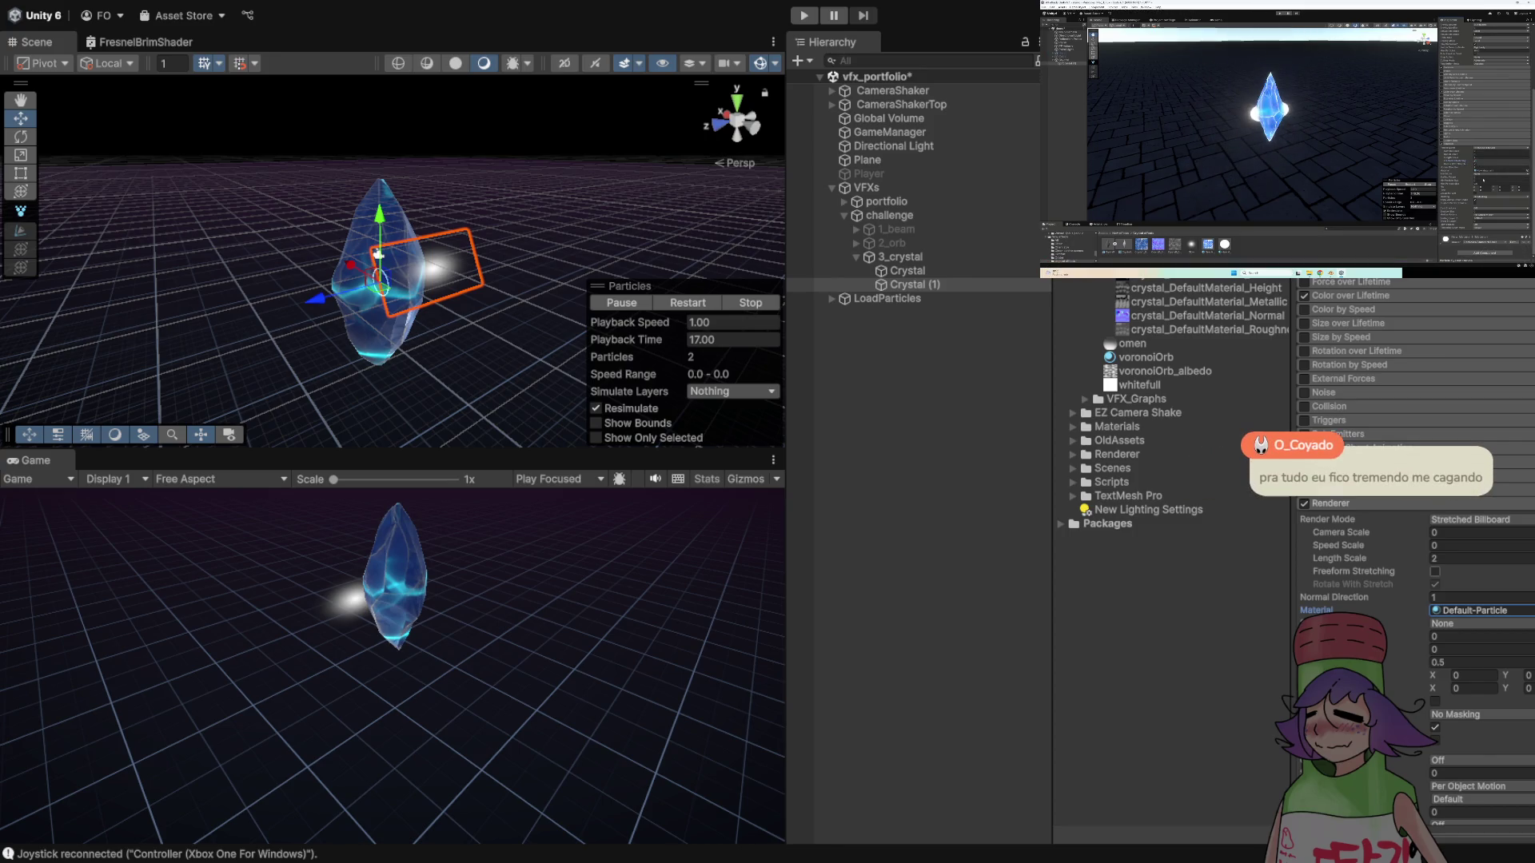
left_click(1435, 571)
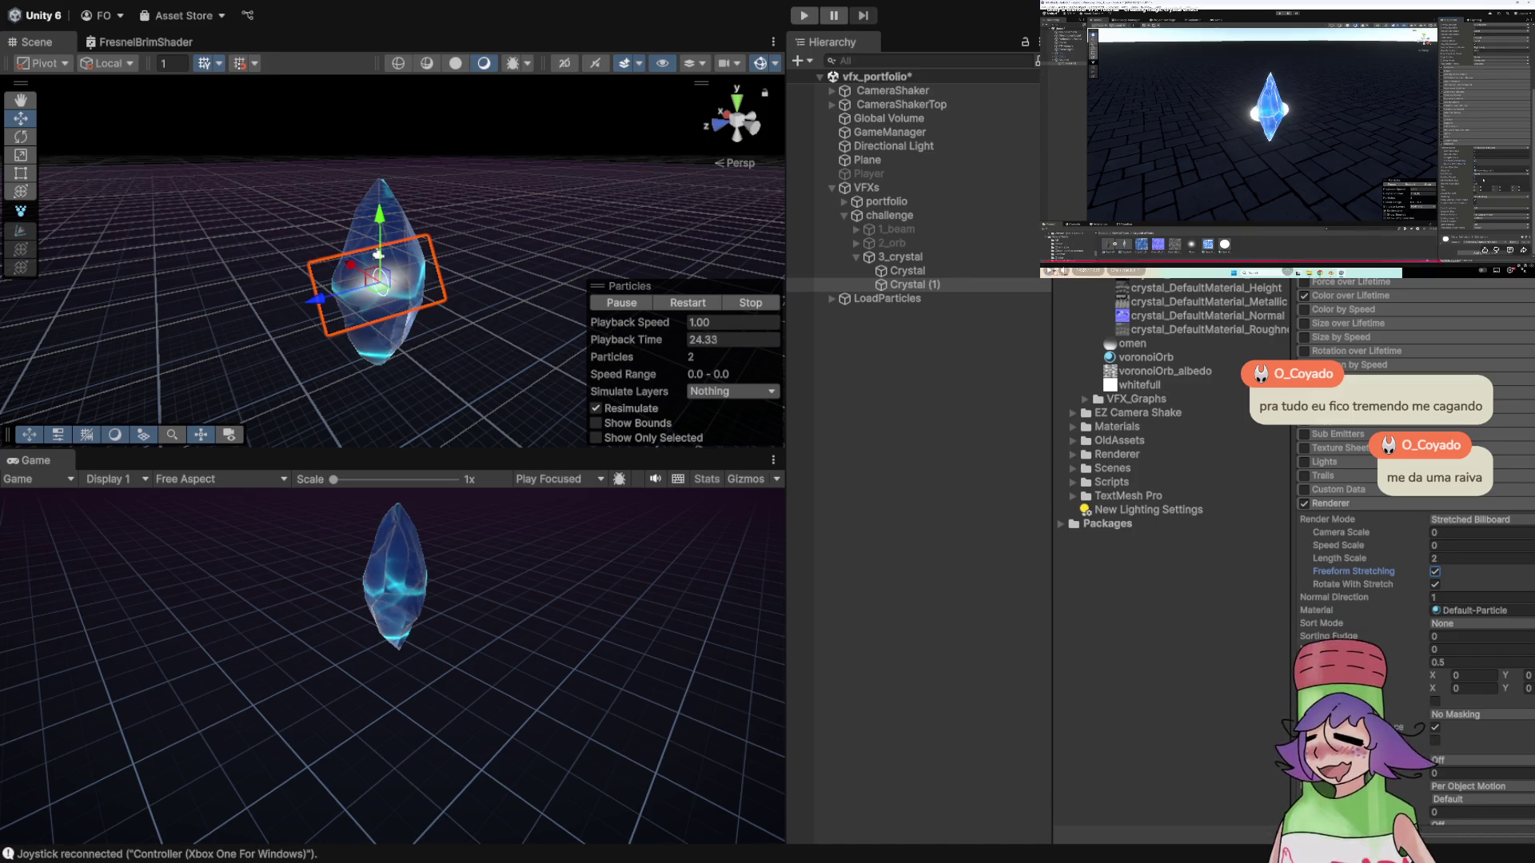
- Change Crystal (1)'s Length Scale from 2 to 1.4, then settle on 1.5
mouse_move(417, 128)
left_mouse_down()
mouse_move(416, 80)
mouse_move(453, 75)
left_mouse_up()
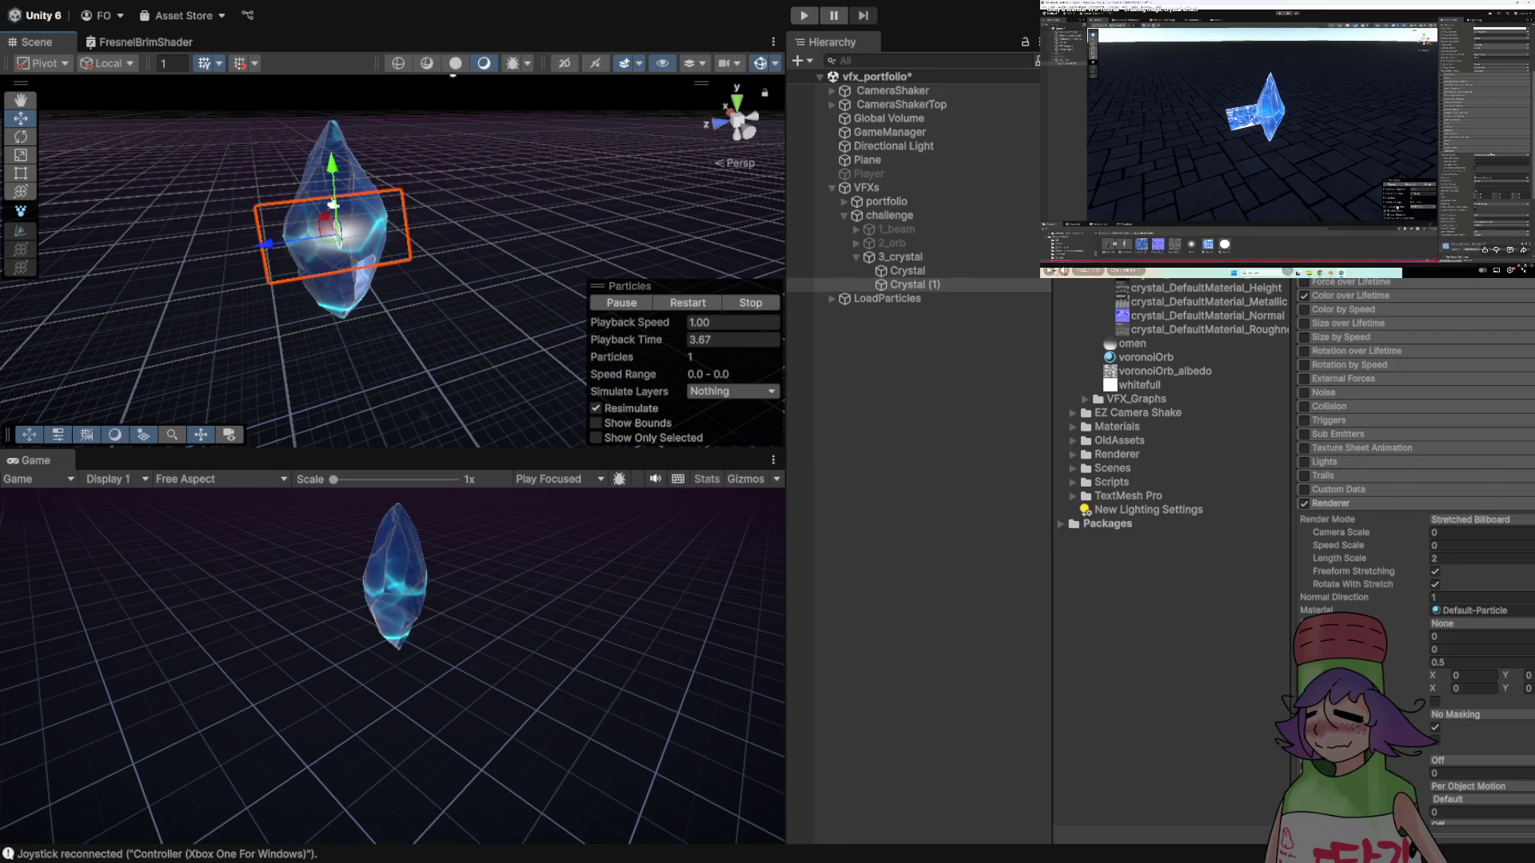
left_click(1274, 135)
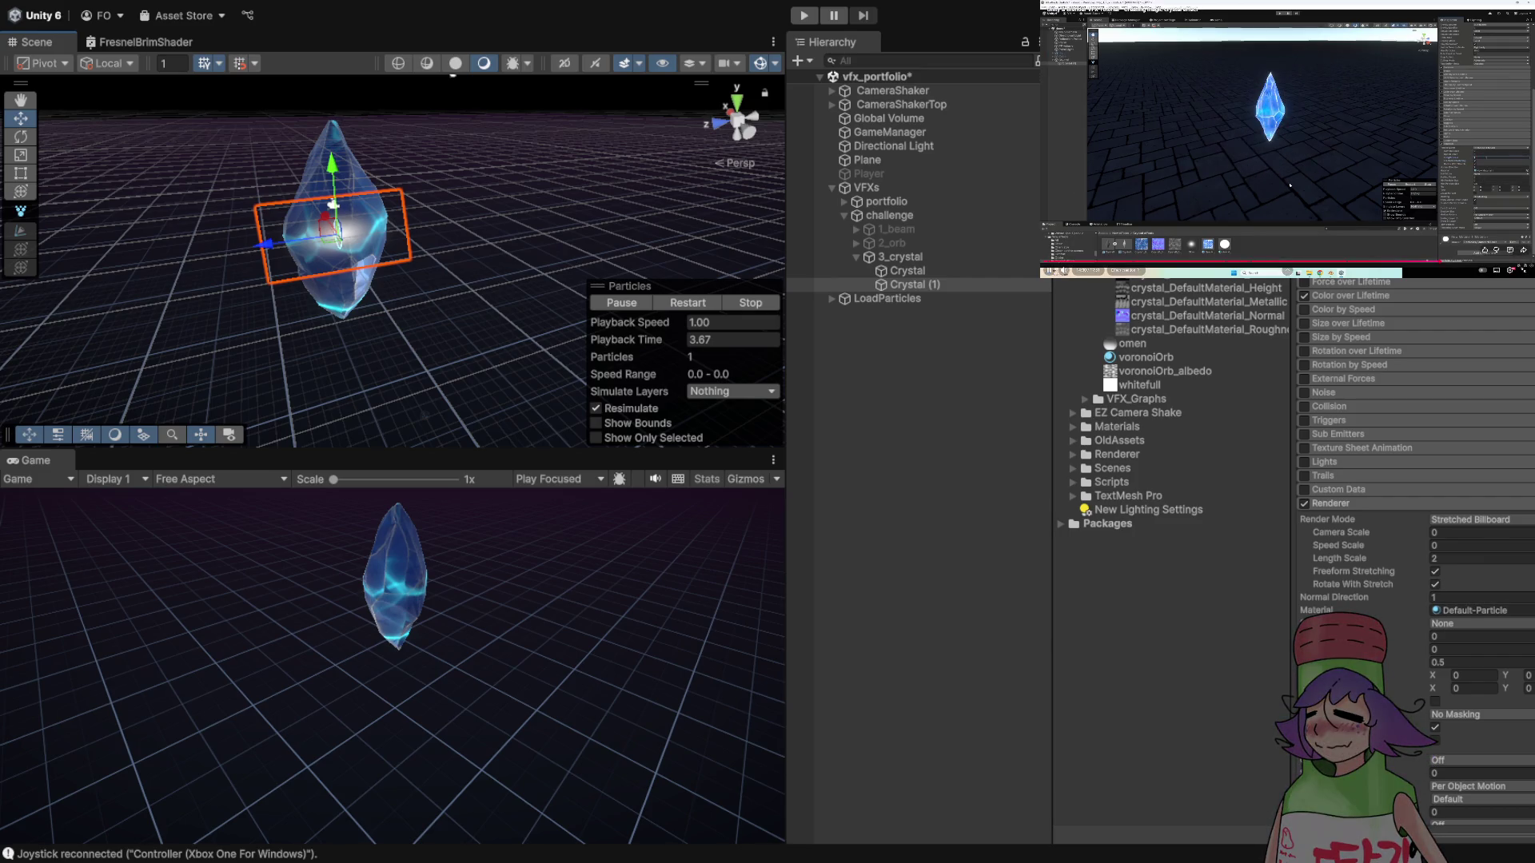
left_click(1479, 558)
type("1.")
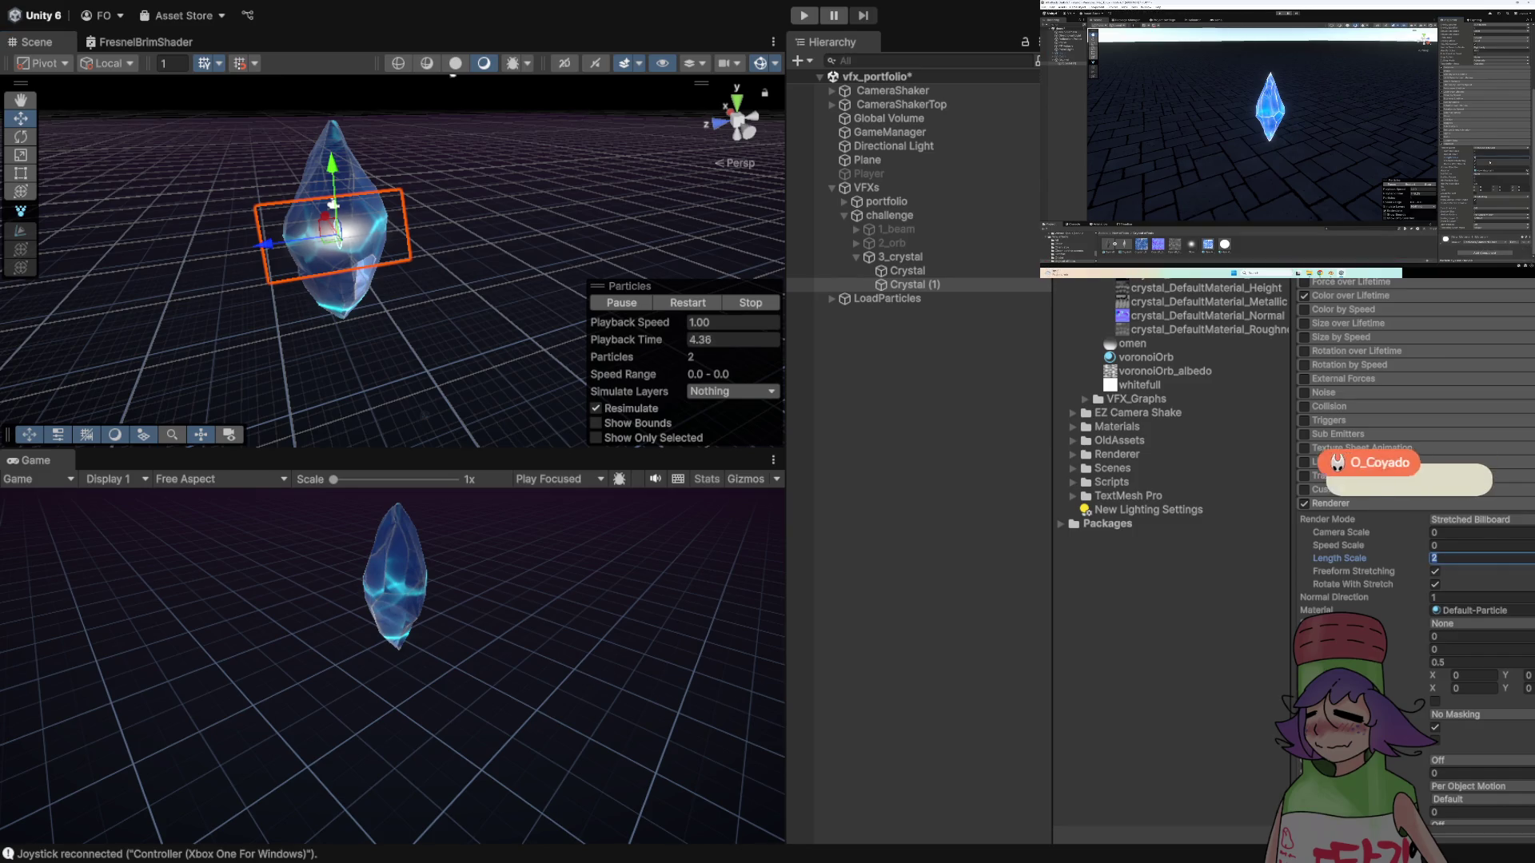
key("BackSpace")
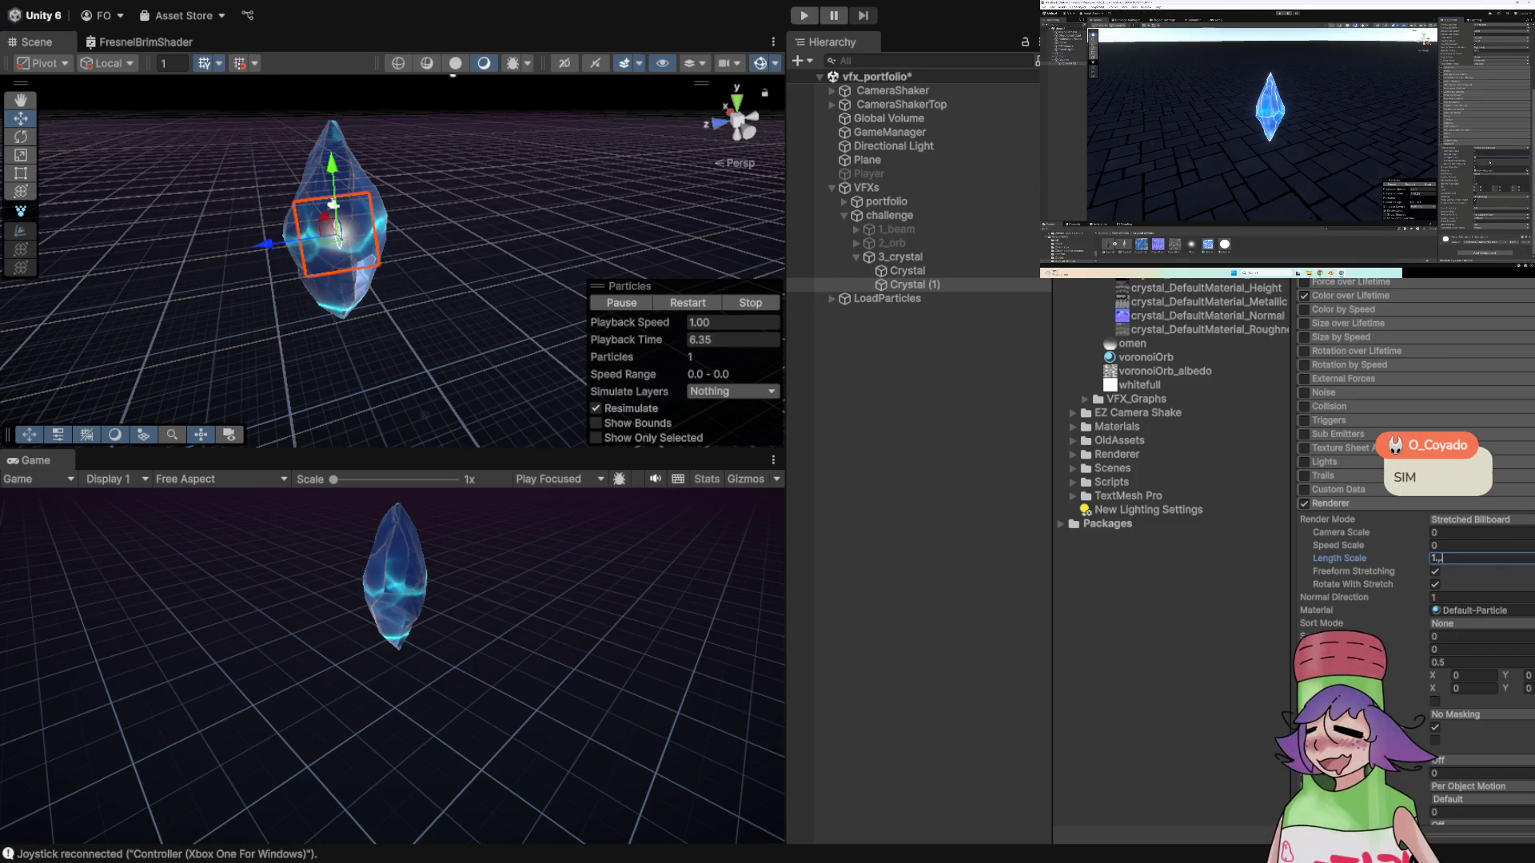
type(".4")
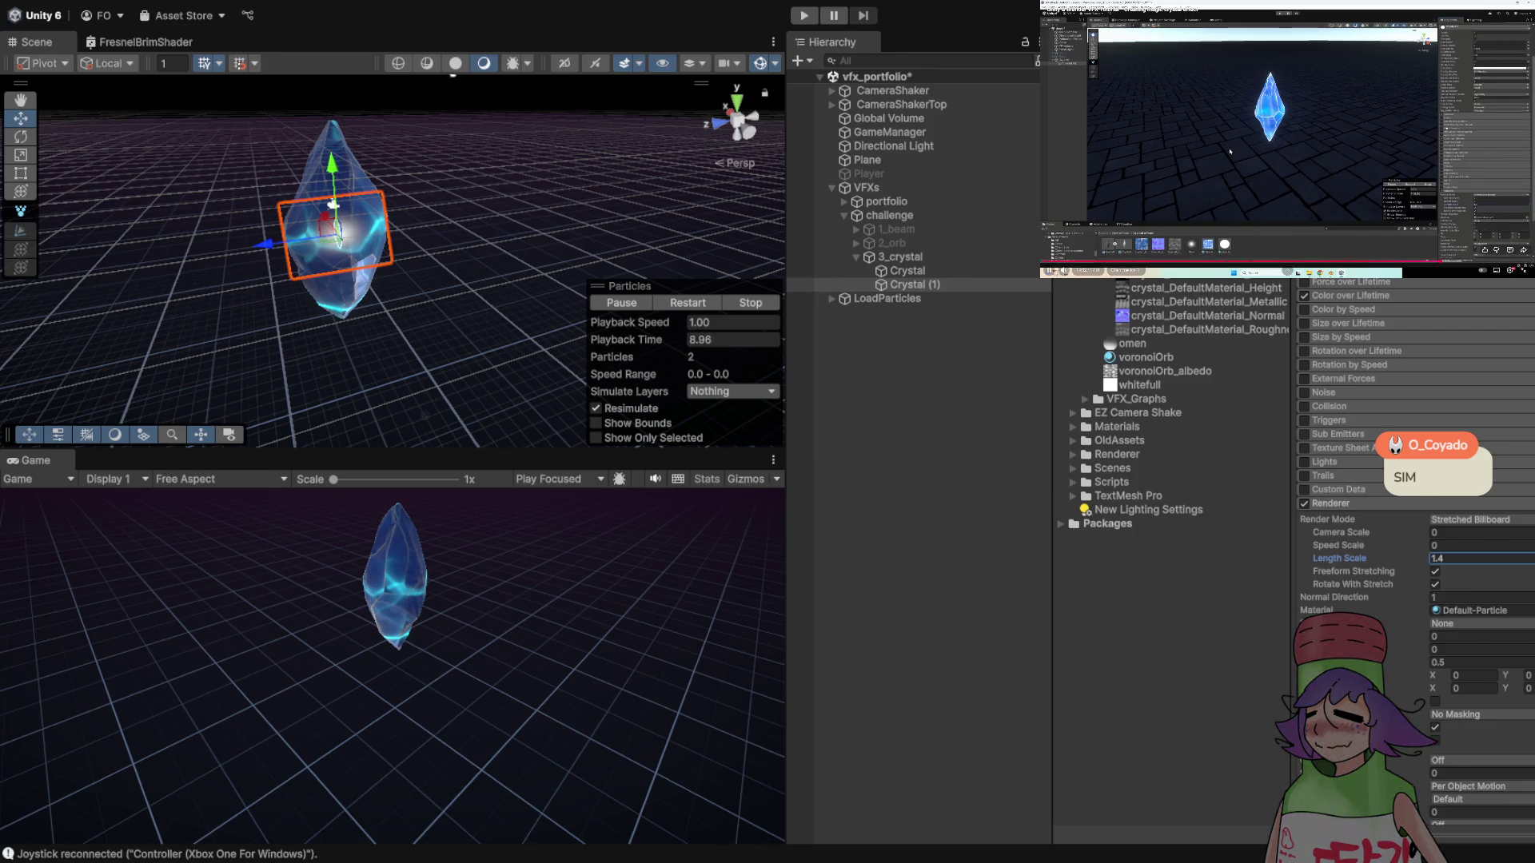
key("BackSpace")
key("BackSpace")
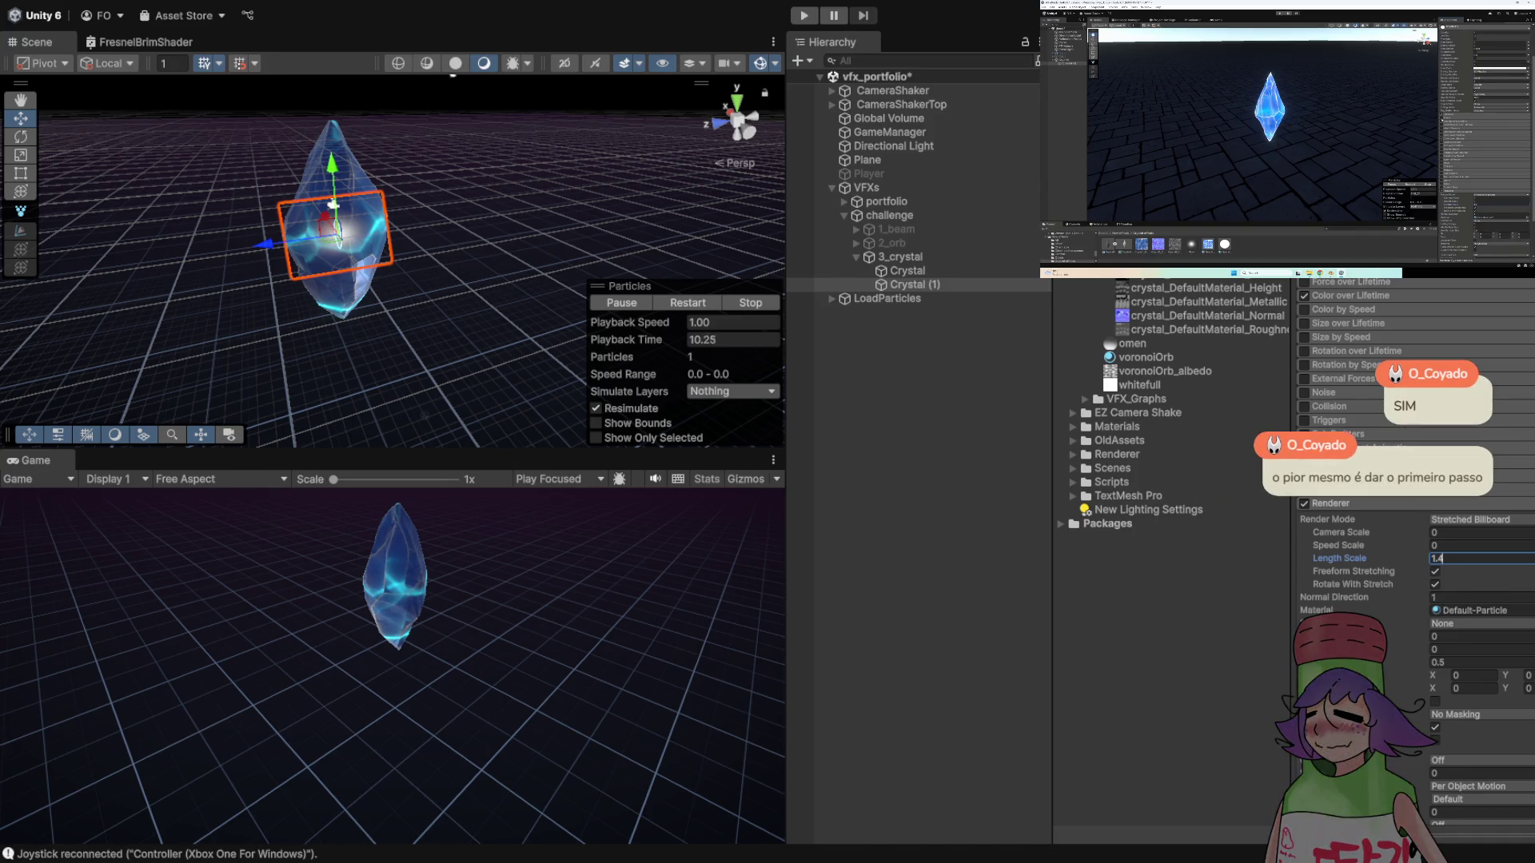
type(".5")
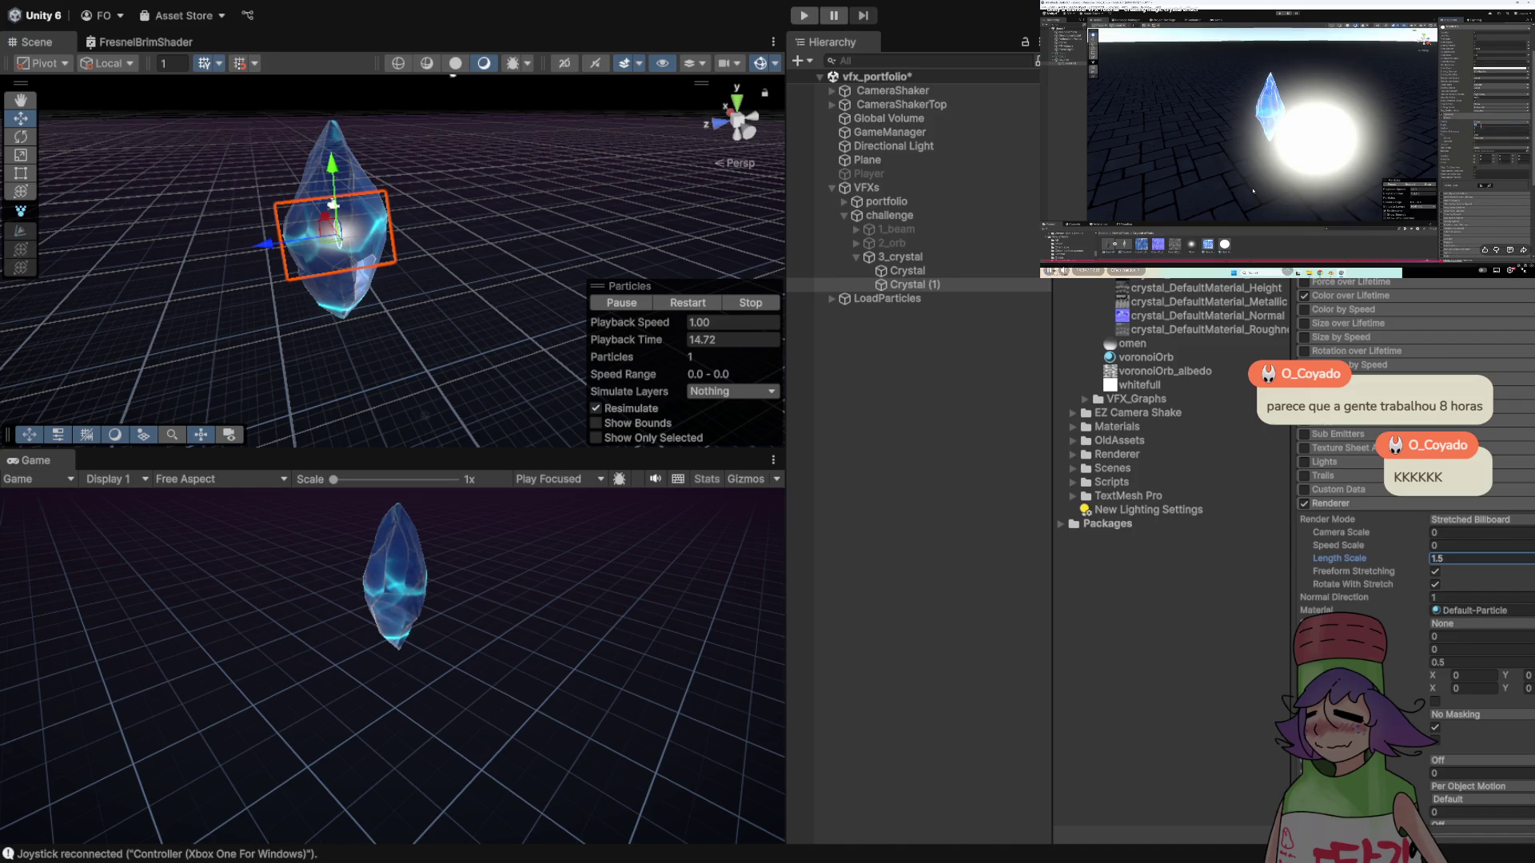
key("space")
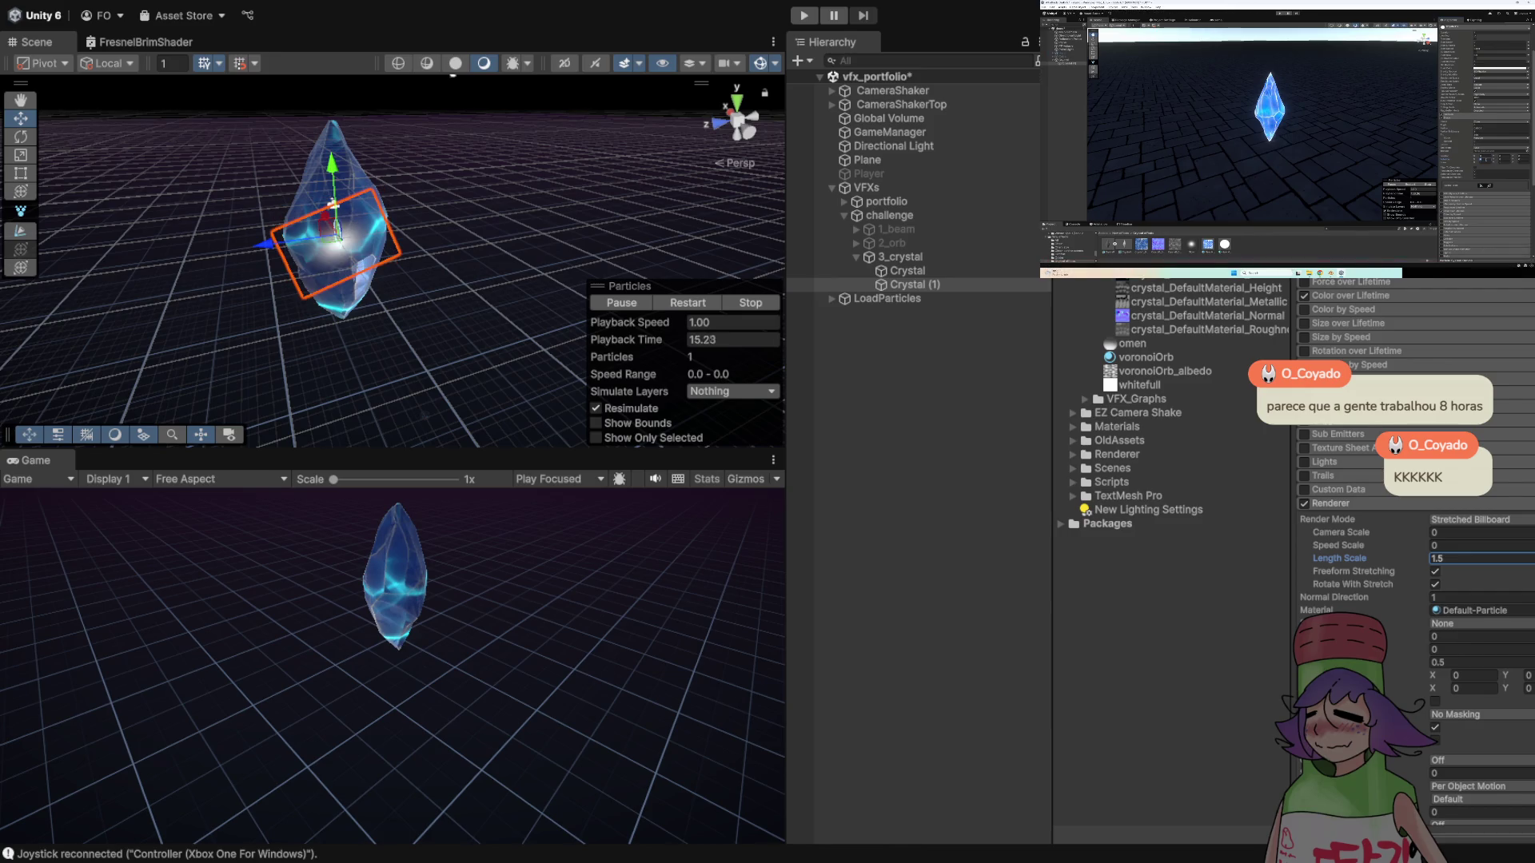
scroll(1415, 551, "up", 5)
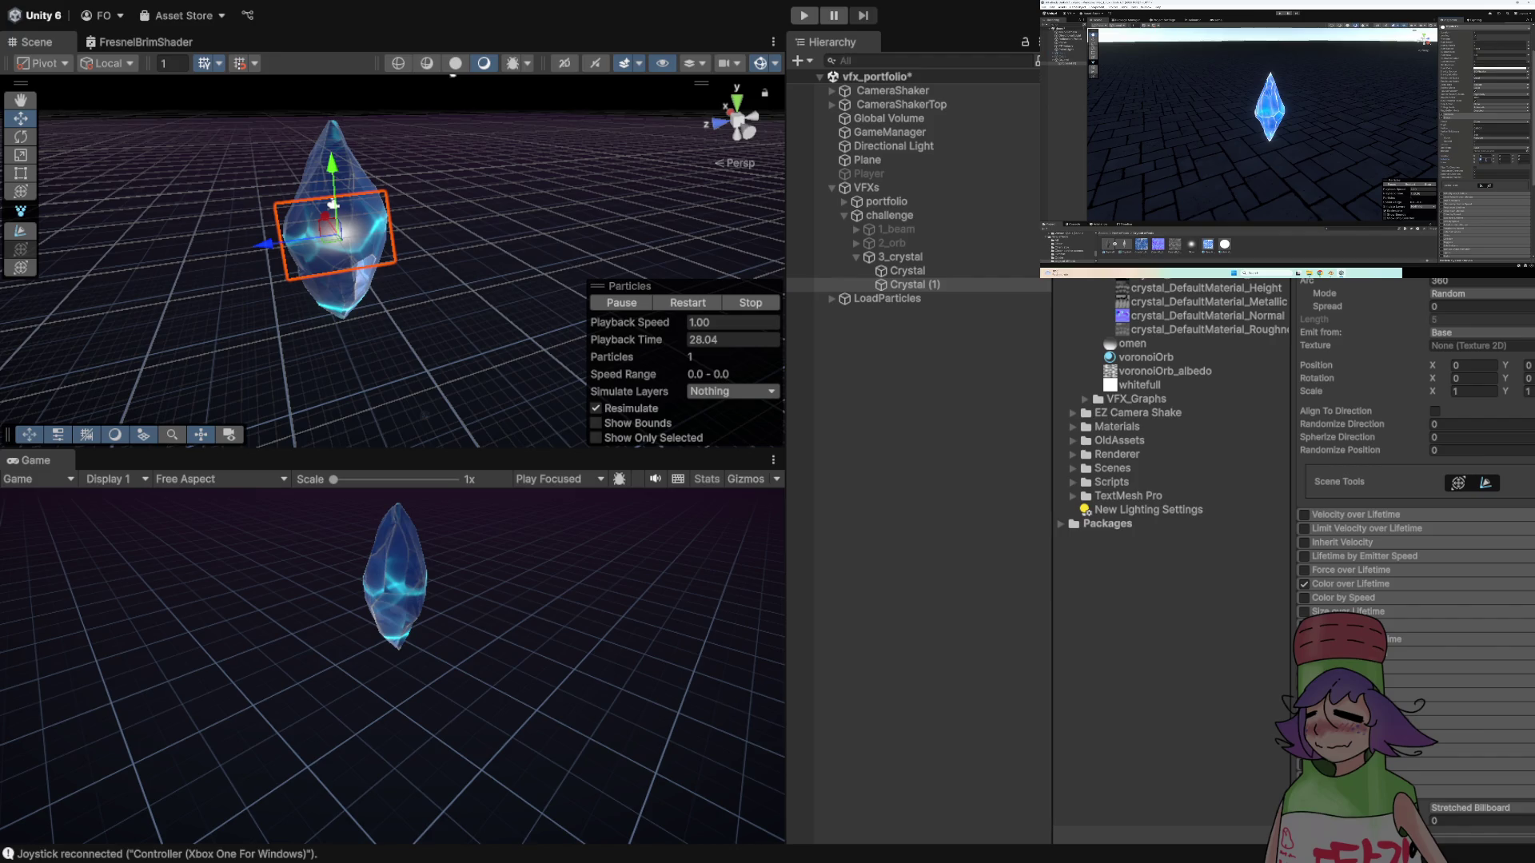
- Set Crystal (1)'s Shape module Rotation X to 90
left_click(1260, 202)
left_click(1473, 378)
type("90")
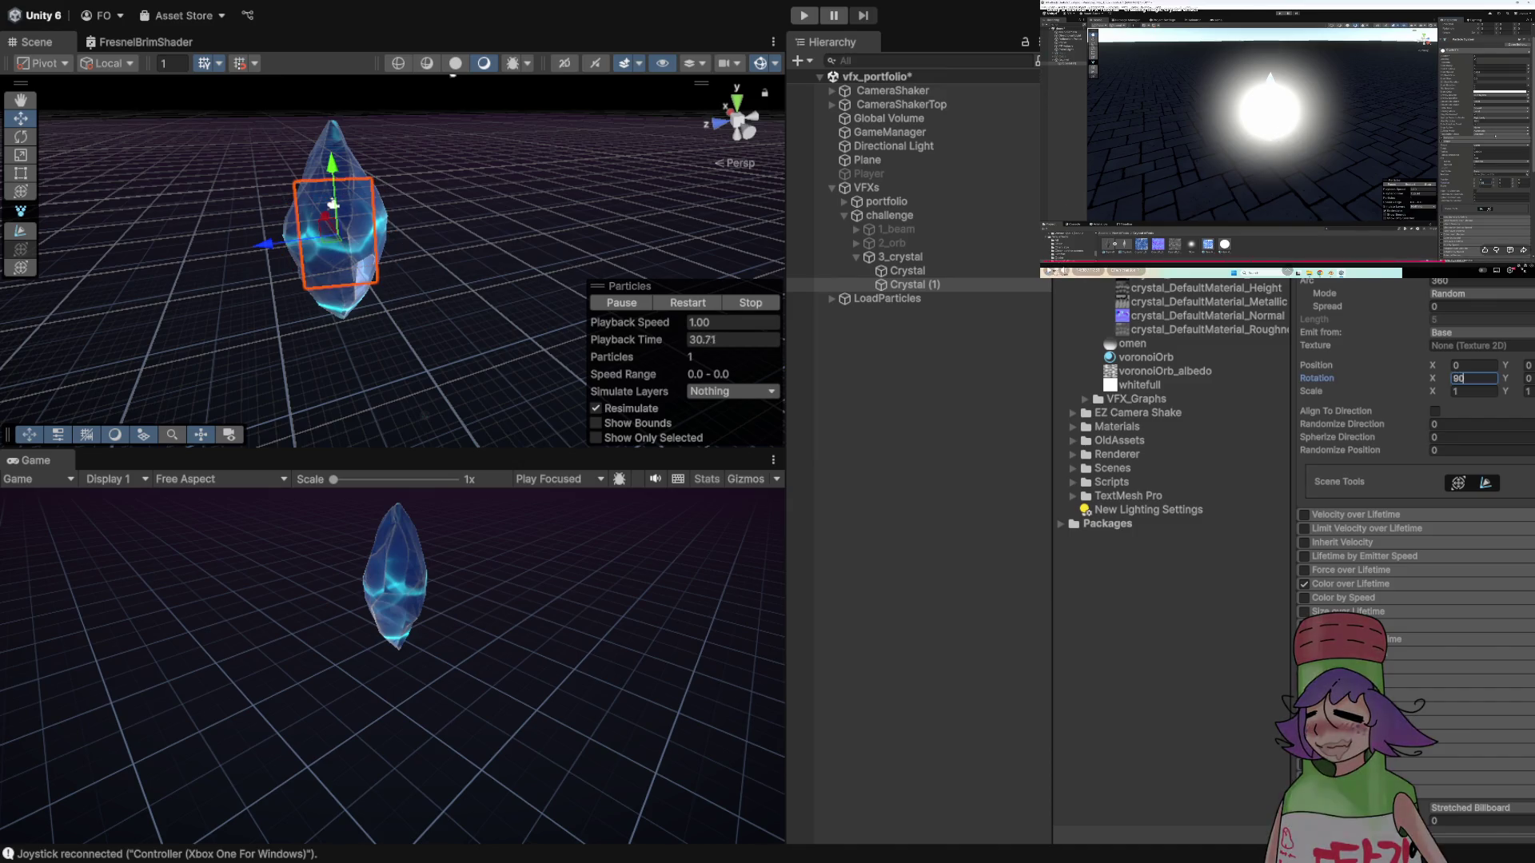
left_click(1374, 164)
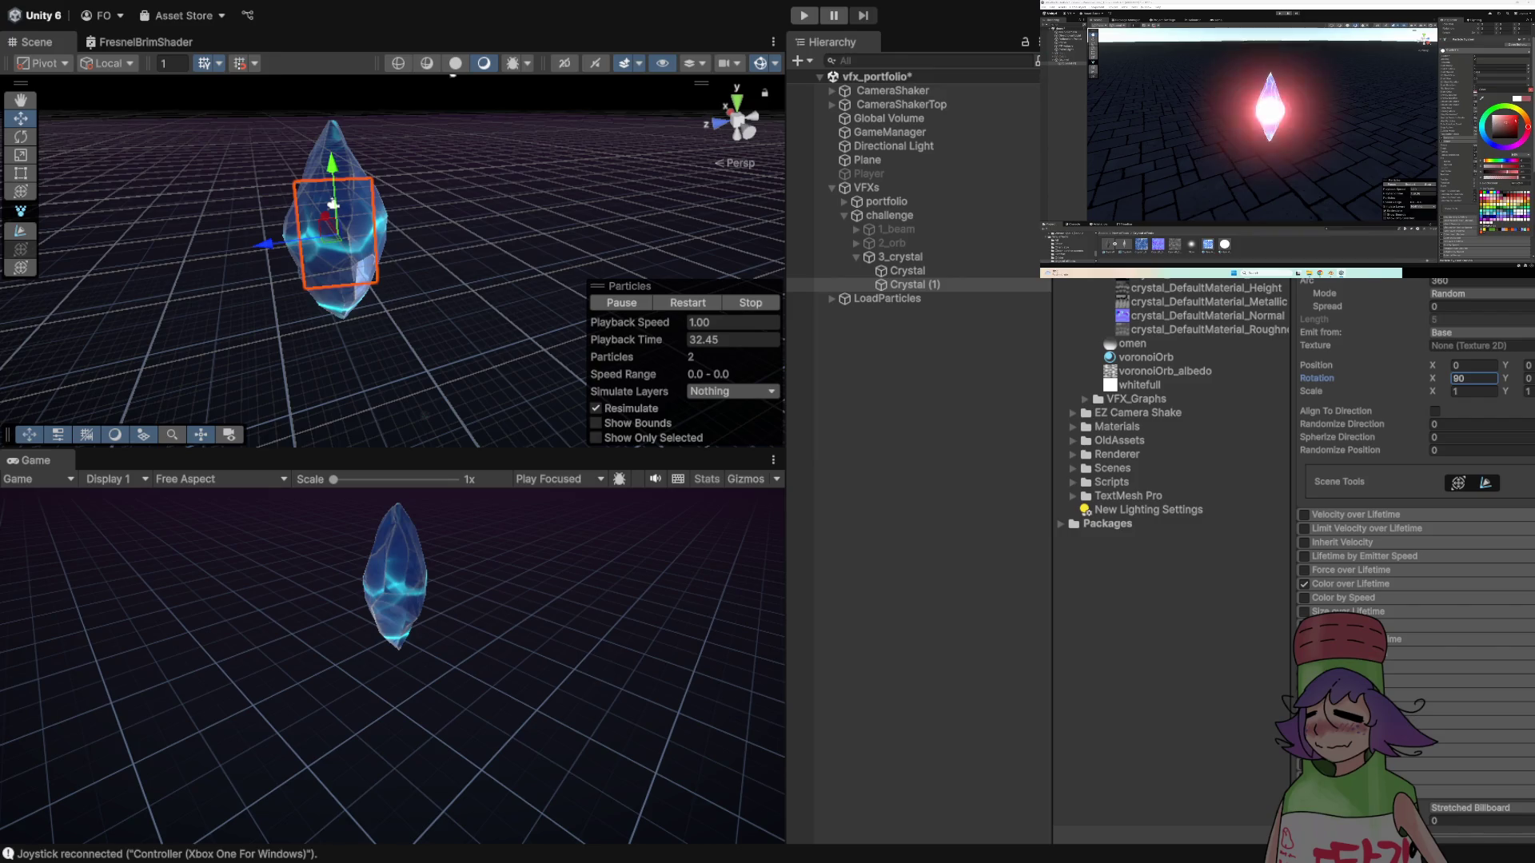
scroll(1415, 559, "up", 5)
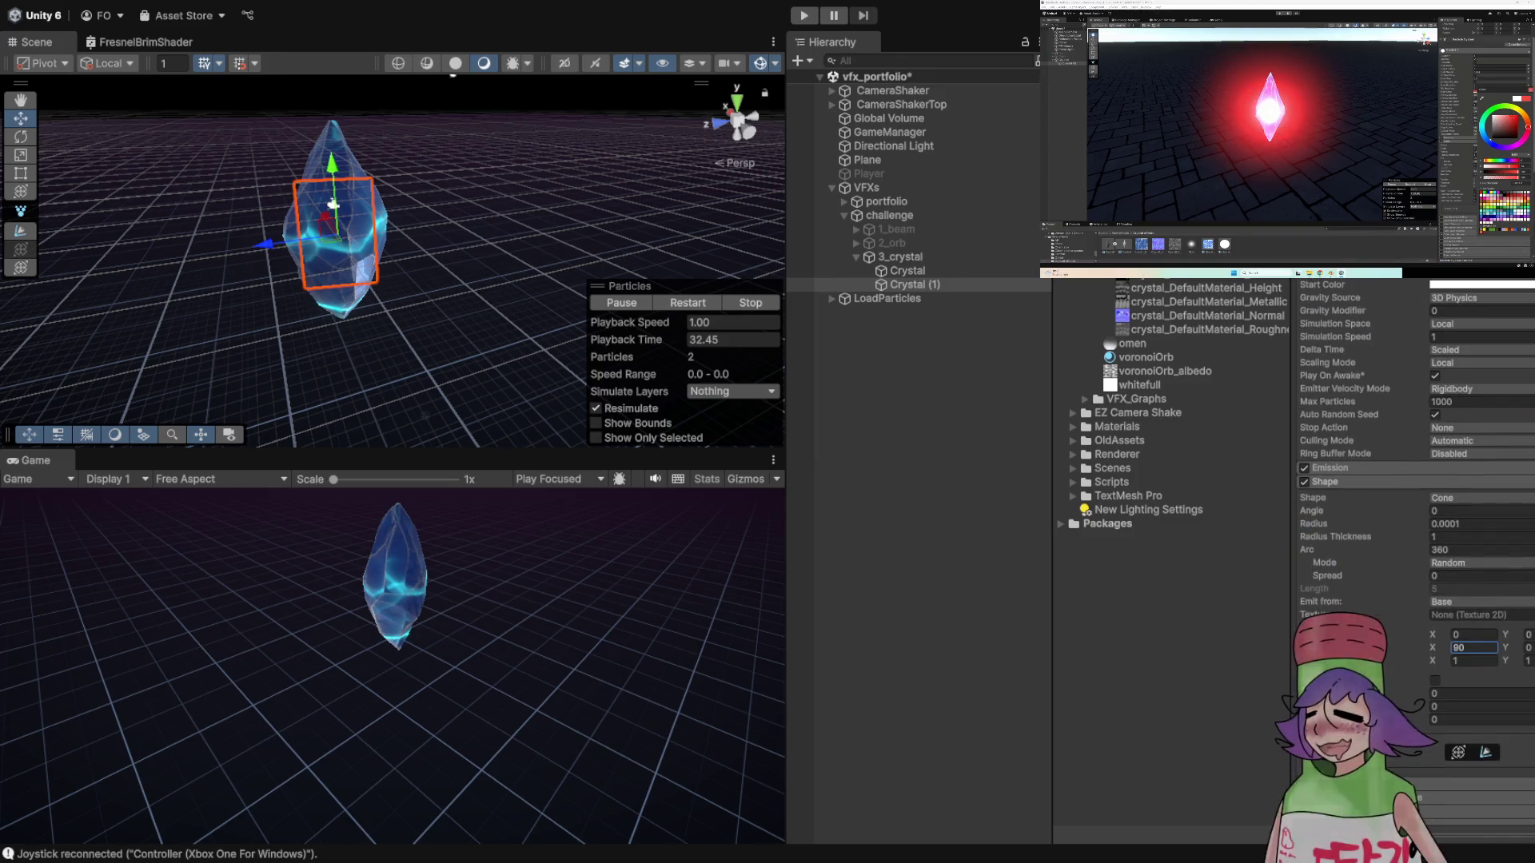
key("Return")
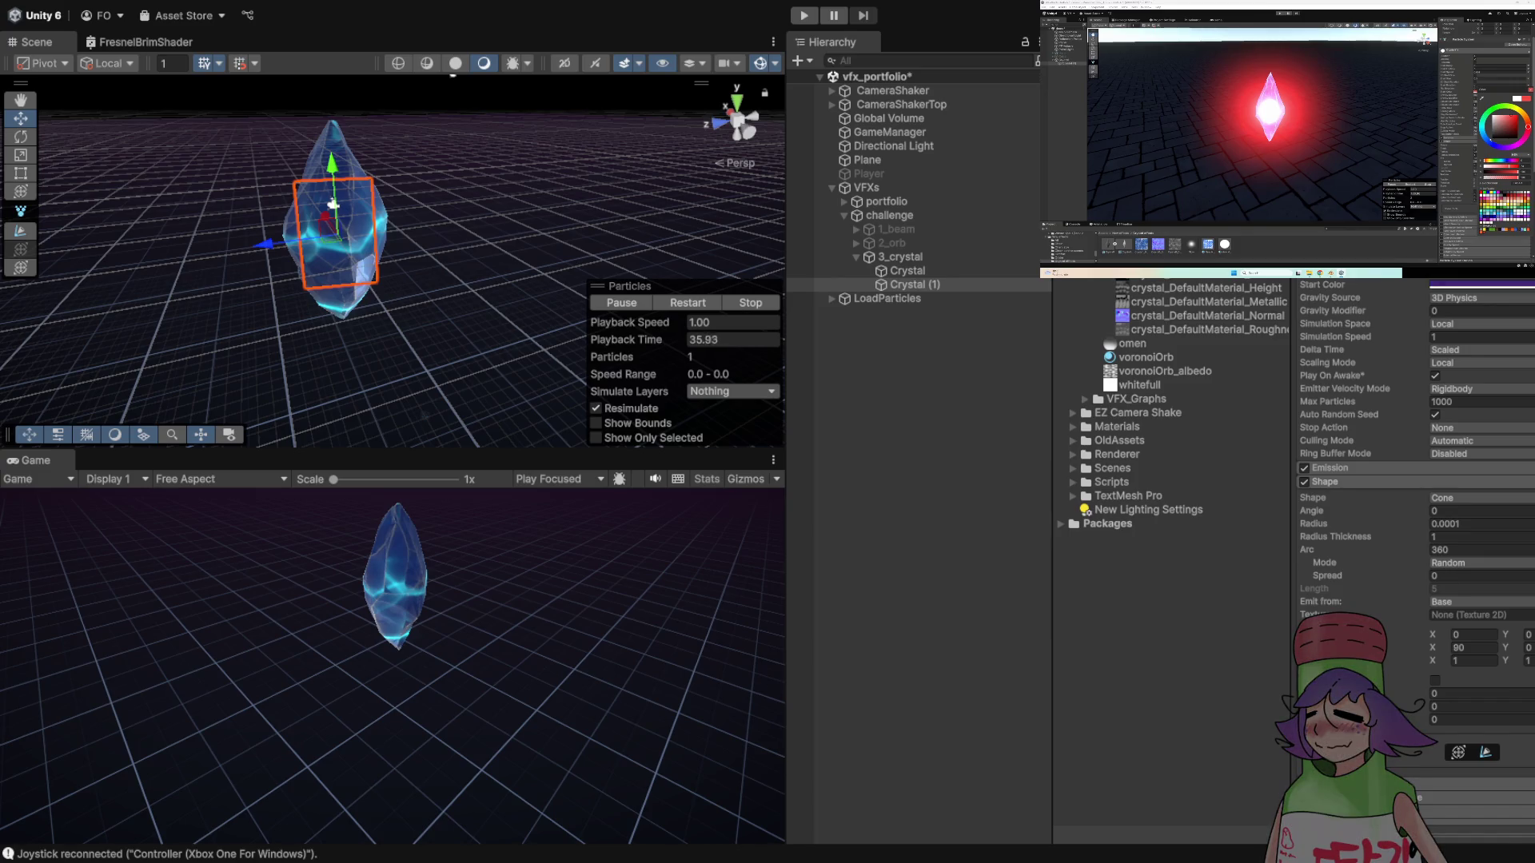
left_click_drag(453, 74, 453, 200)
- Frame Crystal (1) in the Scene view and change its emitter Rotation X to -90
key("f")
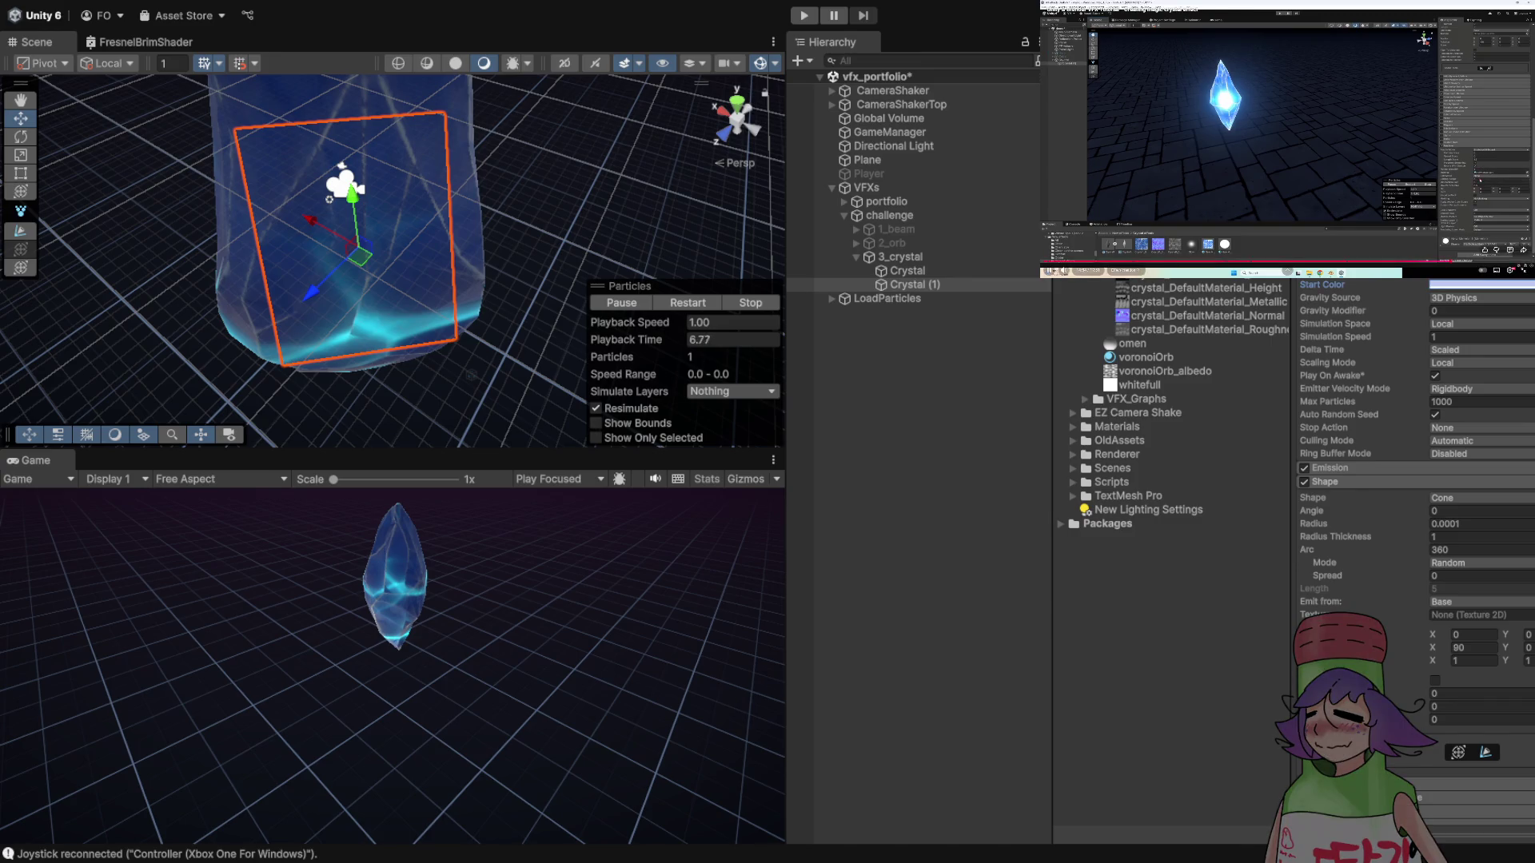
left_click(1285, 166)
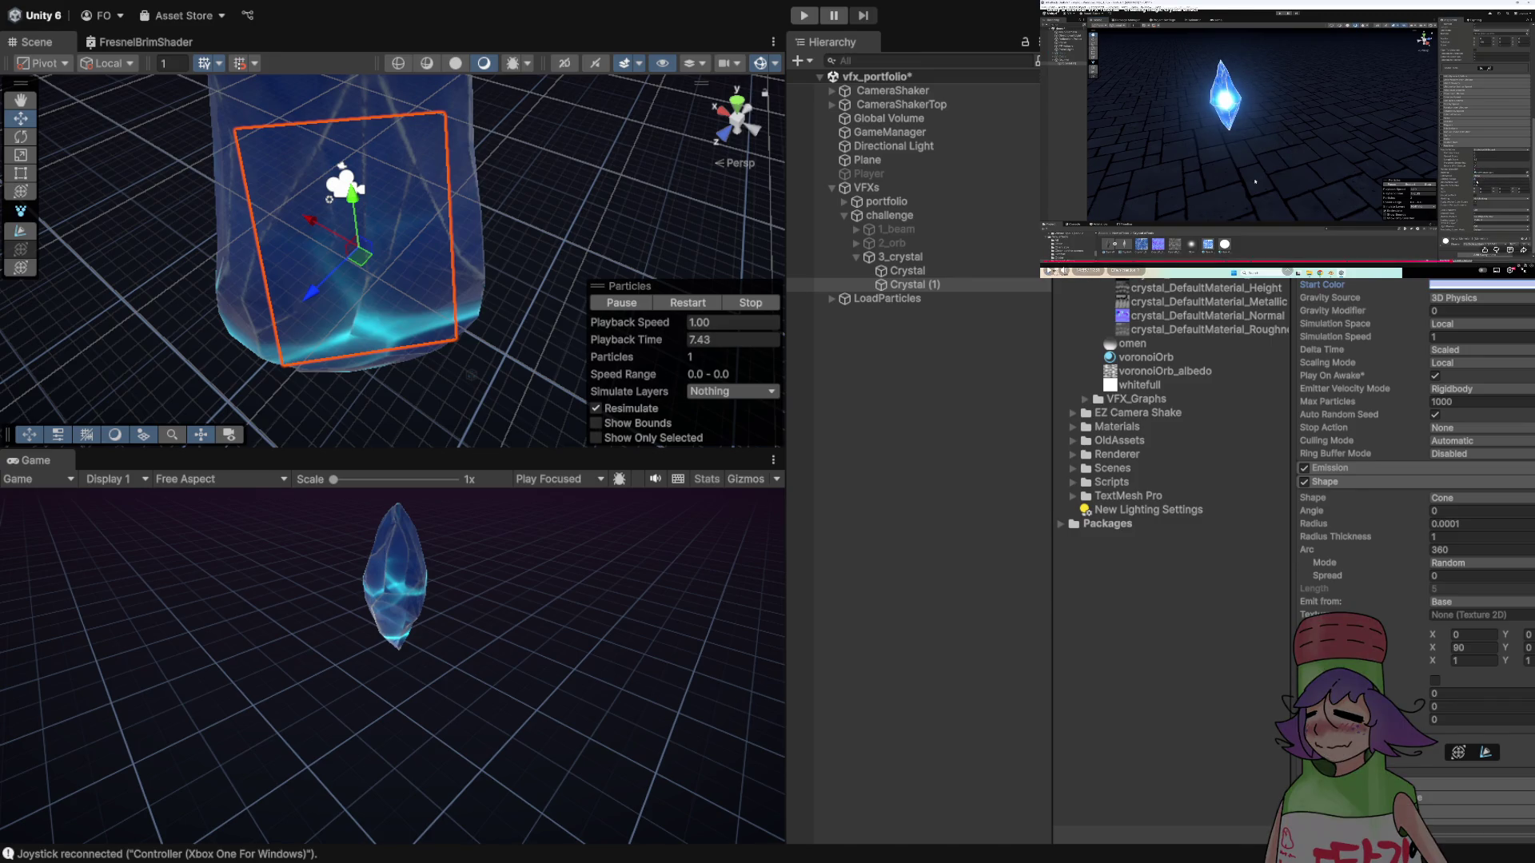
scroll(1471, 632, "down", 5)
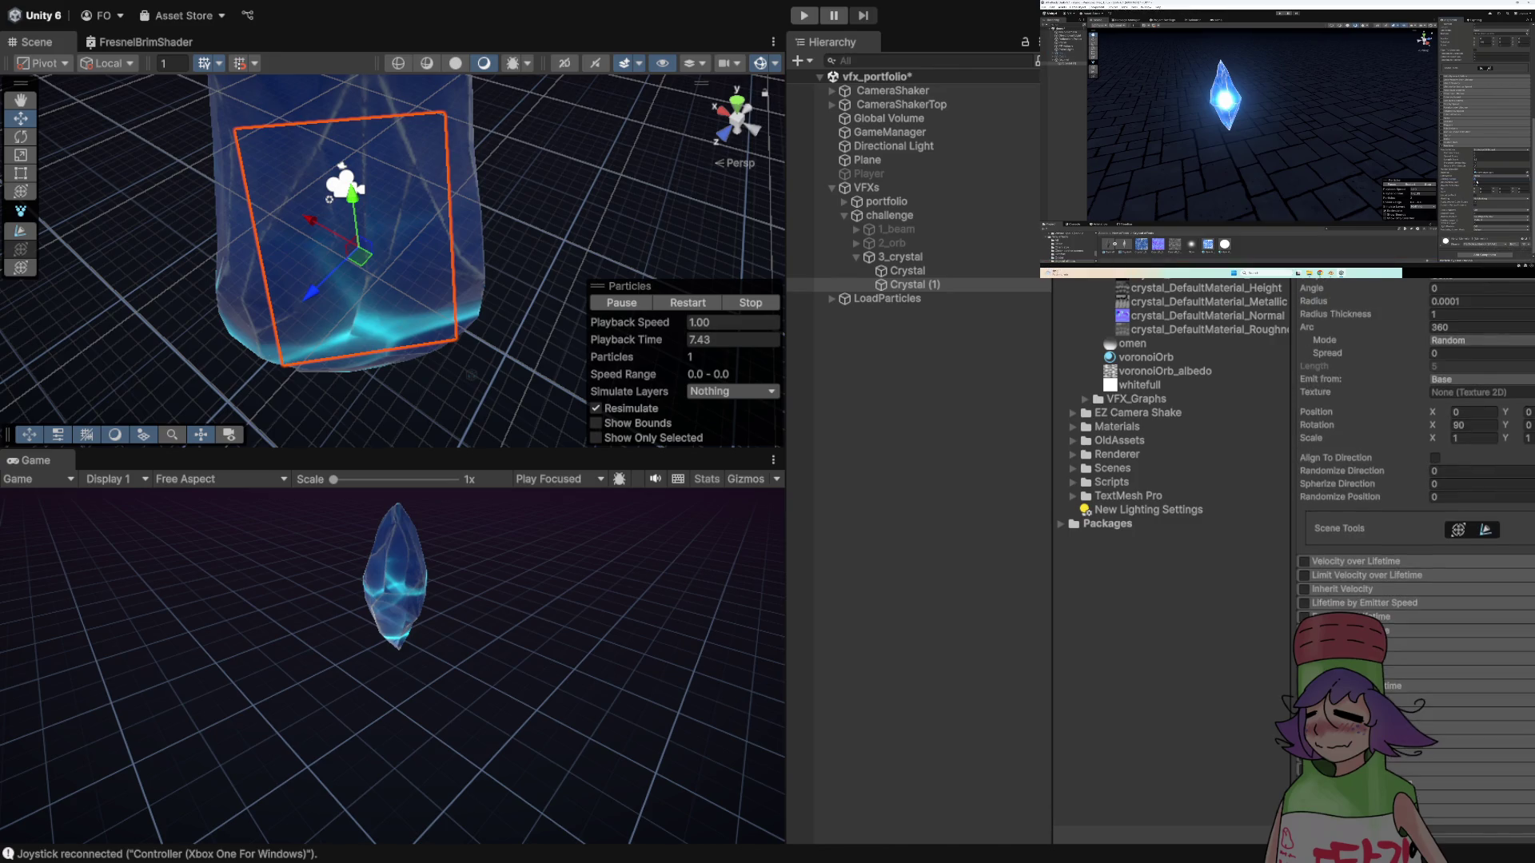
left_click(1474, 425)
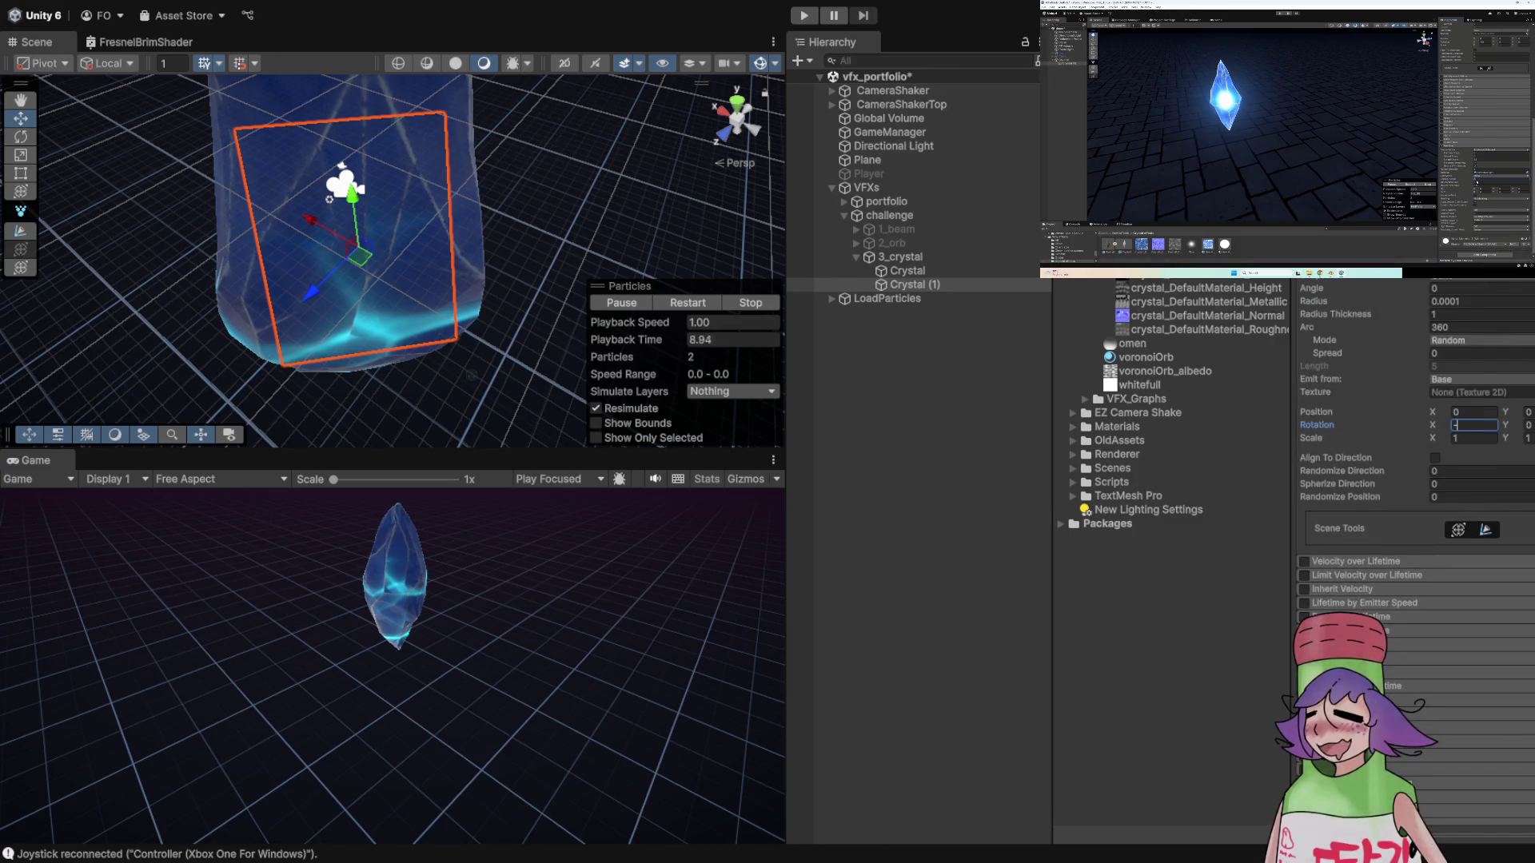
type("-90")
key("Return")
scroll(392, 261, "down", 5)
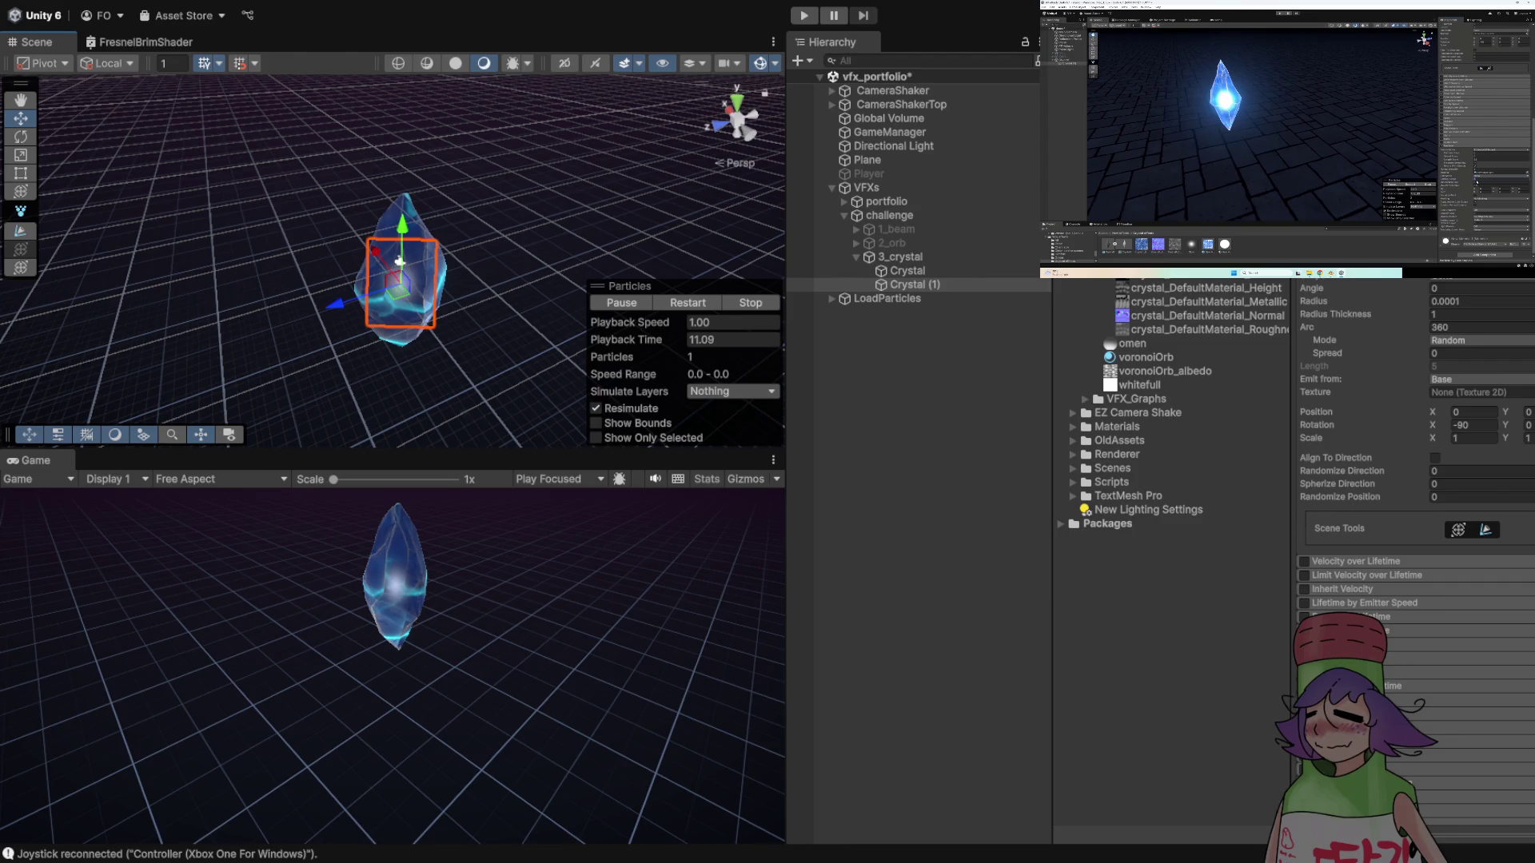
mouse_move(1276, 175)
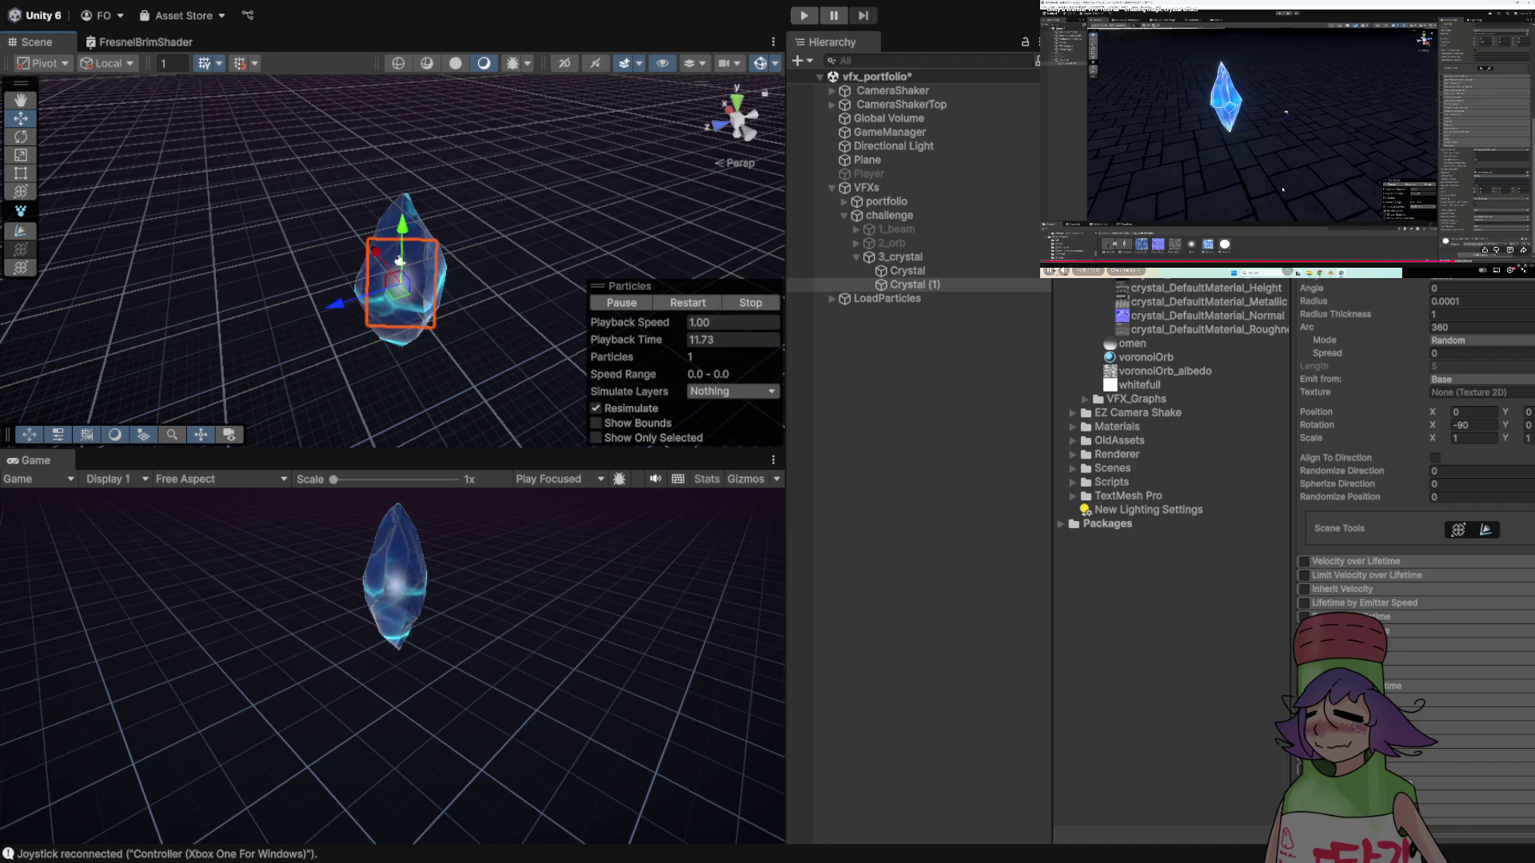
- Enter a Sorting Fudge of 5 in Crystal (1)'s Renderer module
left_click(1282, 190)
scroll(1415, 527, "down", 3)
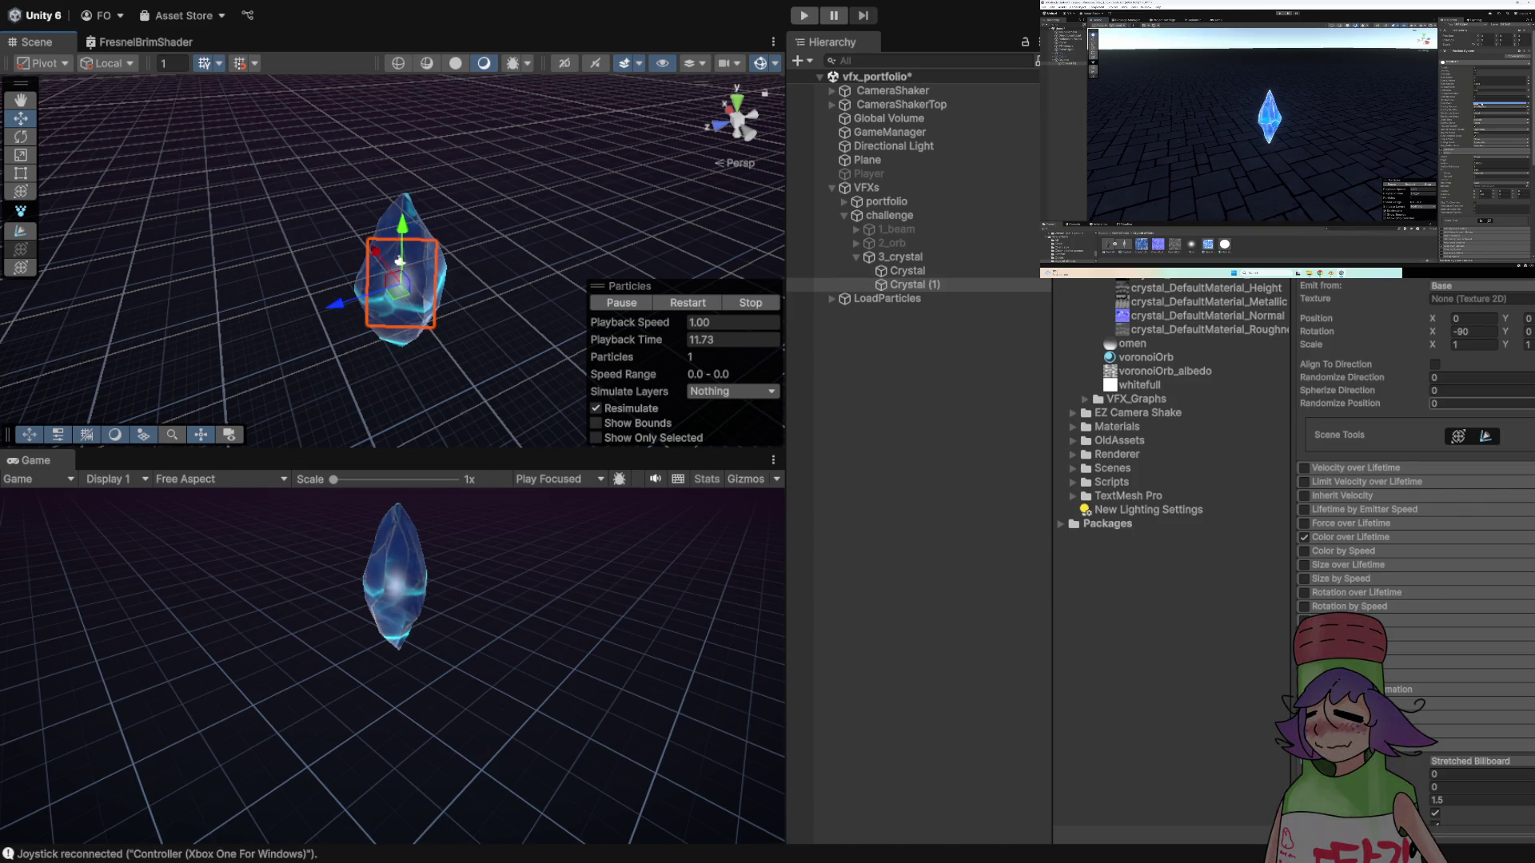
scroll(1415, 559, "down", 6)
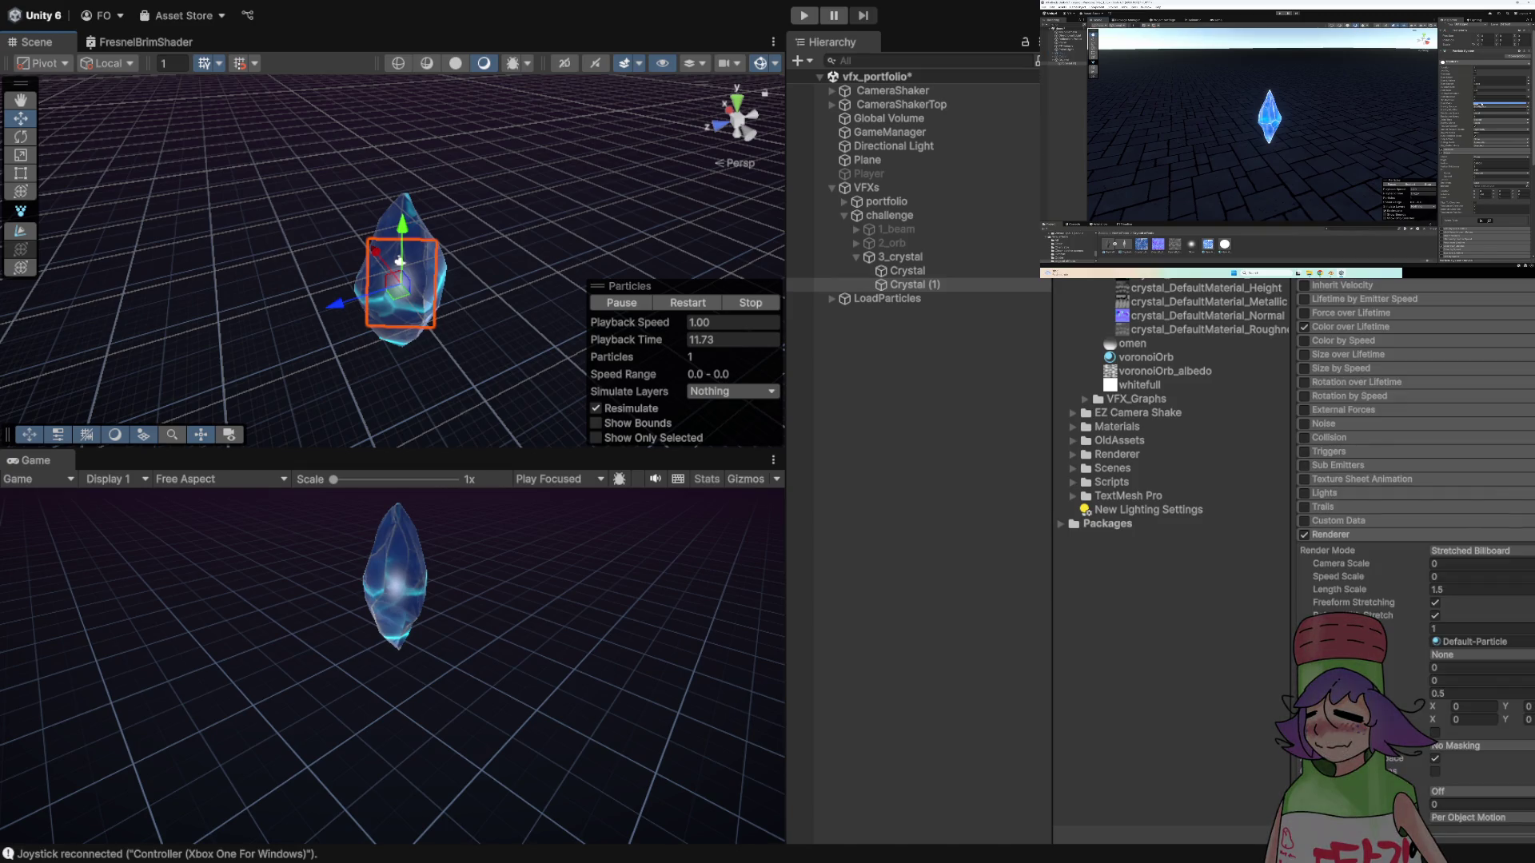
type("5")
left_click_drag(512, 99, 567, 102)
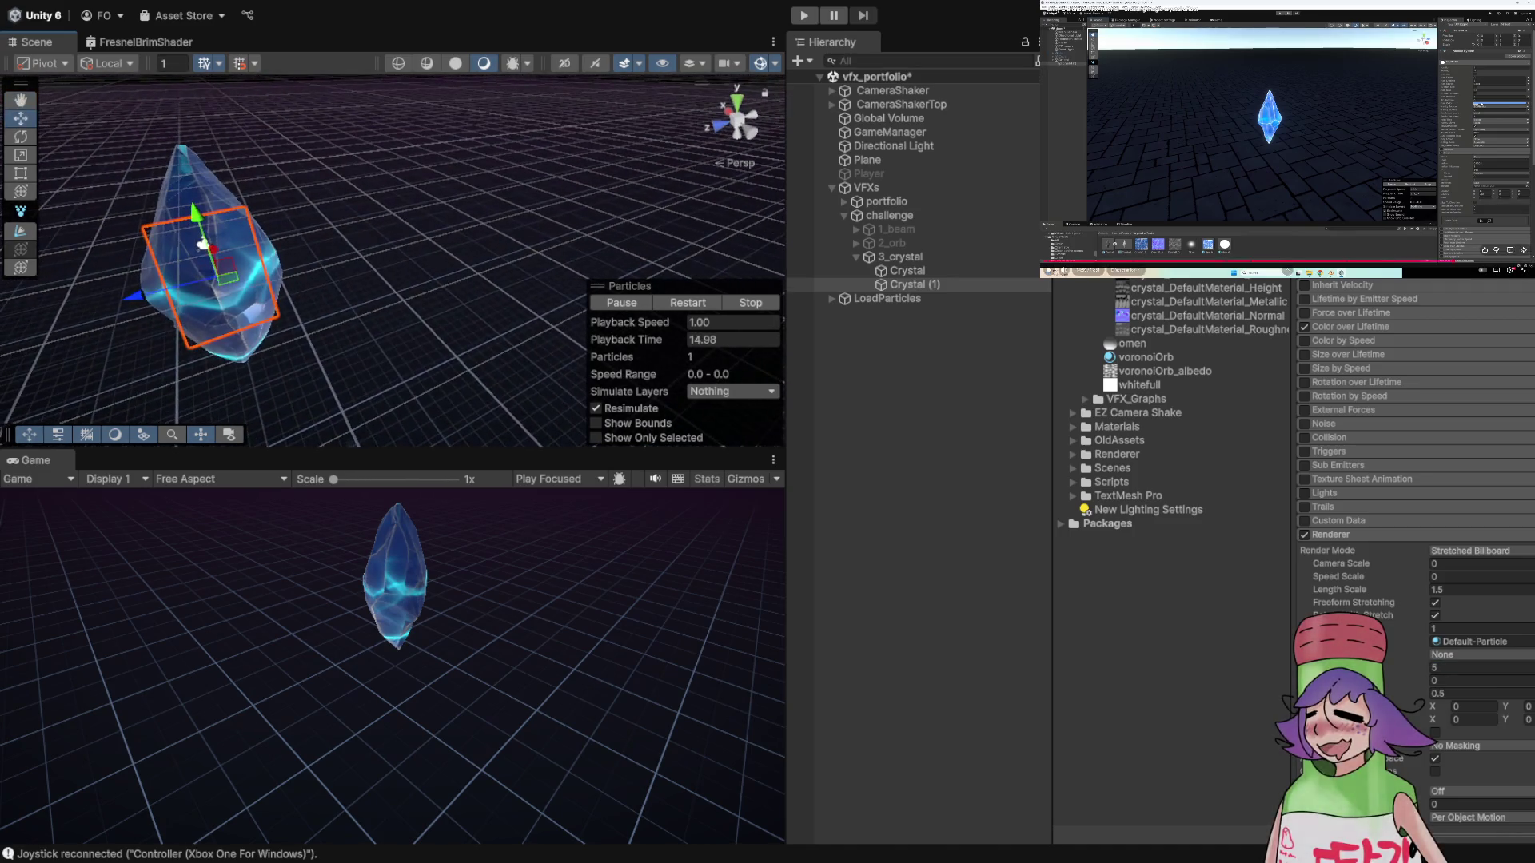
key("Left")
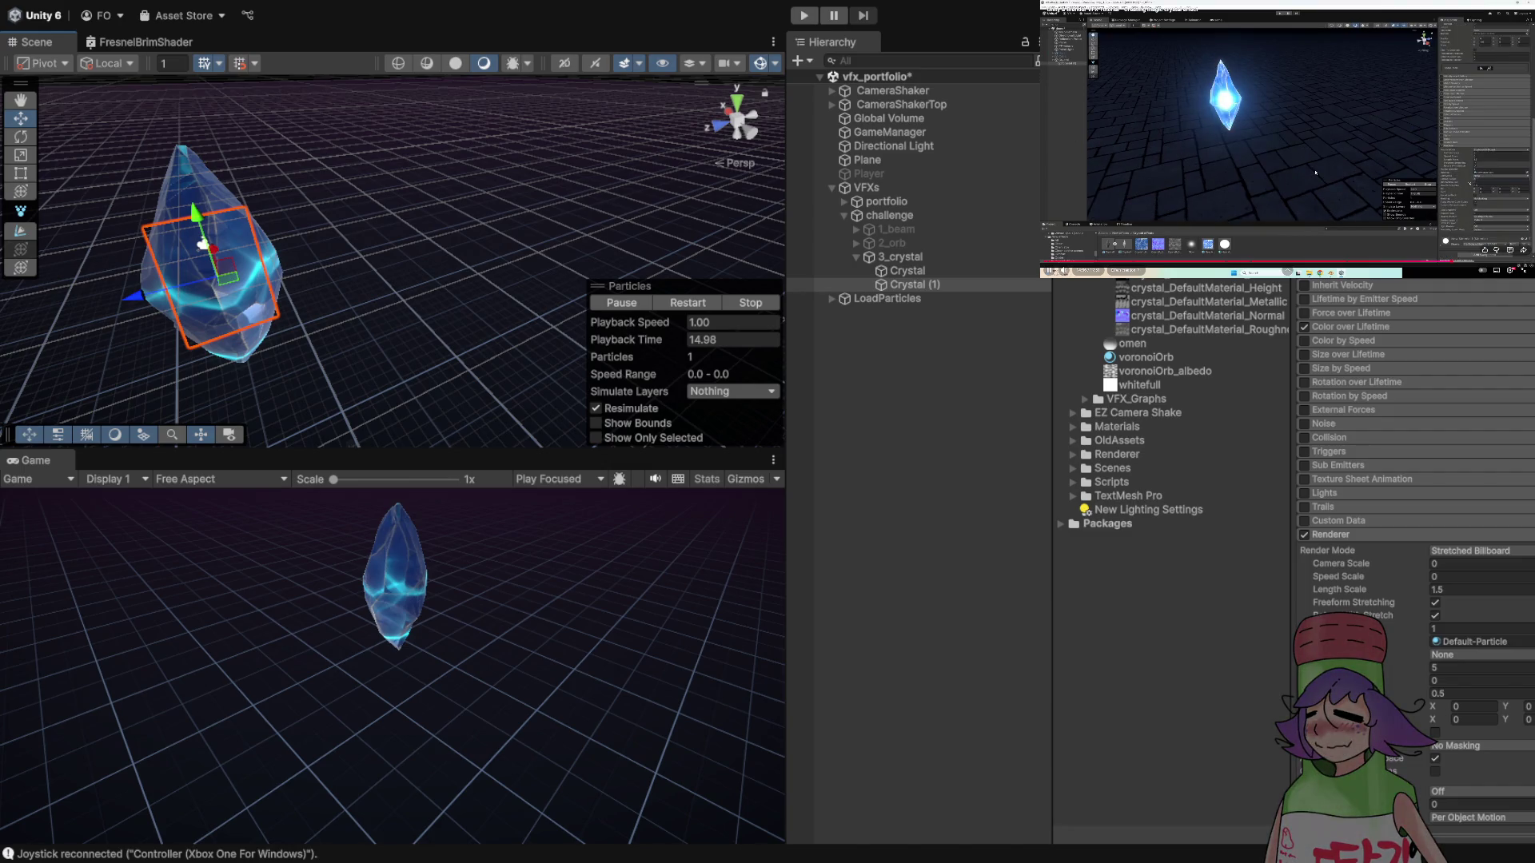
key("Left")
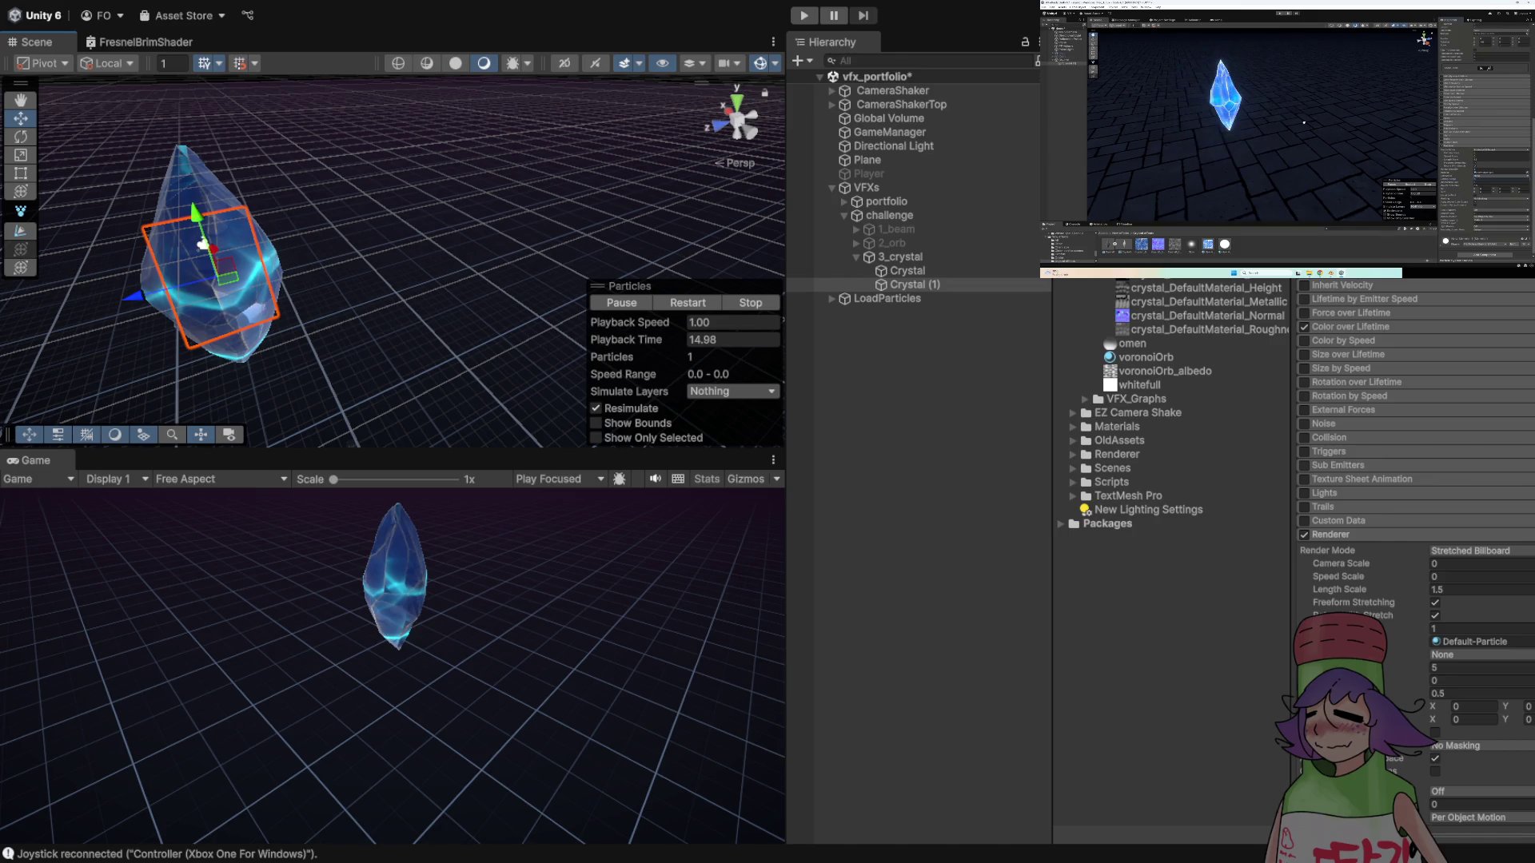
left_click(1315, 172)
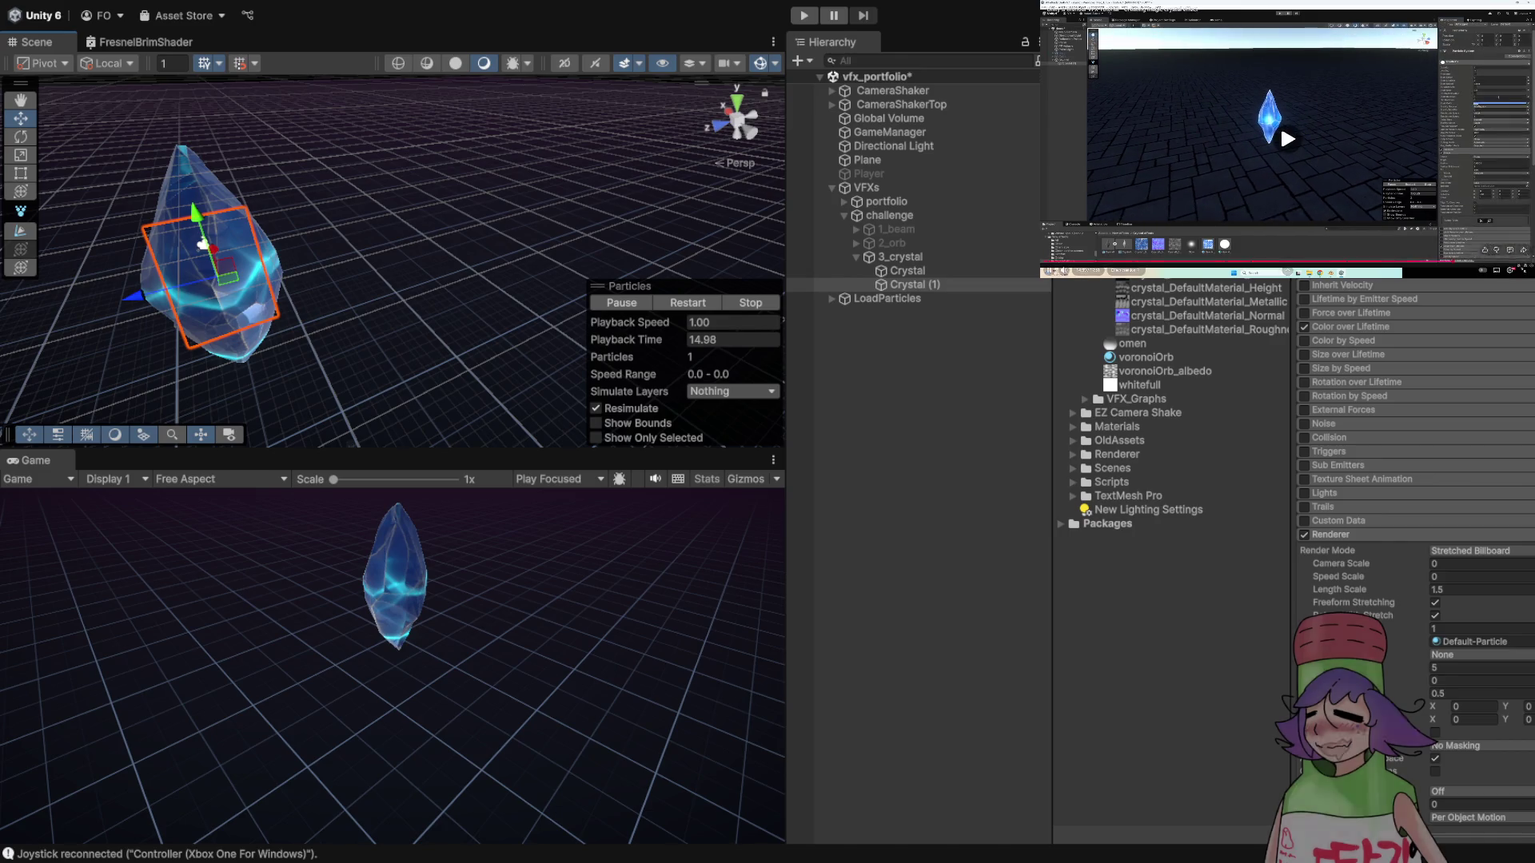
- Replace Crystal (1)'s Sorting Fudge value of 5 with 1
left_click_drag(399, 240, 279, 259)
scroll(1415, 559, "up", 5)
scroll(1415, 560, "up", 10)
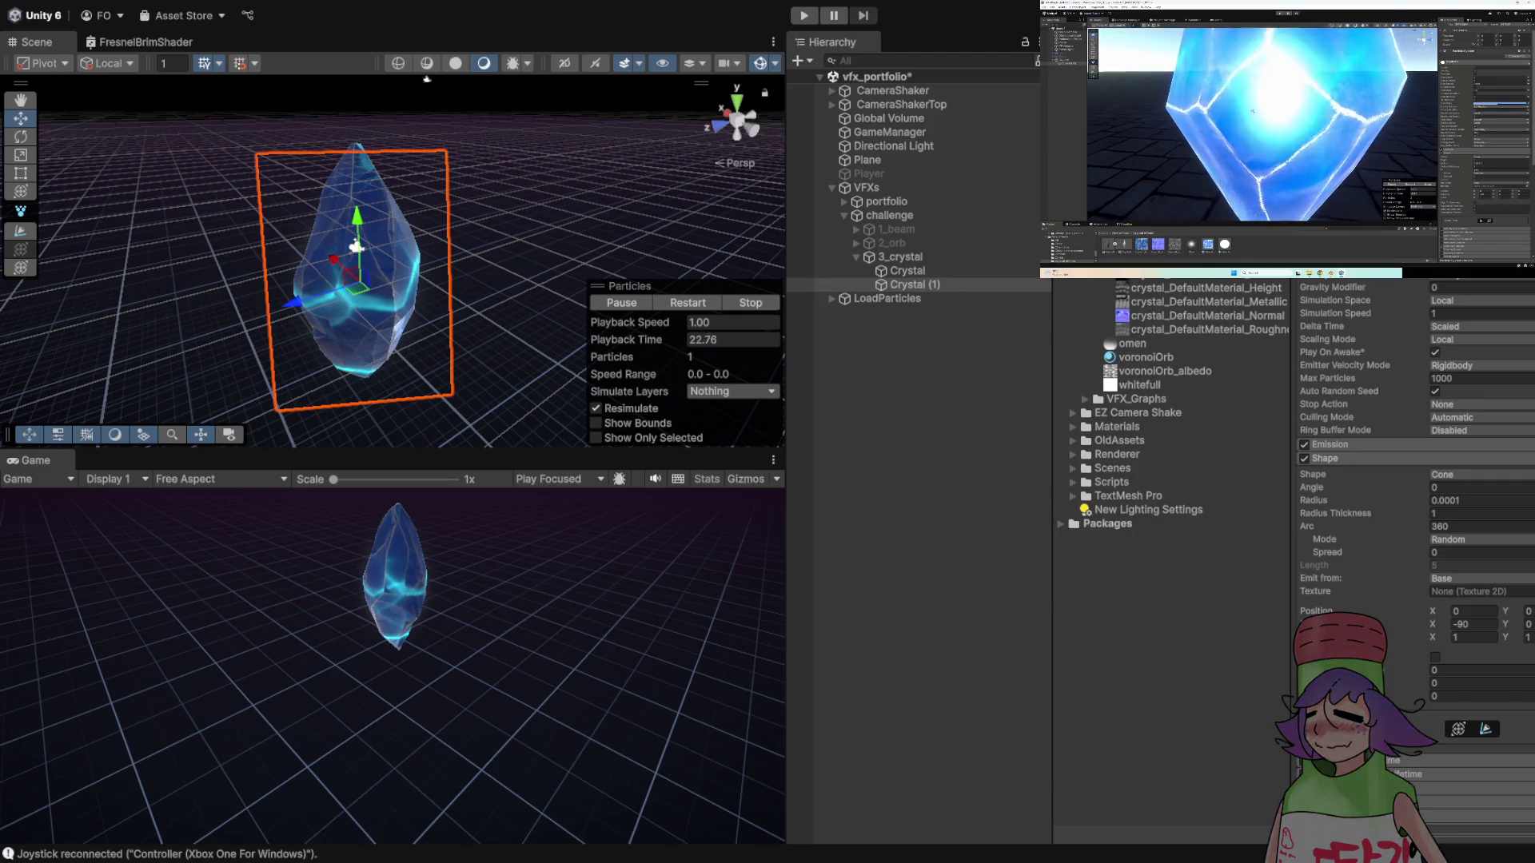
scroll(1415, 560, "up", 1)
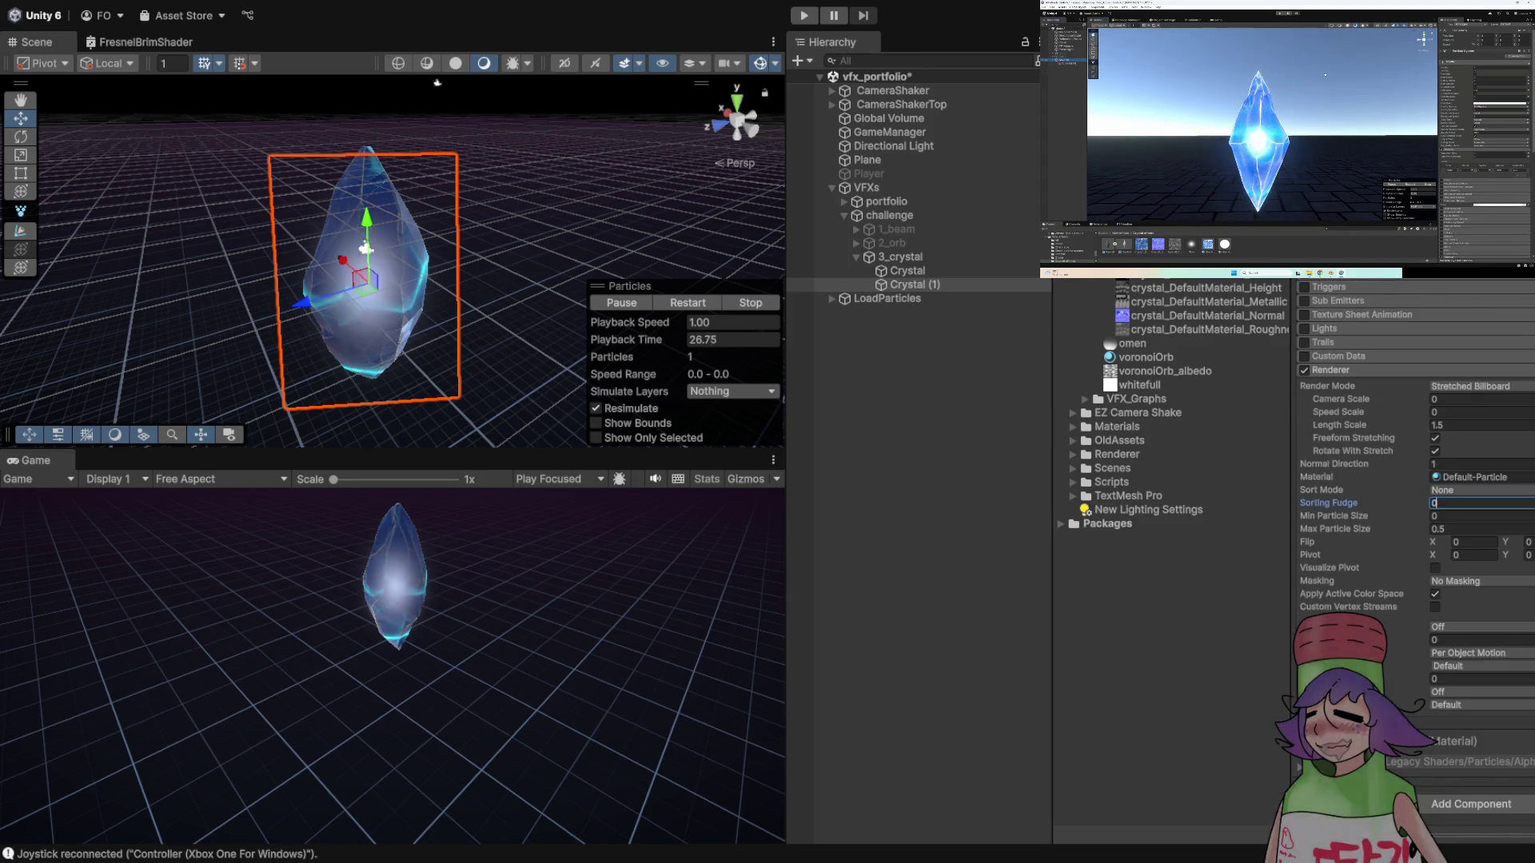
key("Escape")
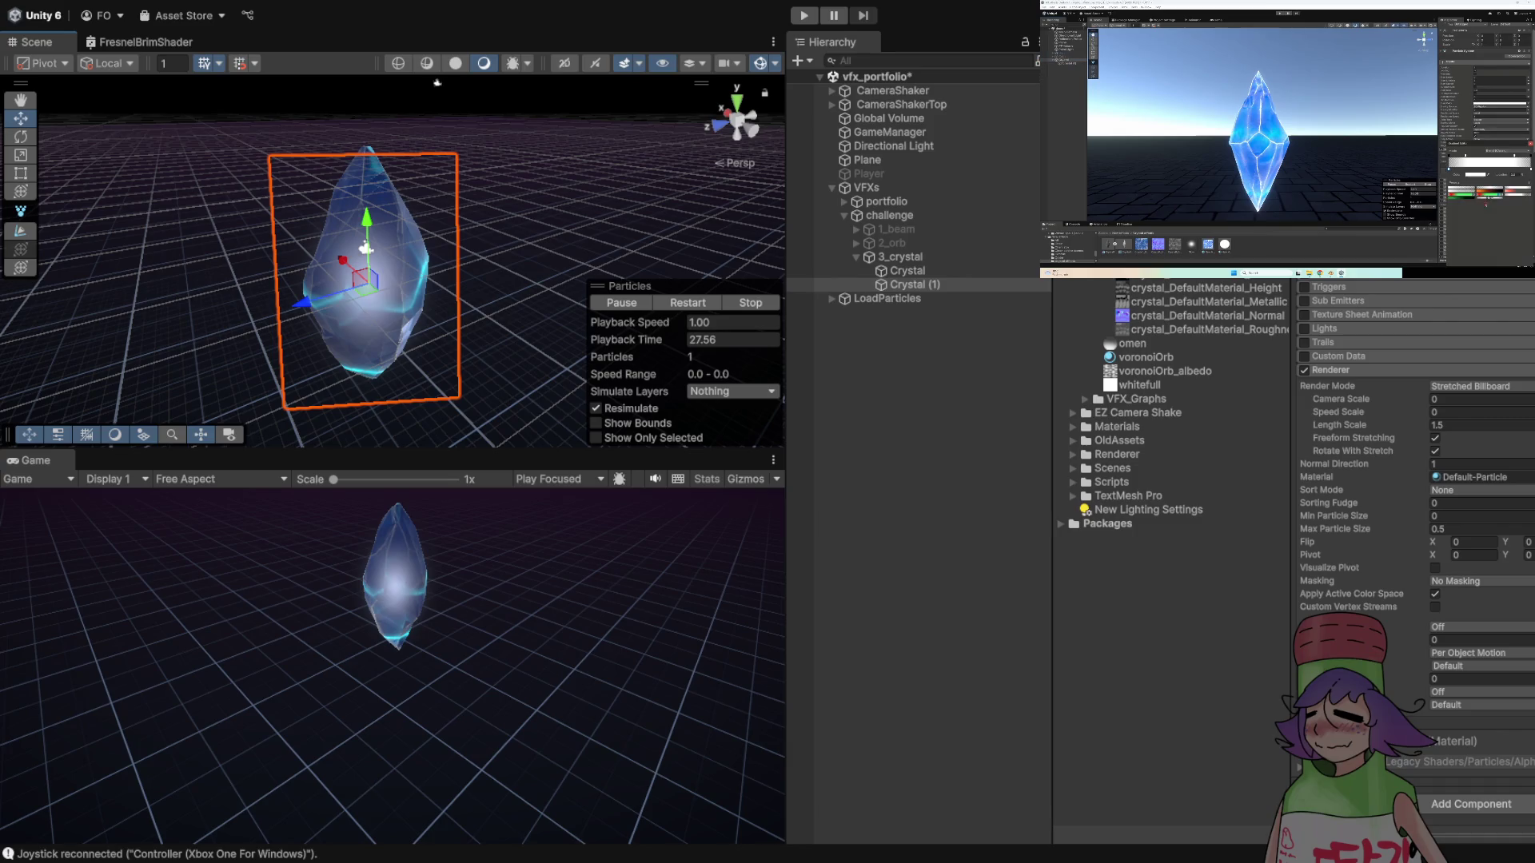
type("1")
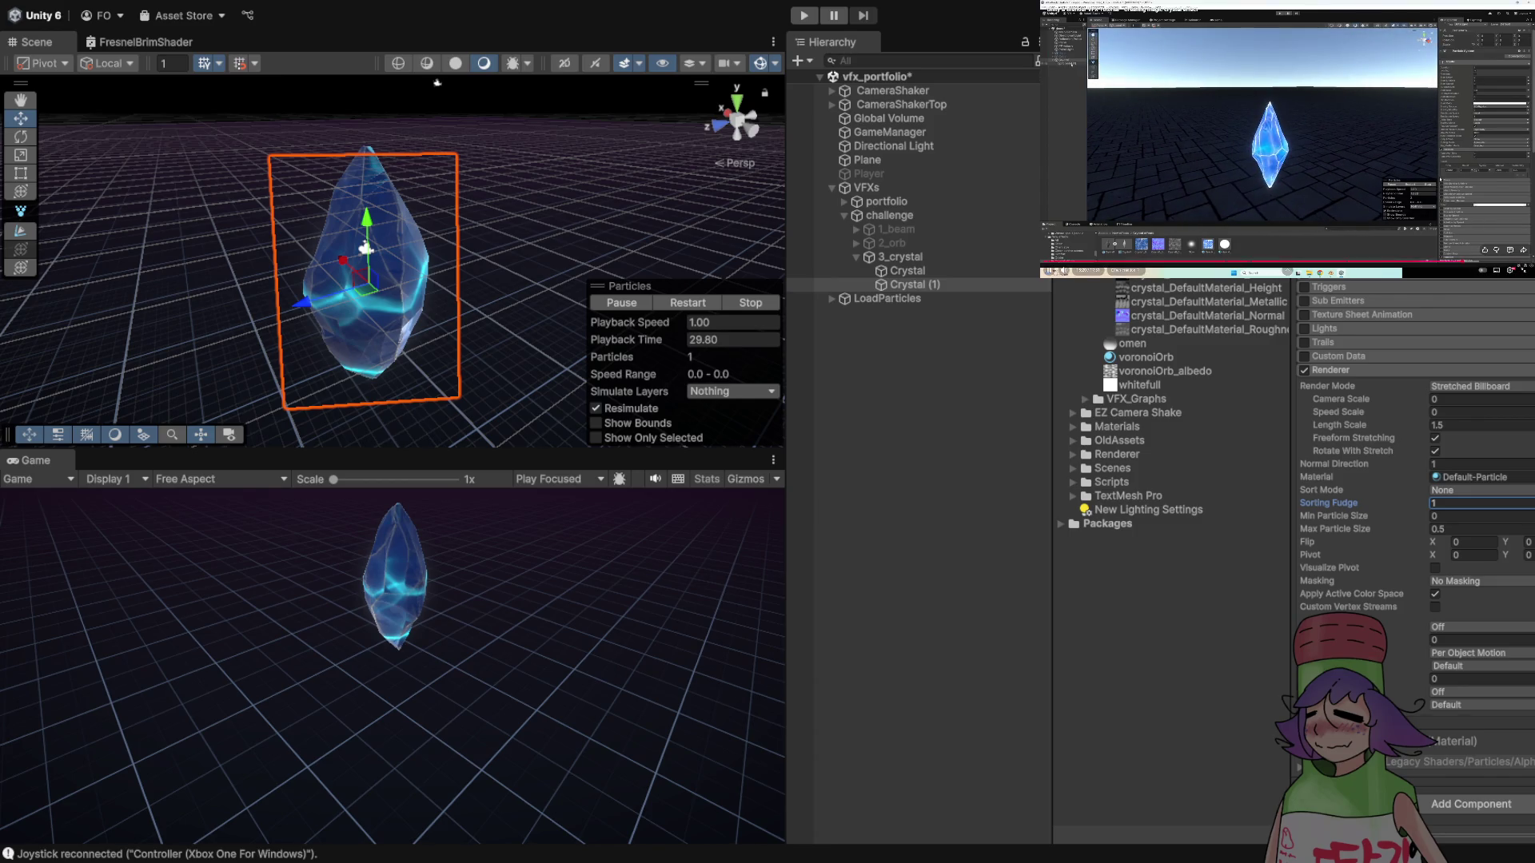
left_click(907, 271)
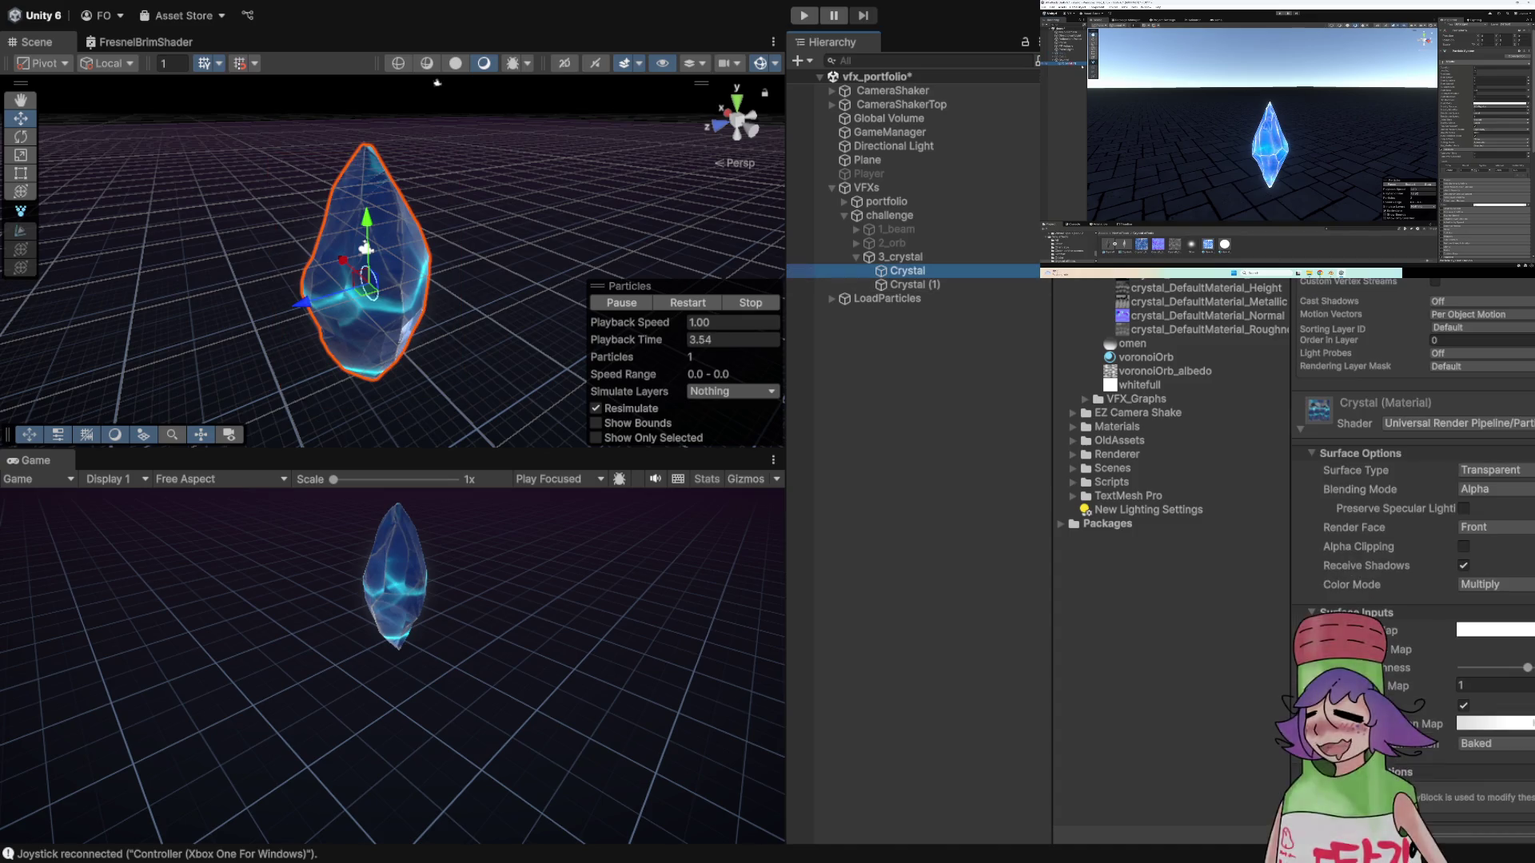
scroll(1407, 480, "down", 2)
scroll(1415, 559, "up", 5)
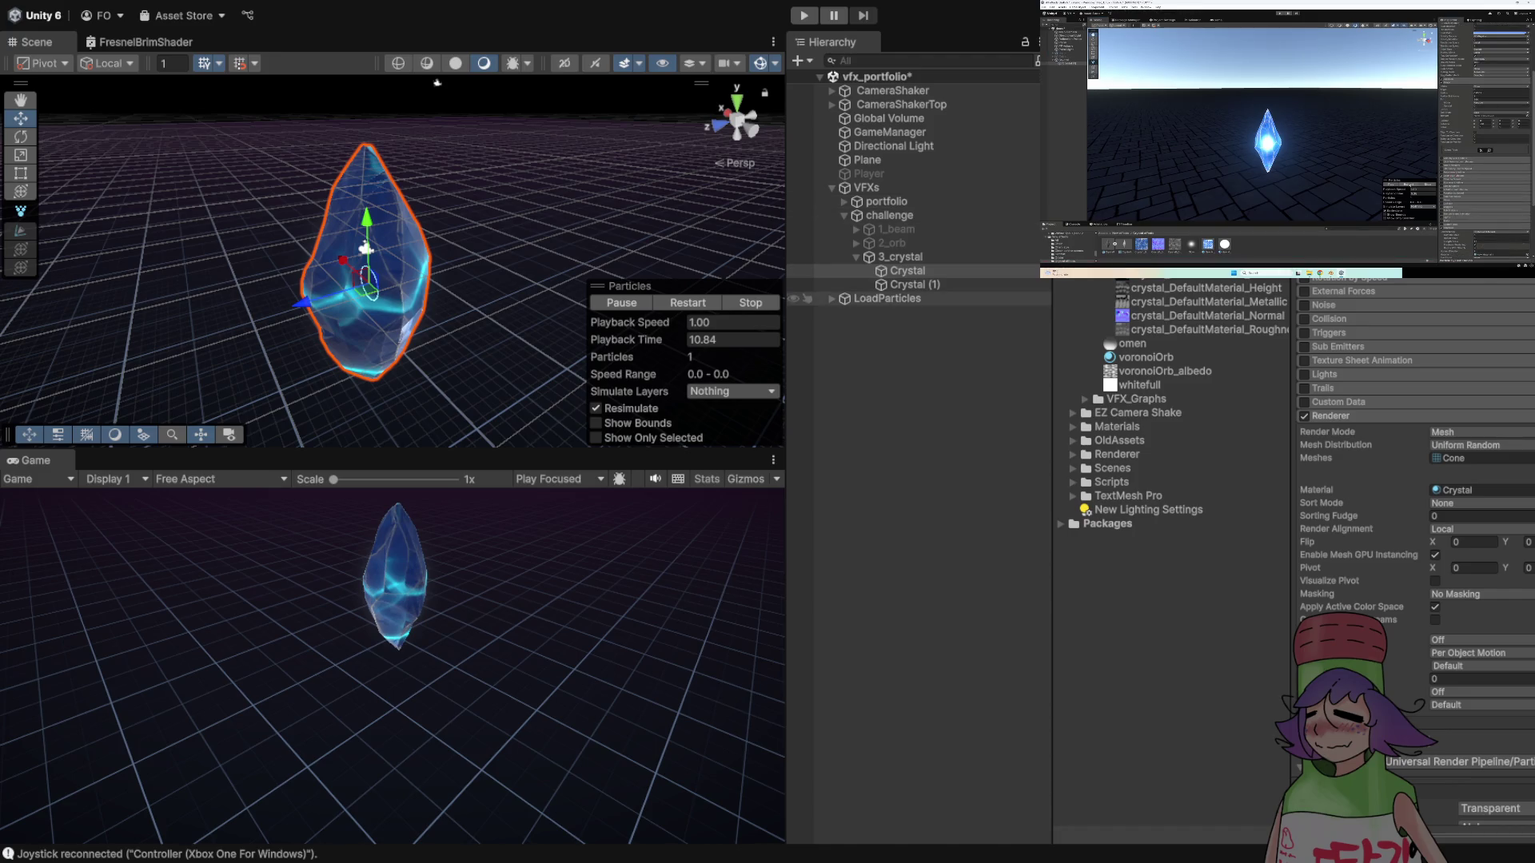
left_click(912, 285)
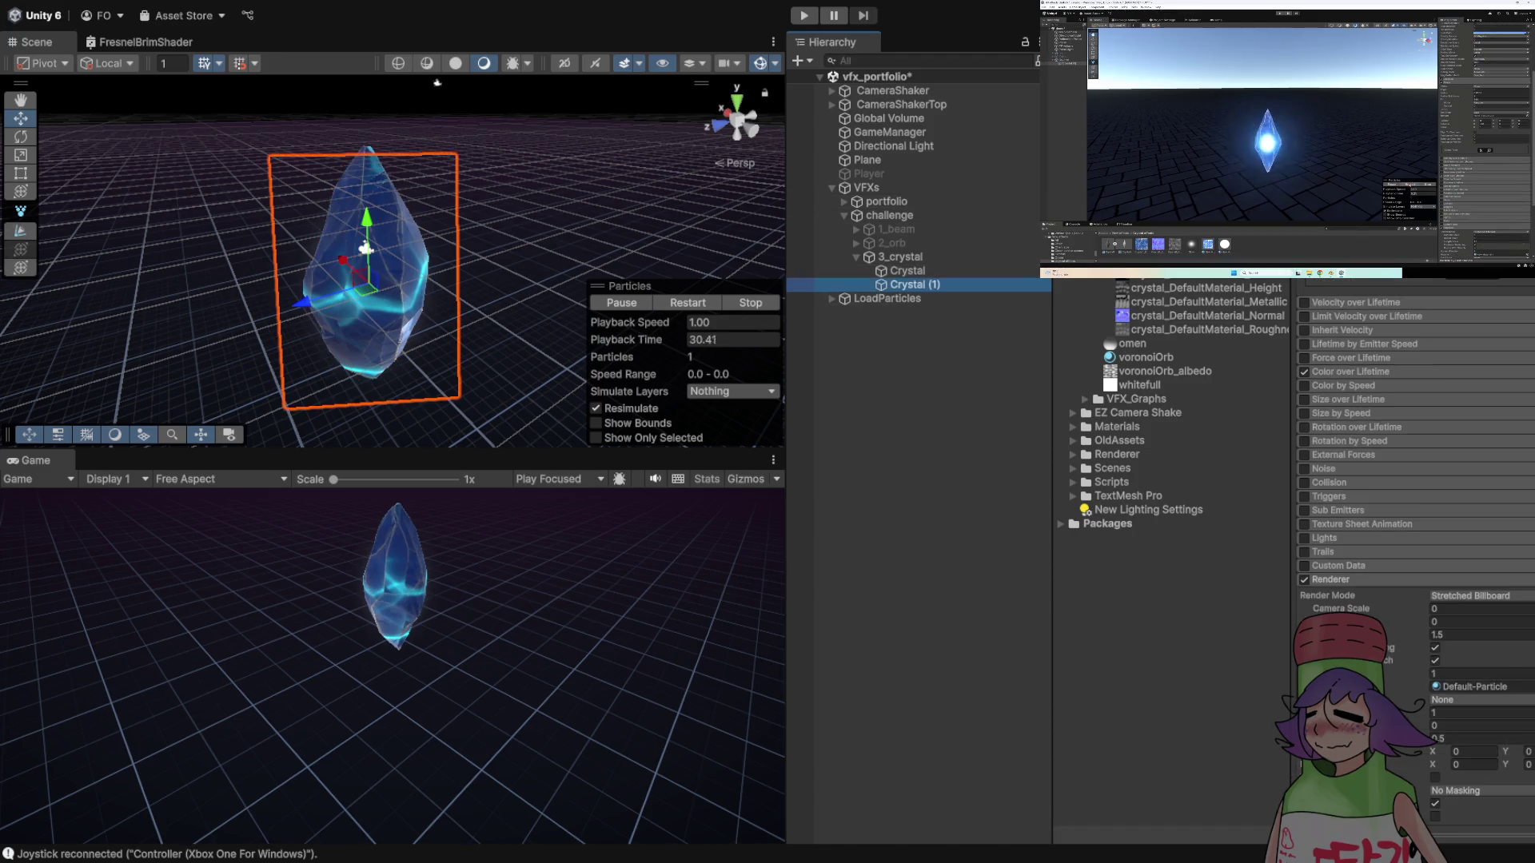
scroll(1415, 480, "down", 5)
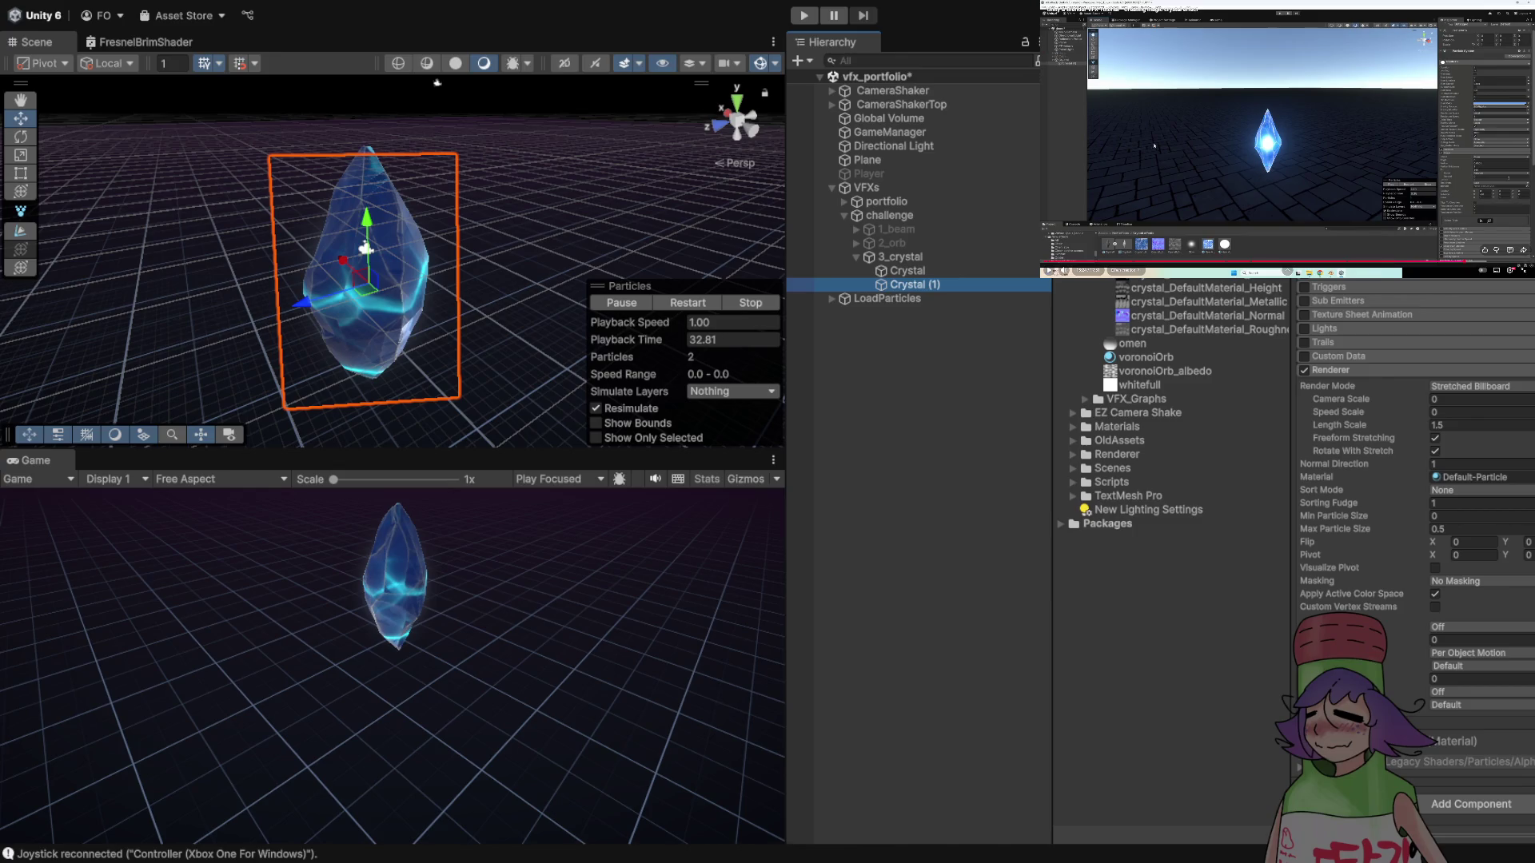
scroll(1415, 512, "up", 10)
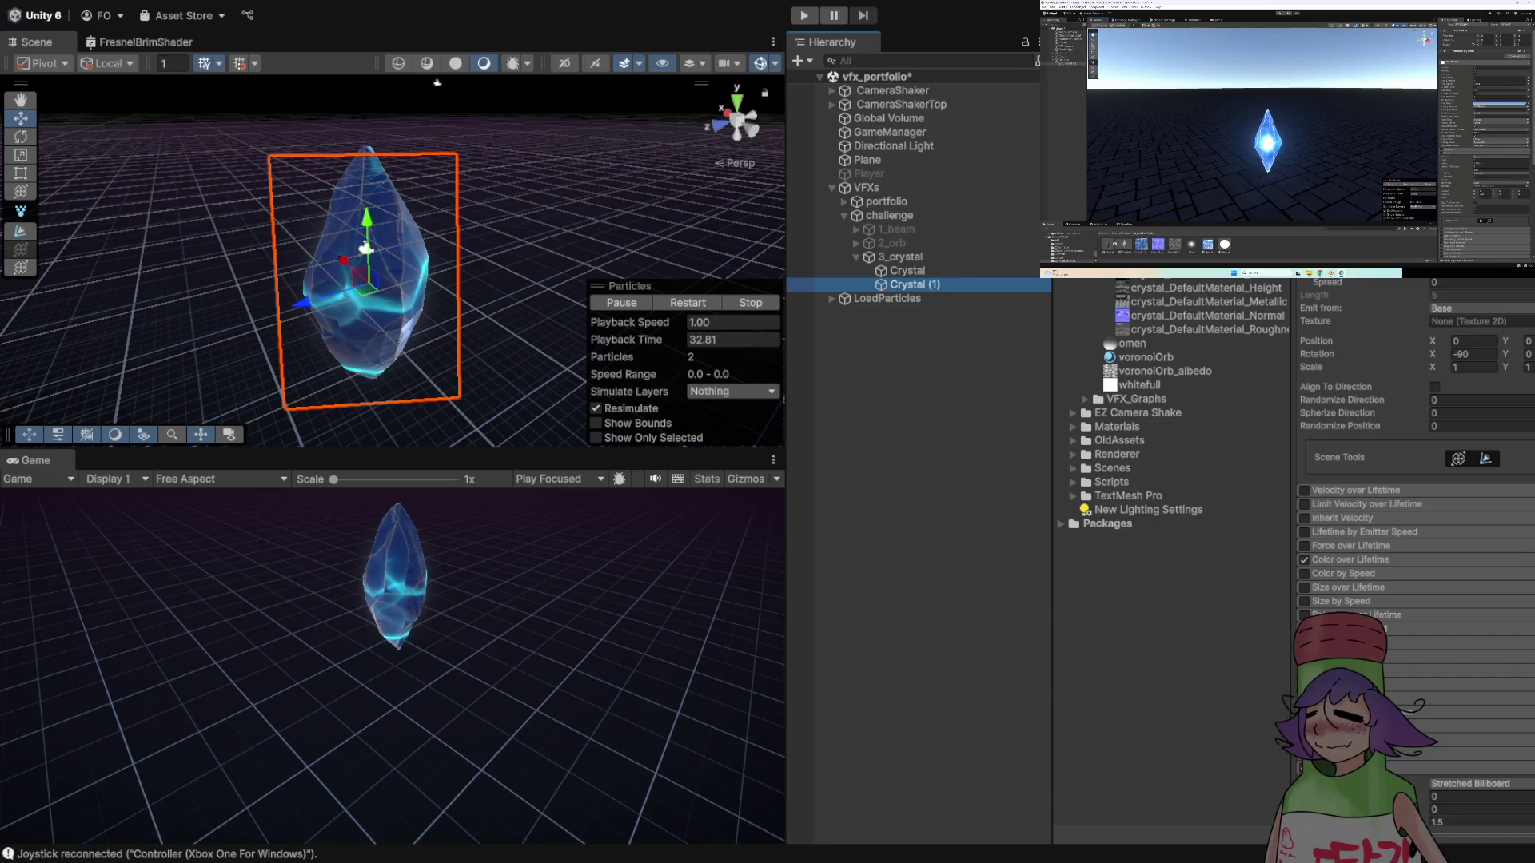
key("alt+Tab")
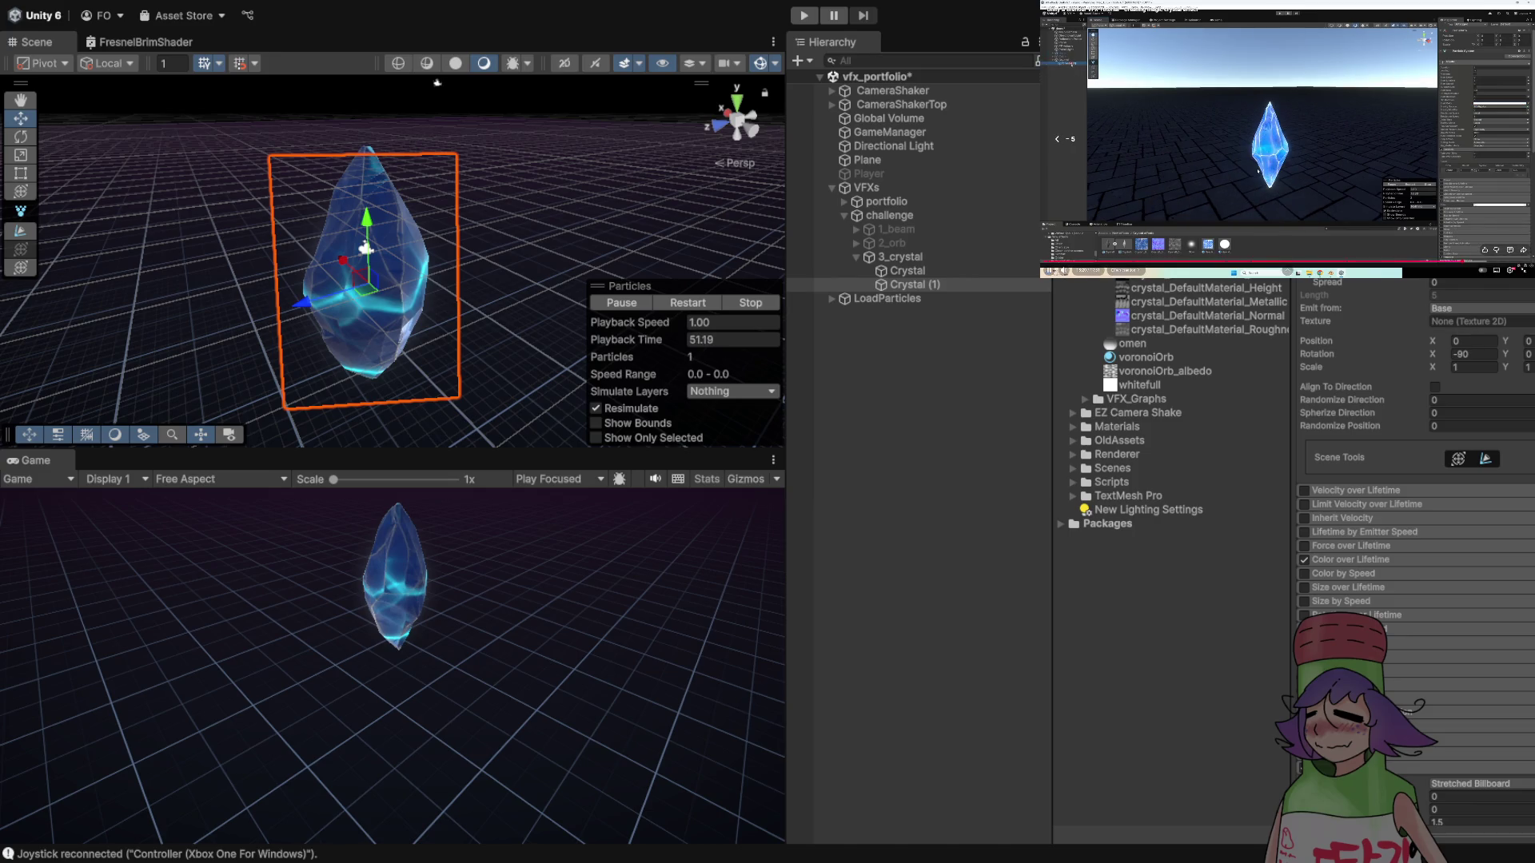
key("Left")
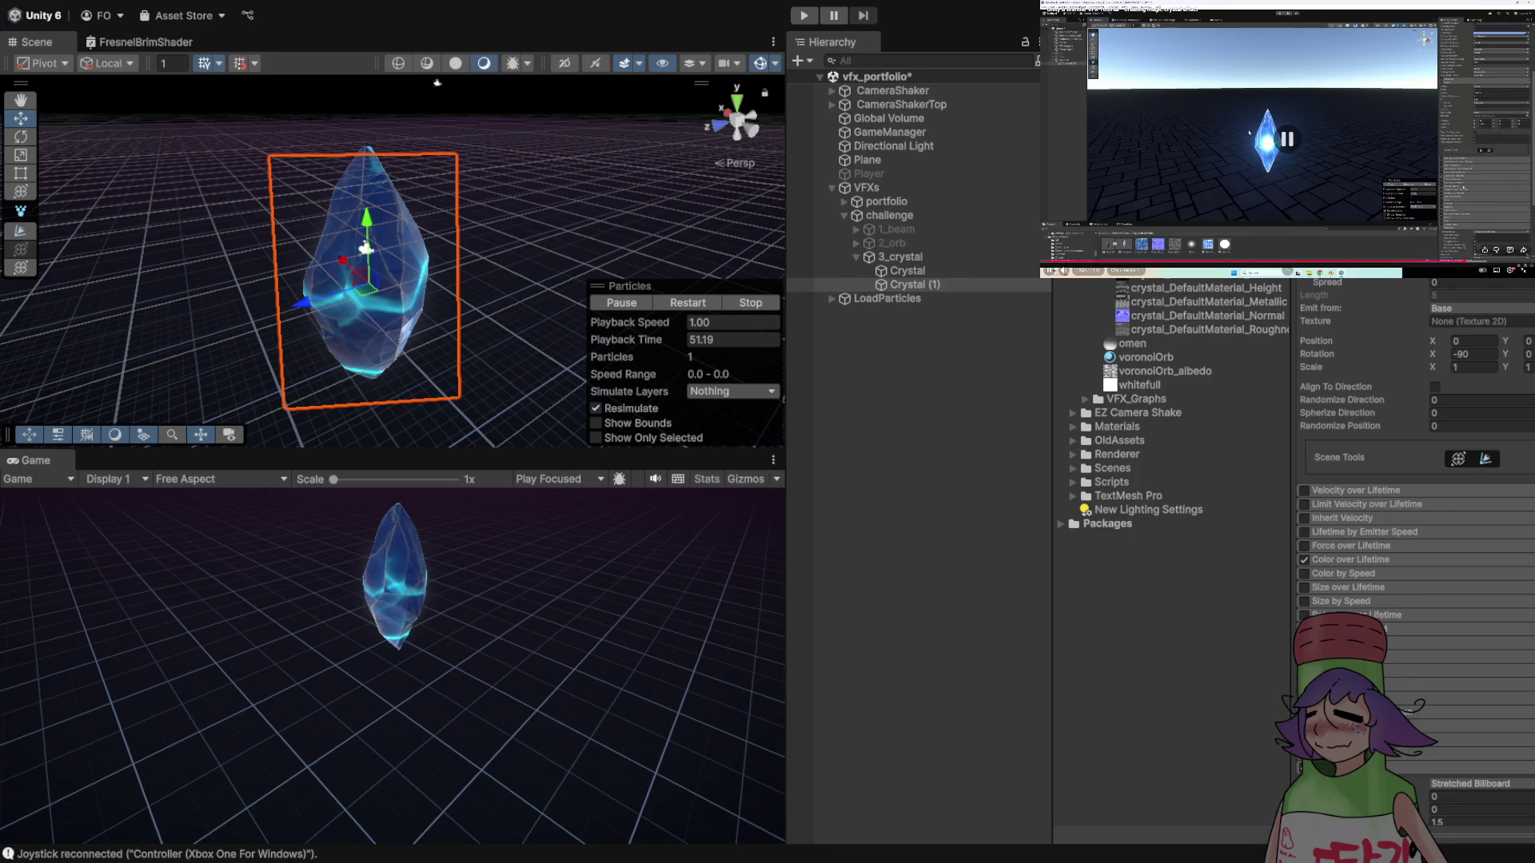
scroll(1415, 560, "up", 5)
scroll(1415, 559, "up", 3)
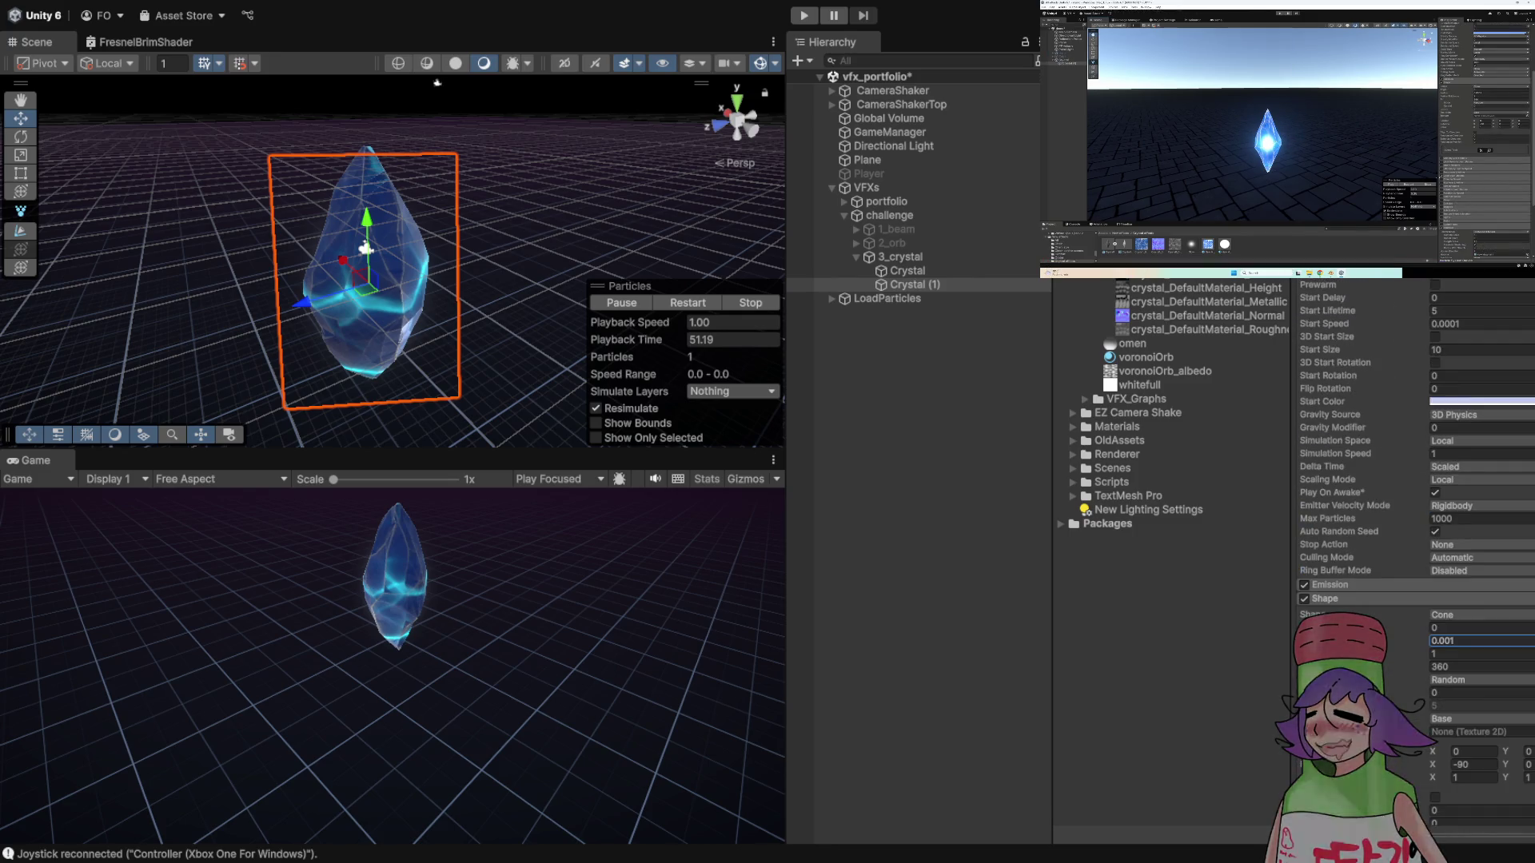
left_click(904, 270)
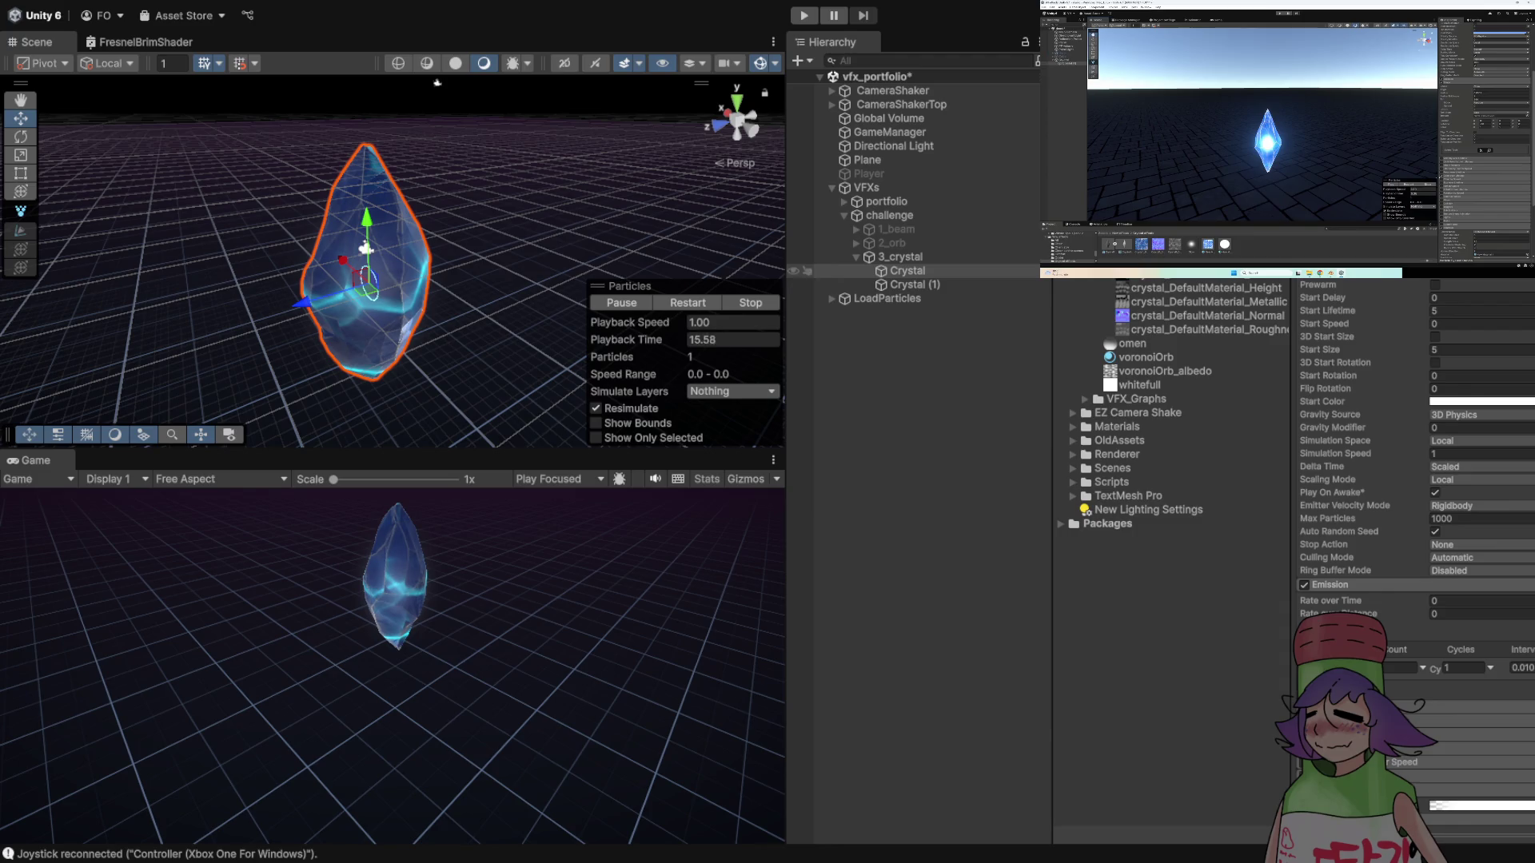
left_click(907, 285)
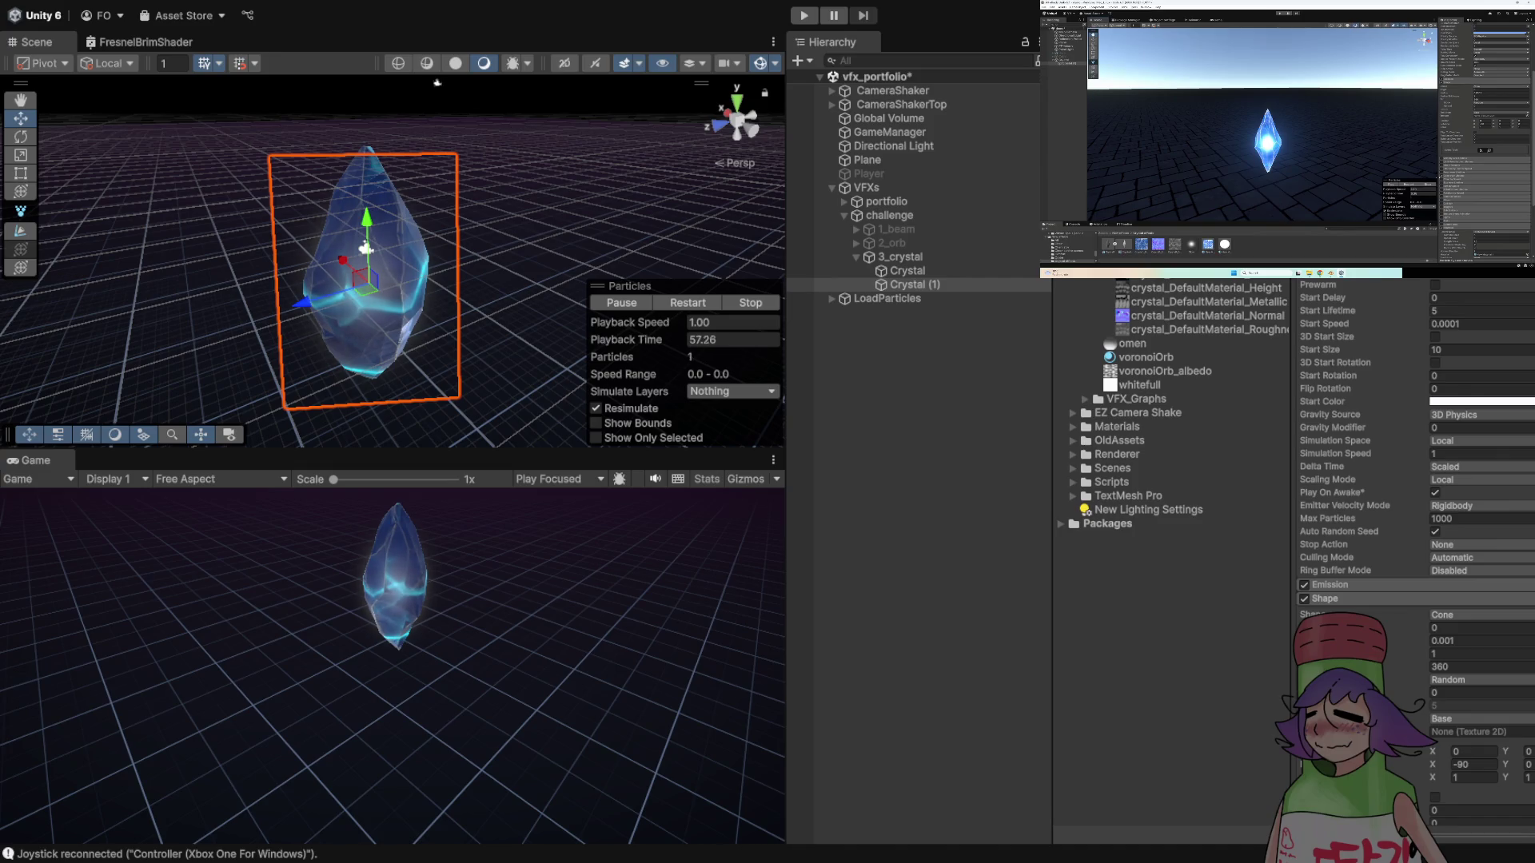
key("Left")
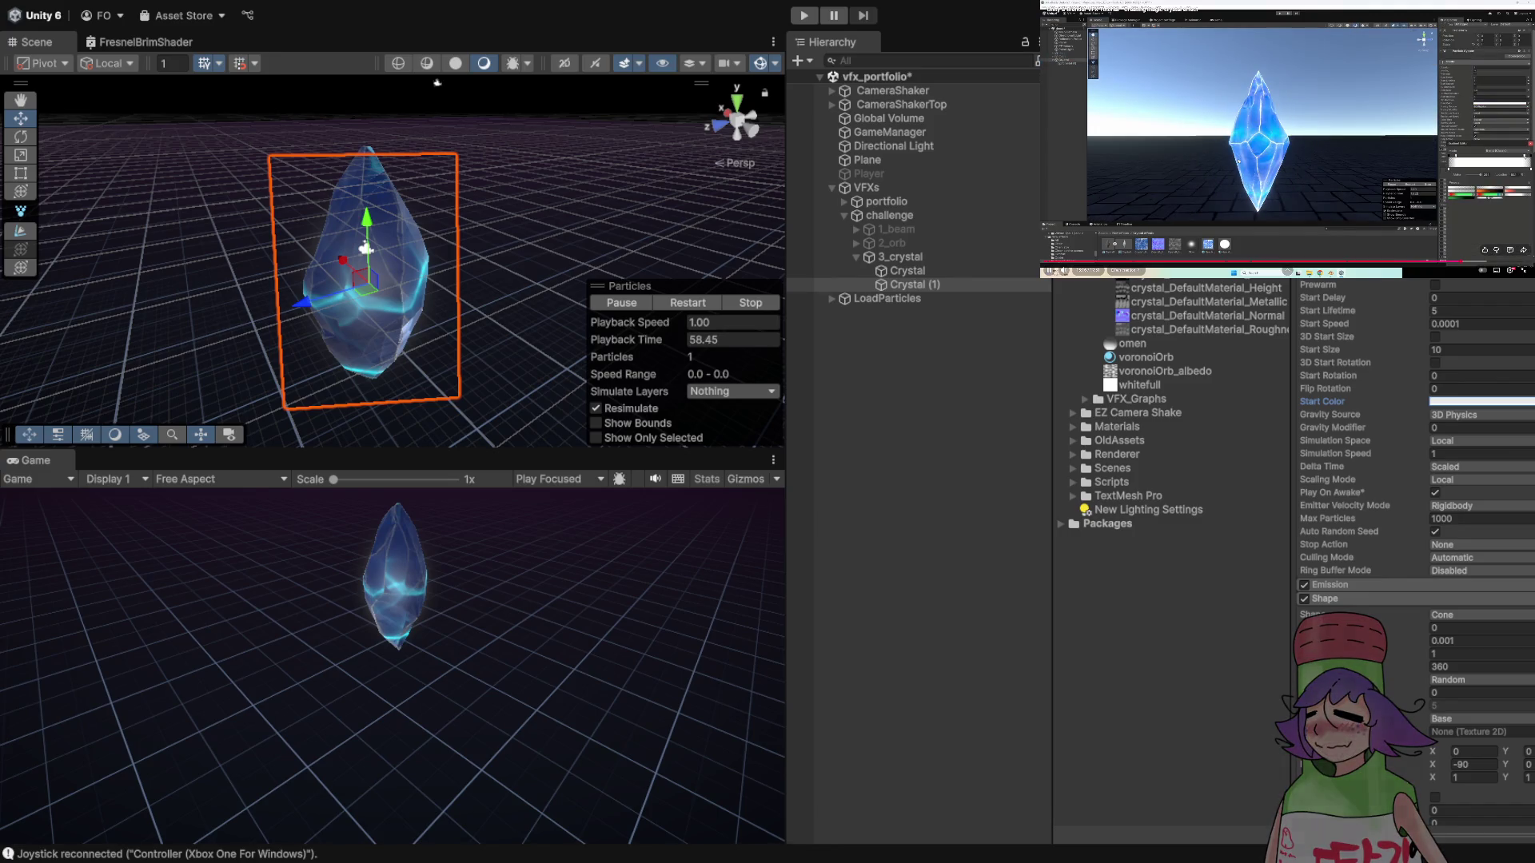
key("Left")
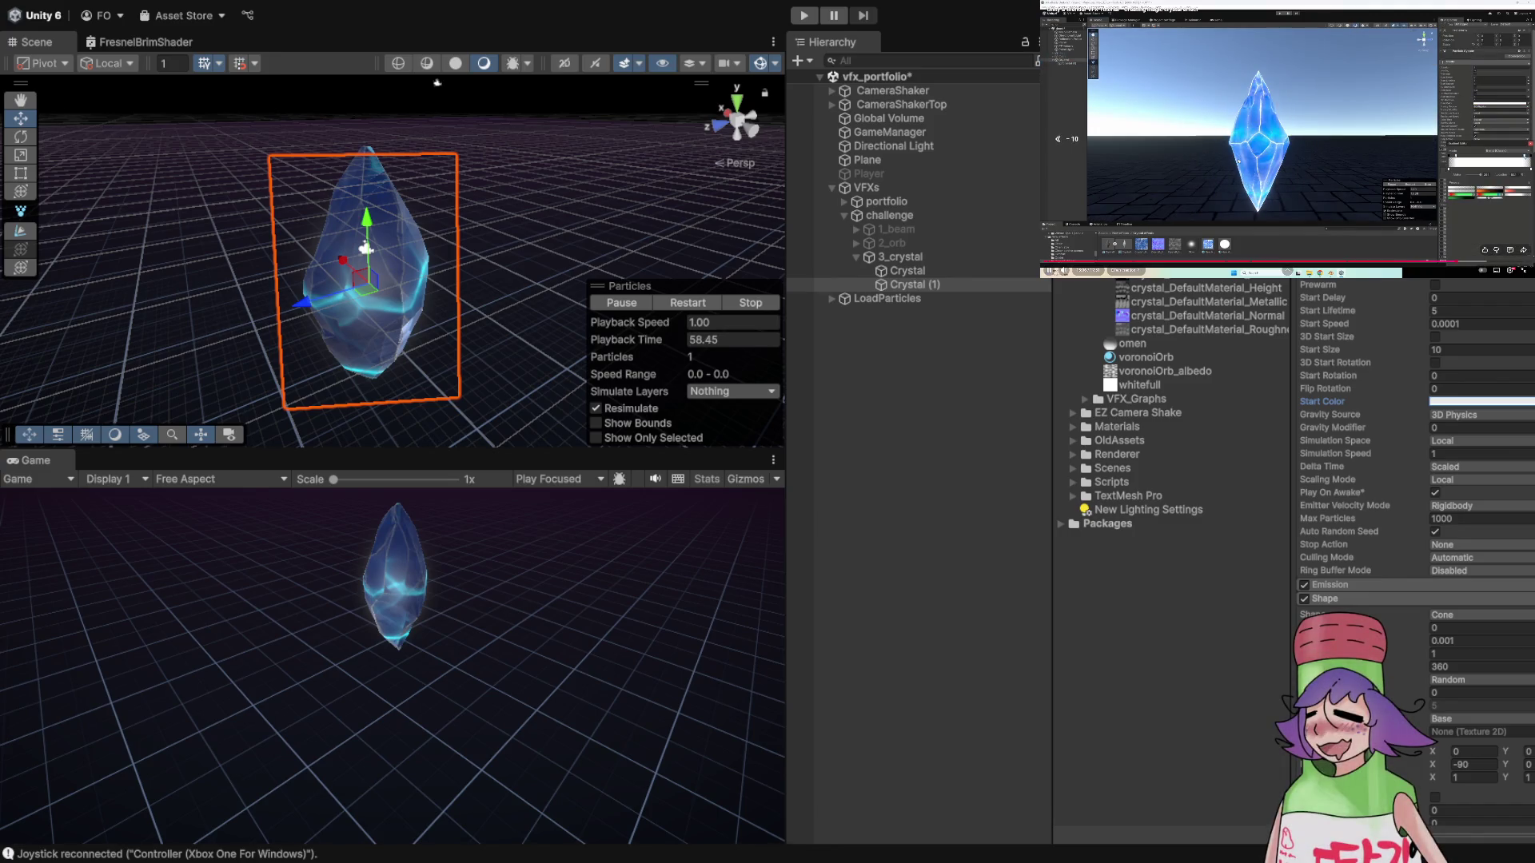
key("Left")
key("Left")
key("Left")
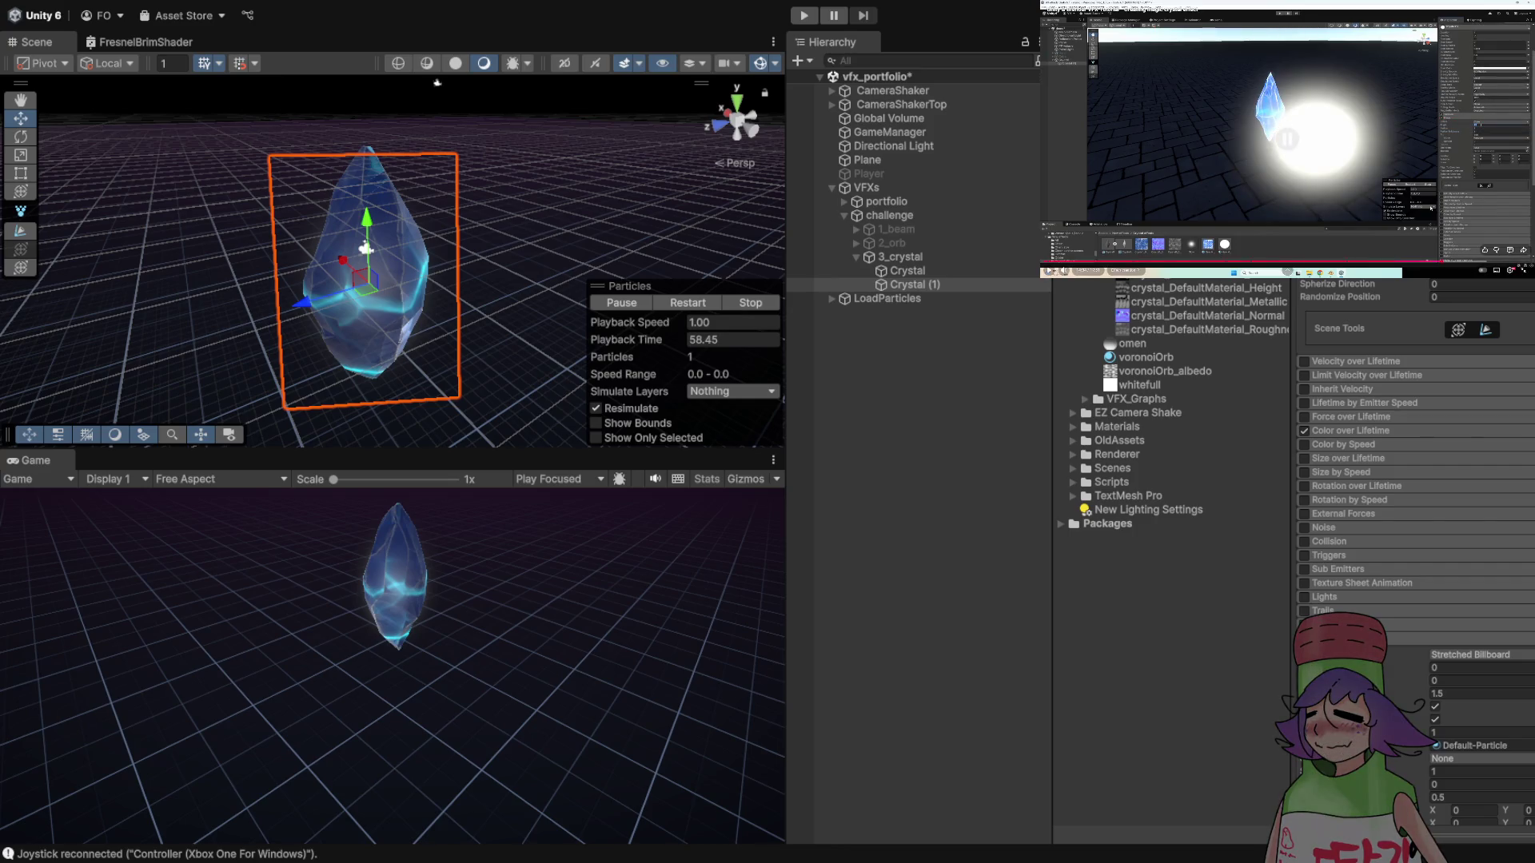
key("Left")
key("Left")
key("Left")
key("Left")
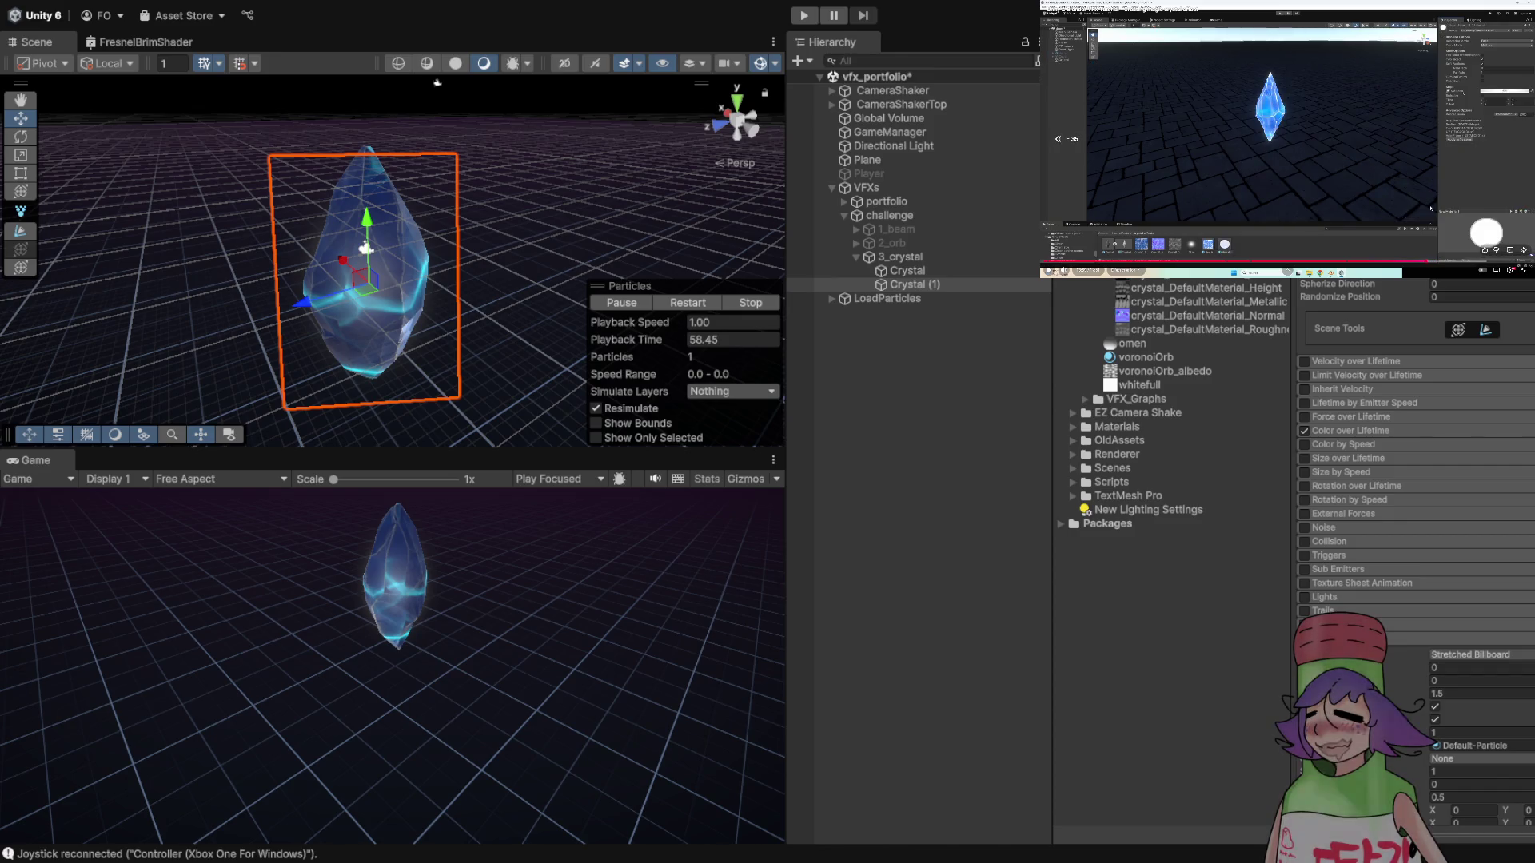
key("Left")
key("Left")
key("Left")
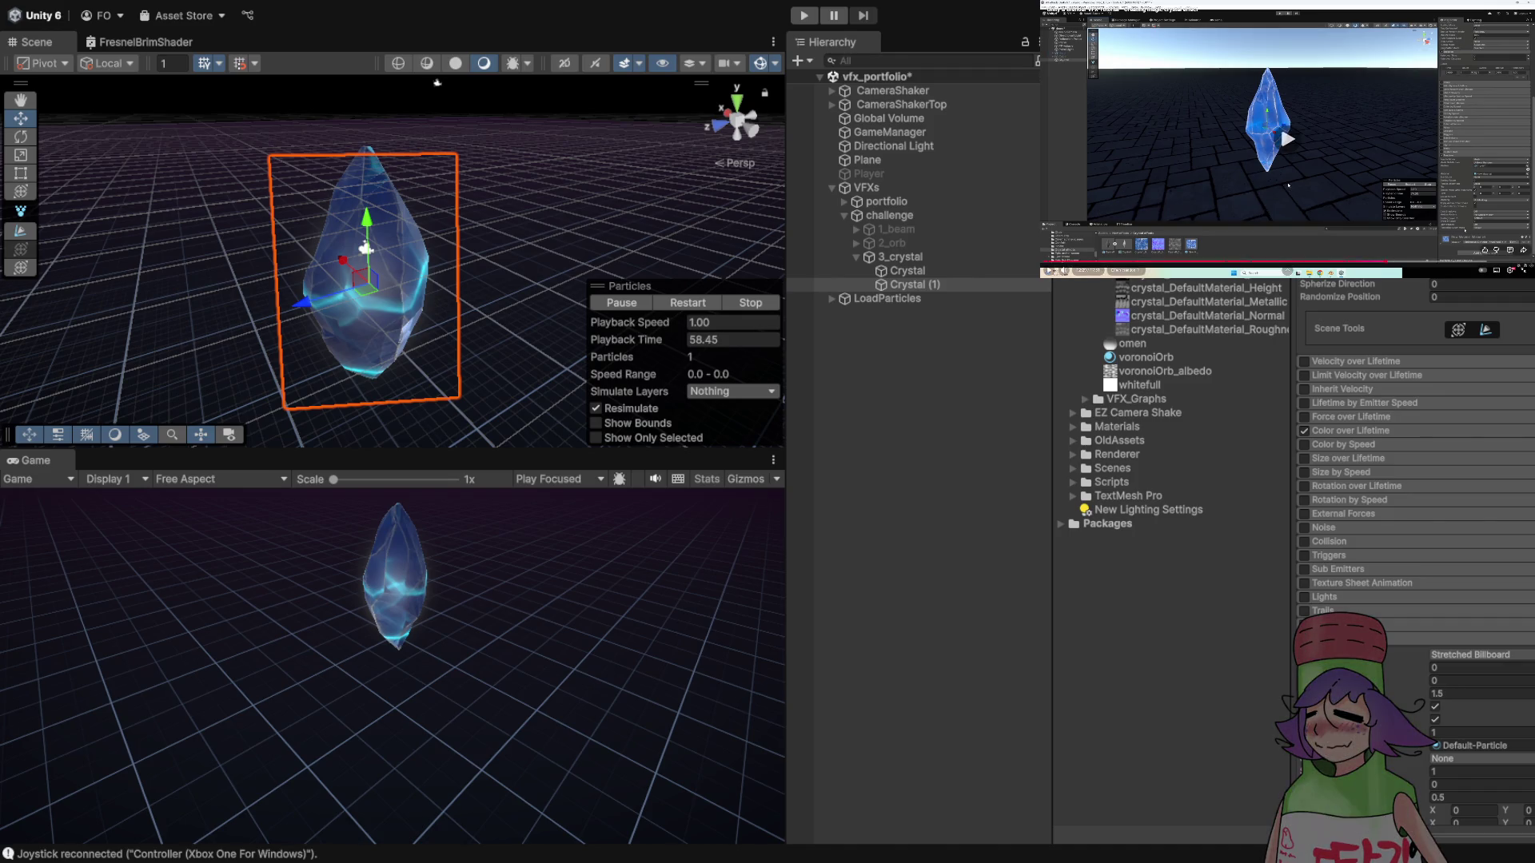
key("Left")
key("Left")
key("Left")
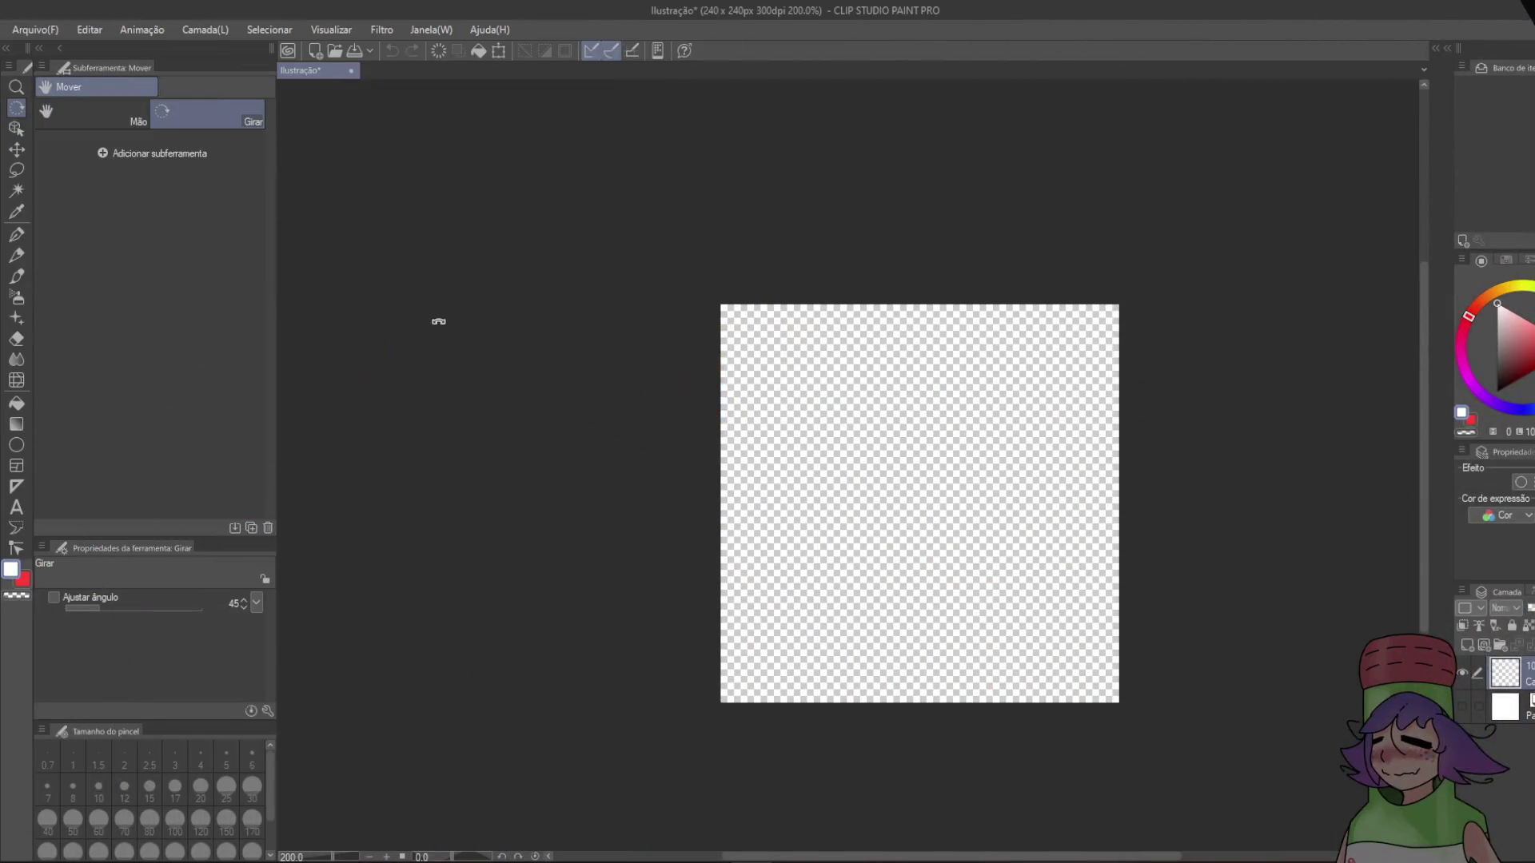
- Switch to the Soft (Suave) airbrush at brush size 200
key("b")
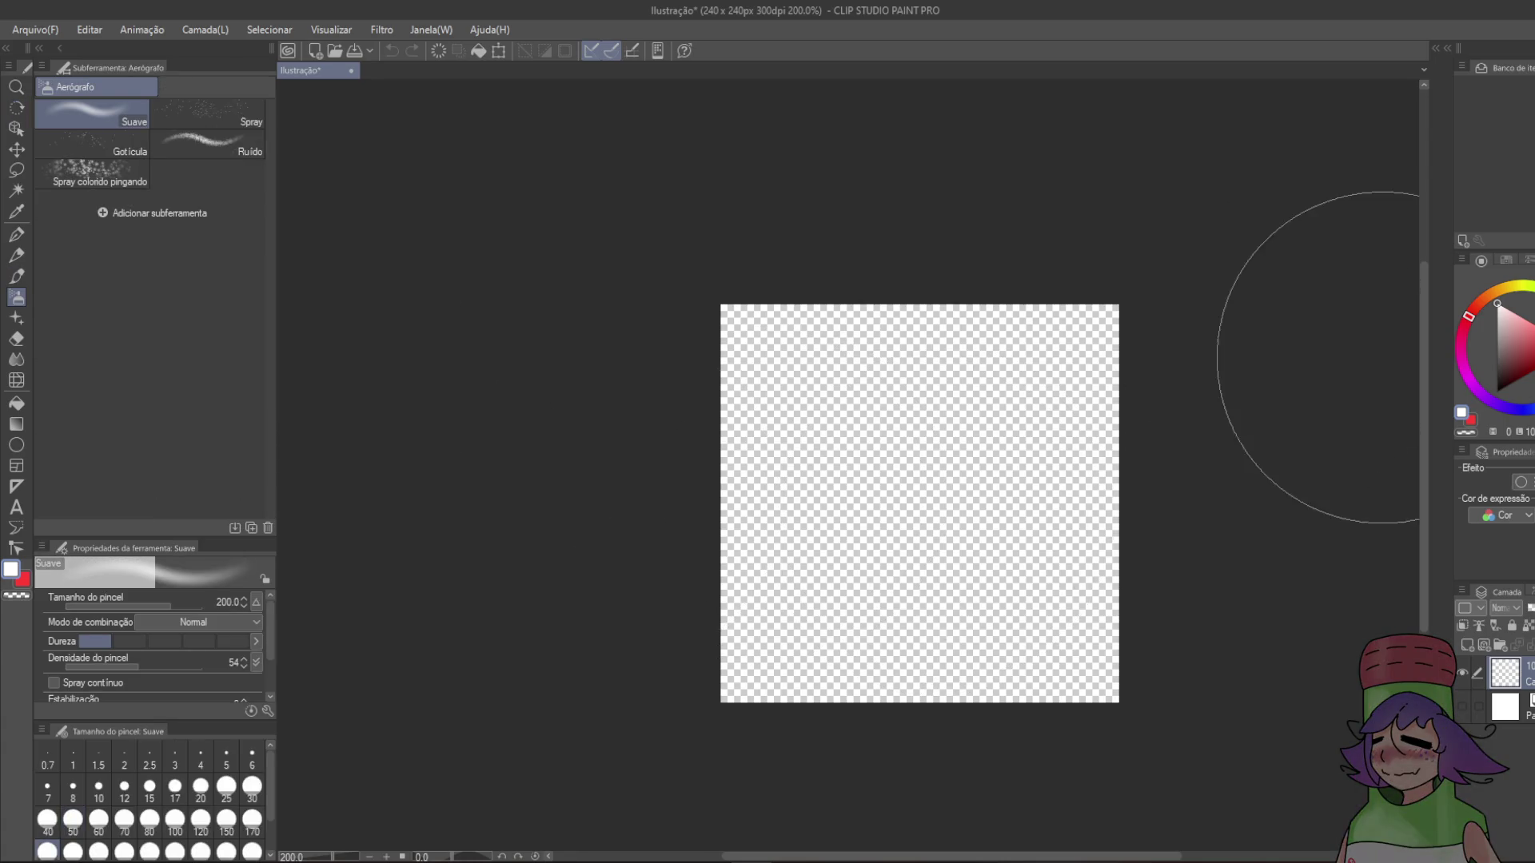
- Airbrush a soft white glow in the canvas centre, checking it over the paper layer before hiding it
left_click_drag(919, 493, 918, 496)
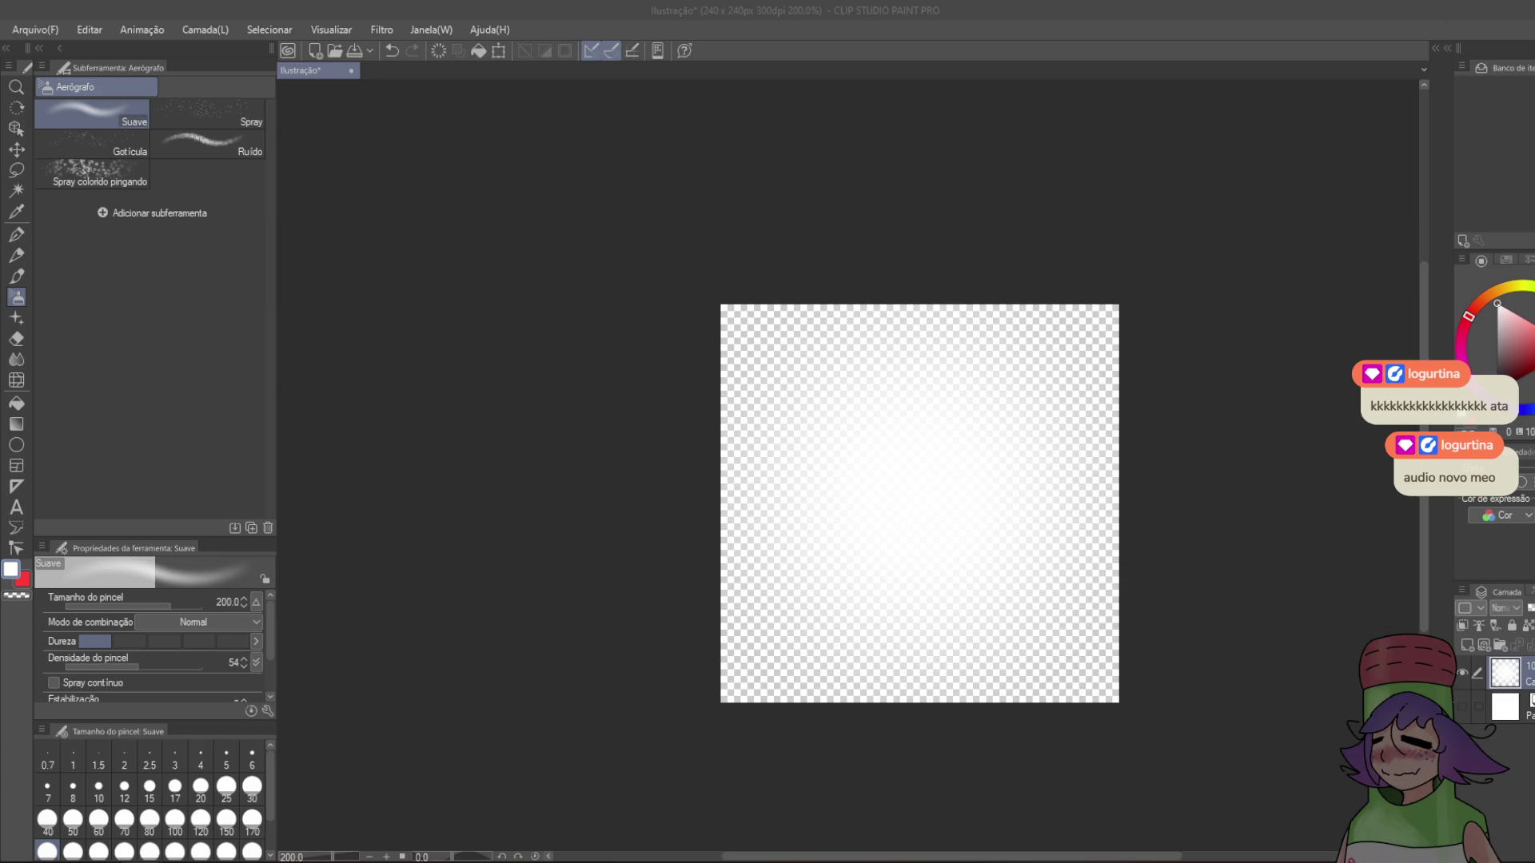
left_click(1464, 705)
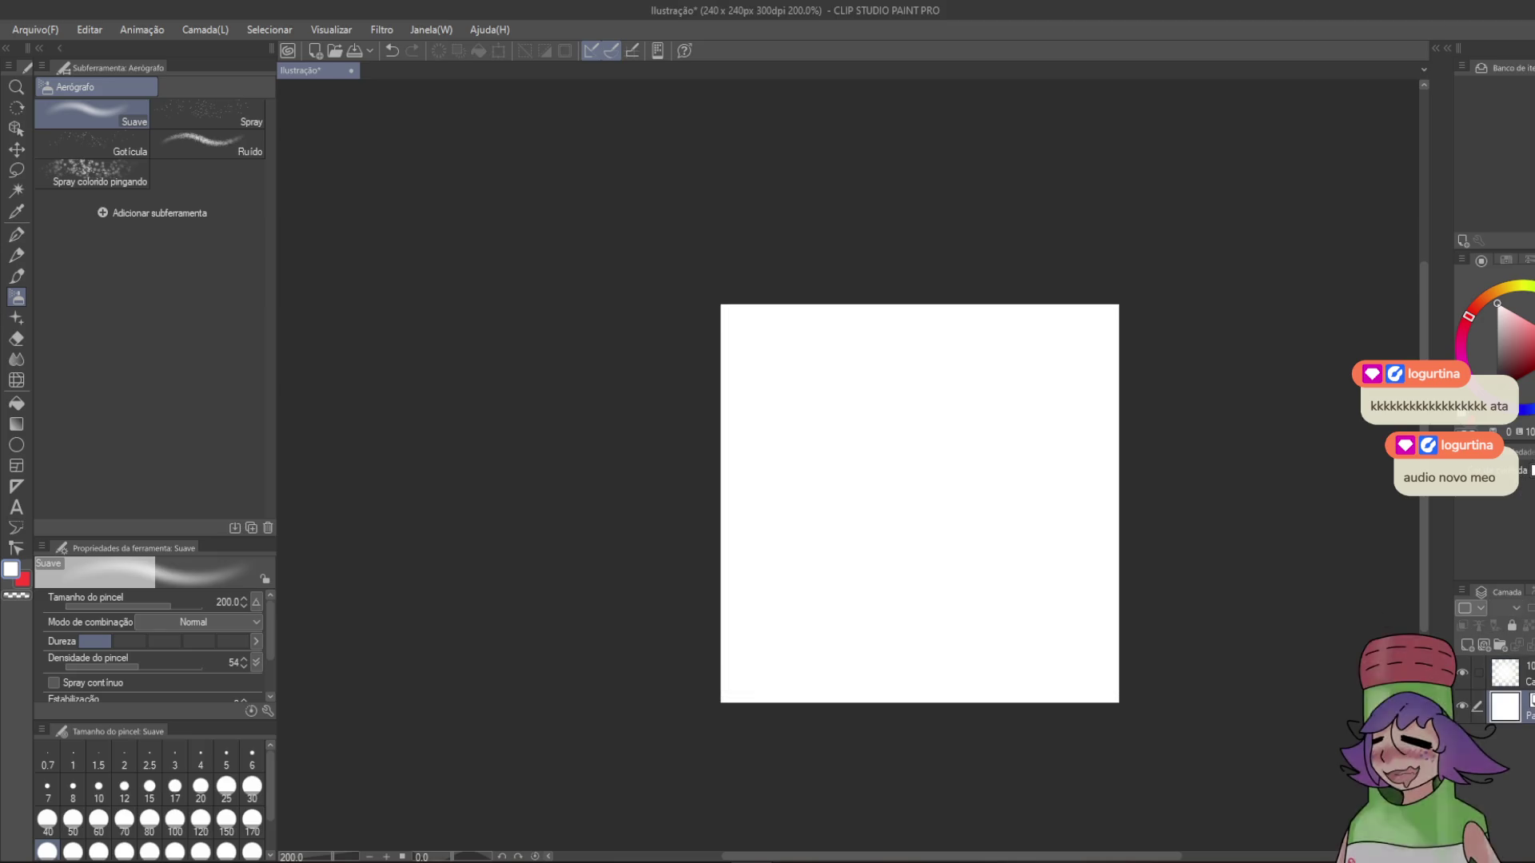
double_click(1505, 706)
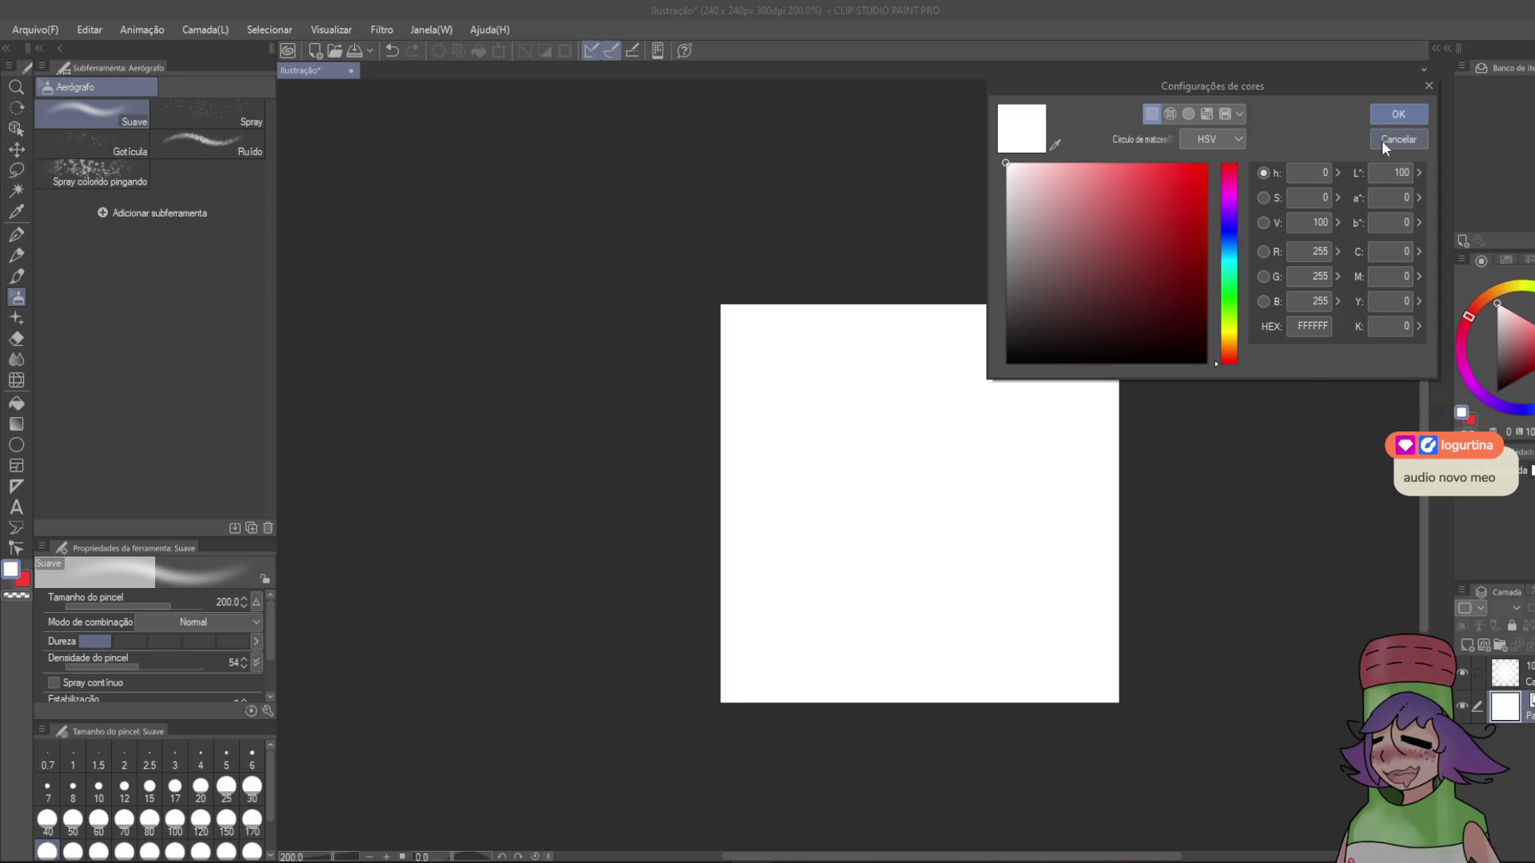
left_click(1409, 141)
left_click(1462, 703)
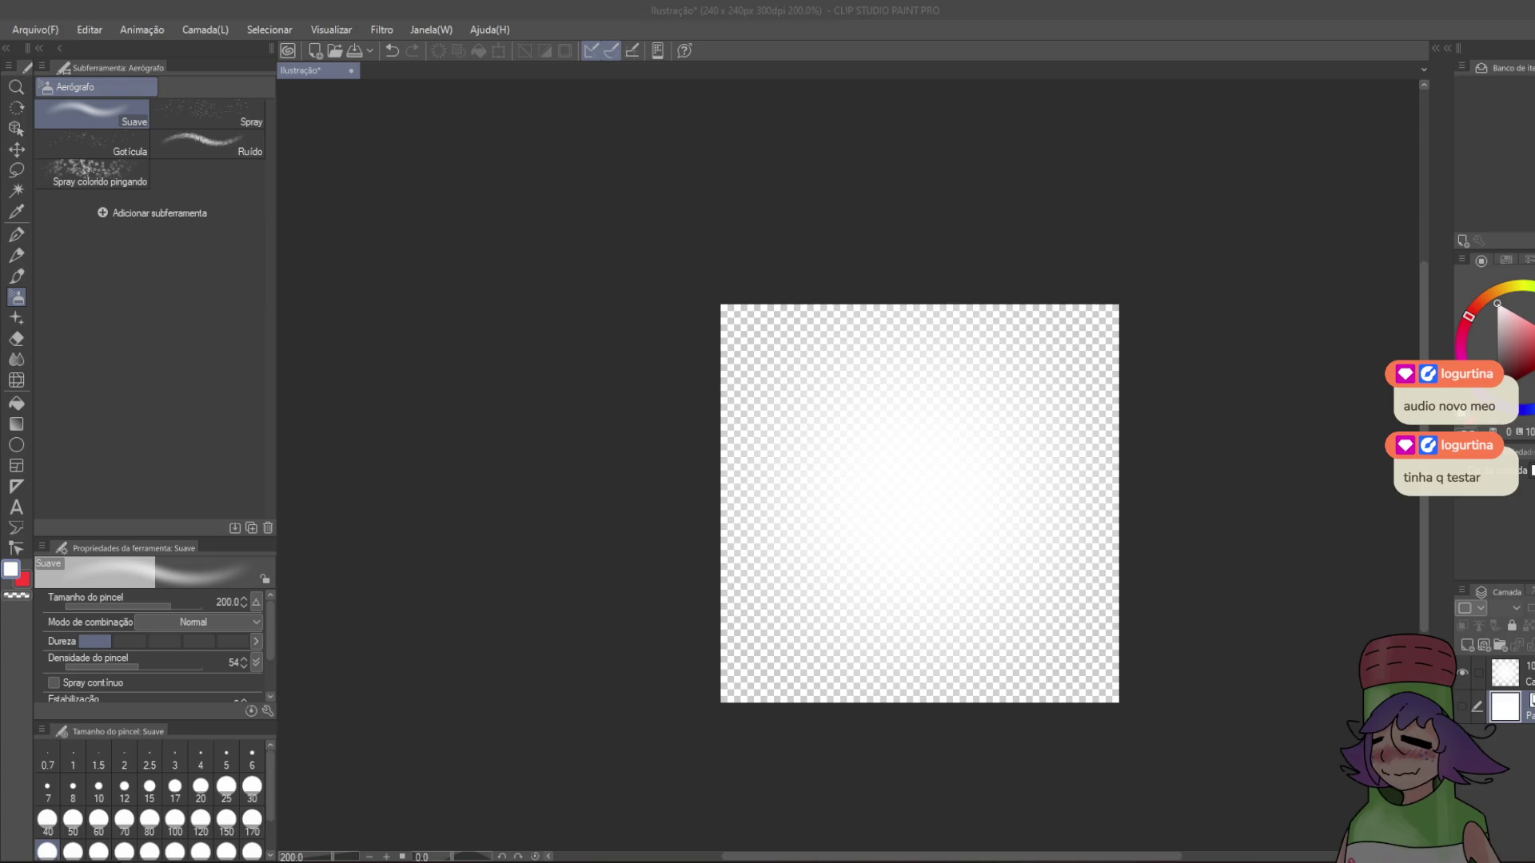
left_click(37, 30)
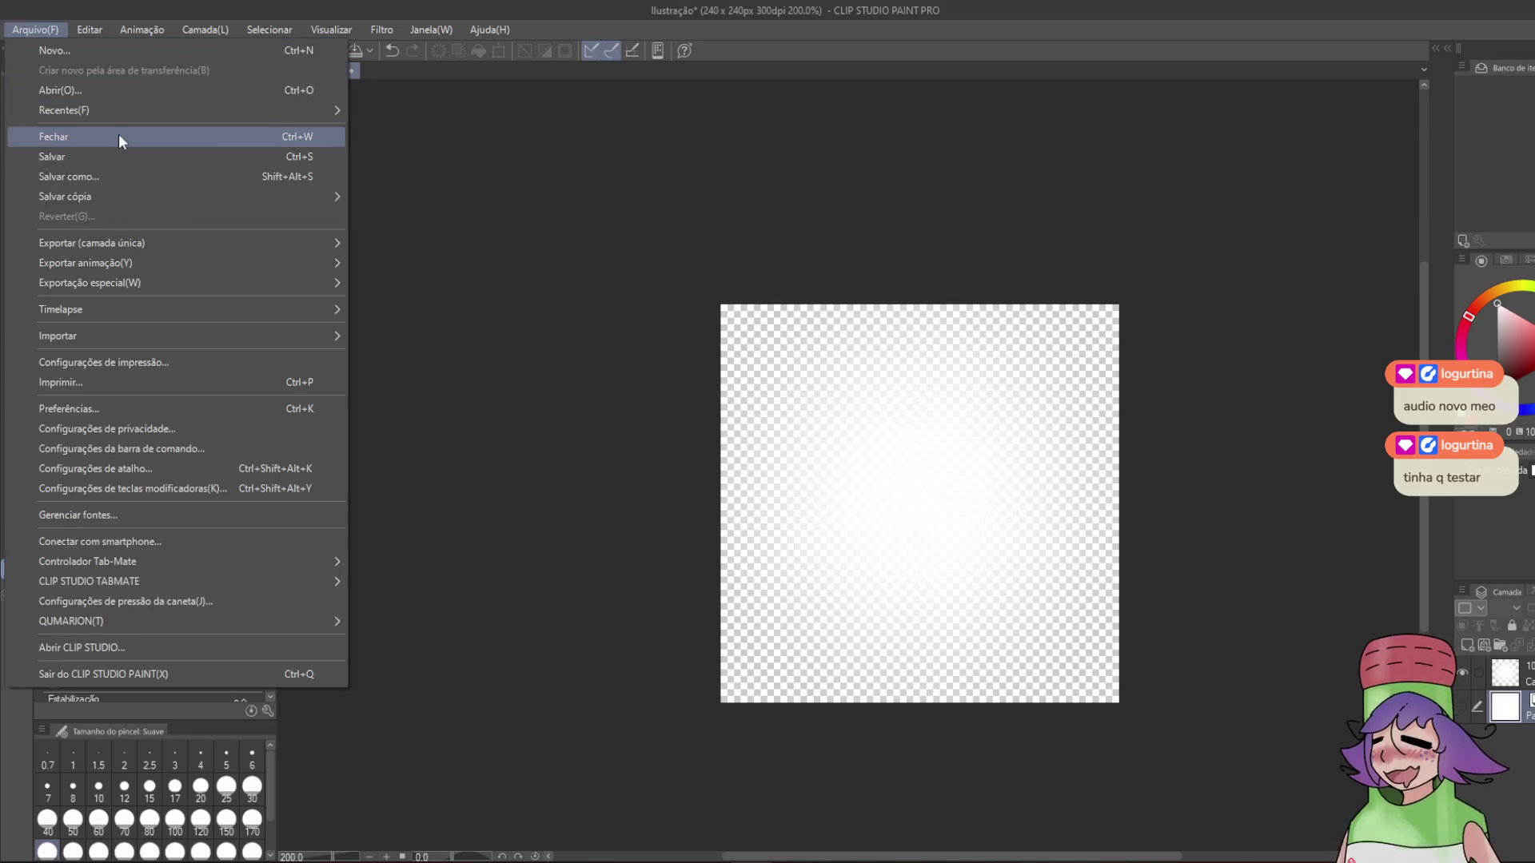
- Save the image as PNG named glow in Assets/Challenge/Texture, accepting the loss of layers
left_click(467, 171)
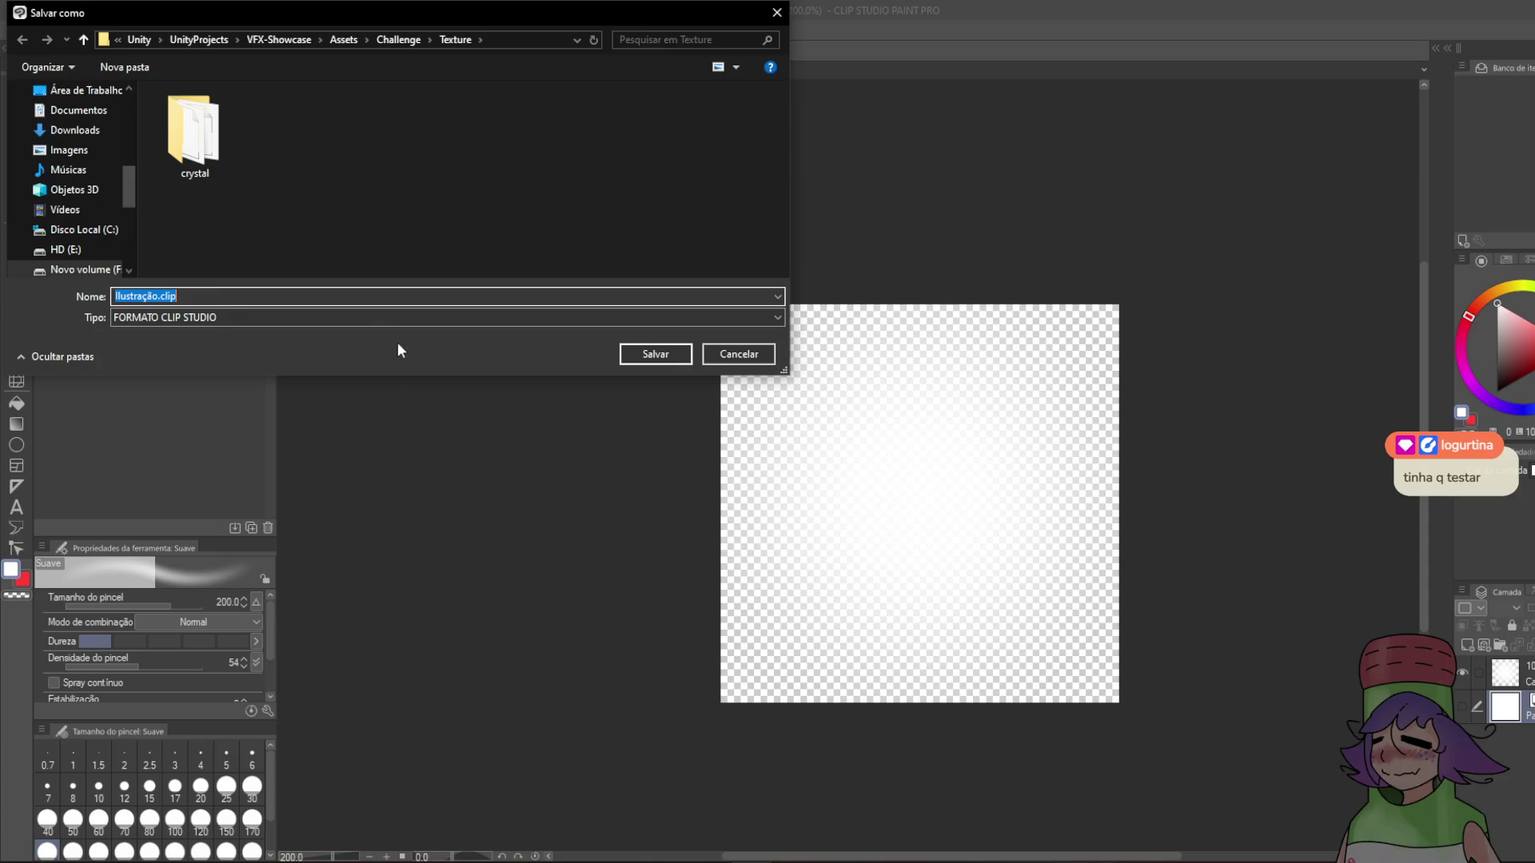
left_click(366, 323)
left_click(166, 367)
double_click(192, 294)
type("glow")
key("Return")
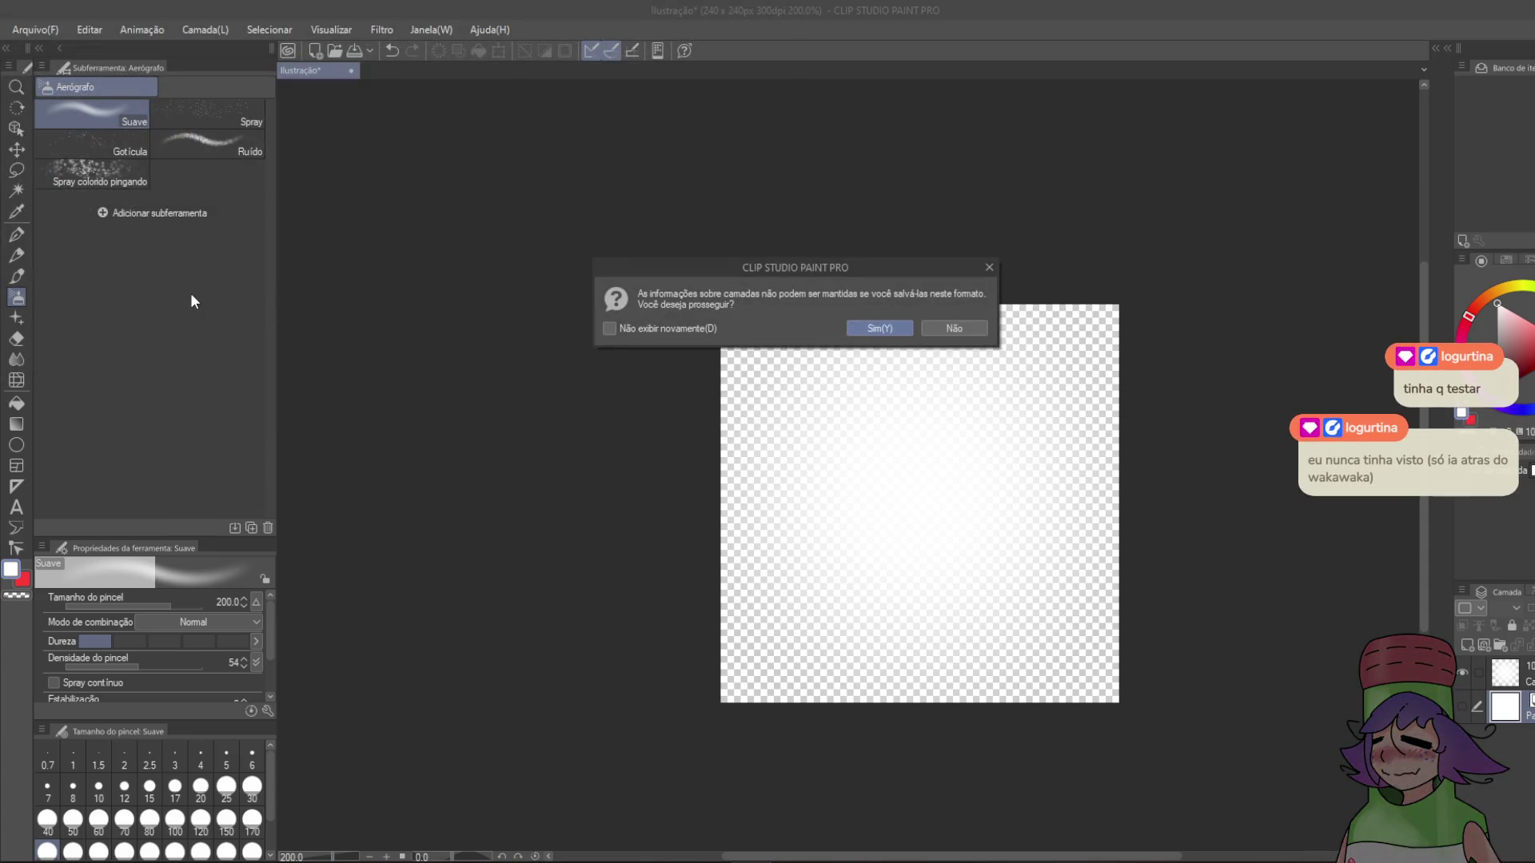
left_click(859, 329)
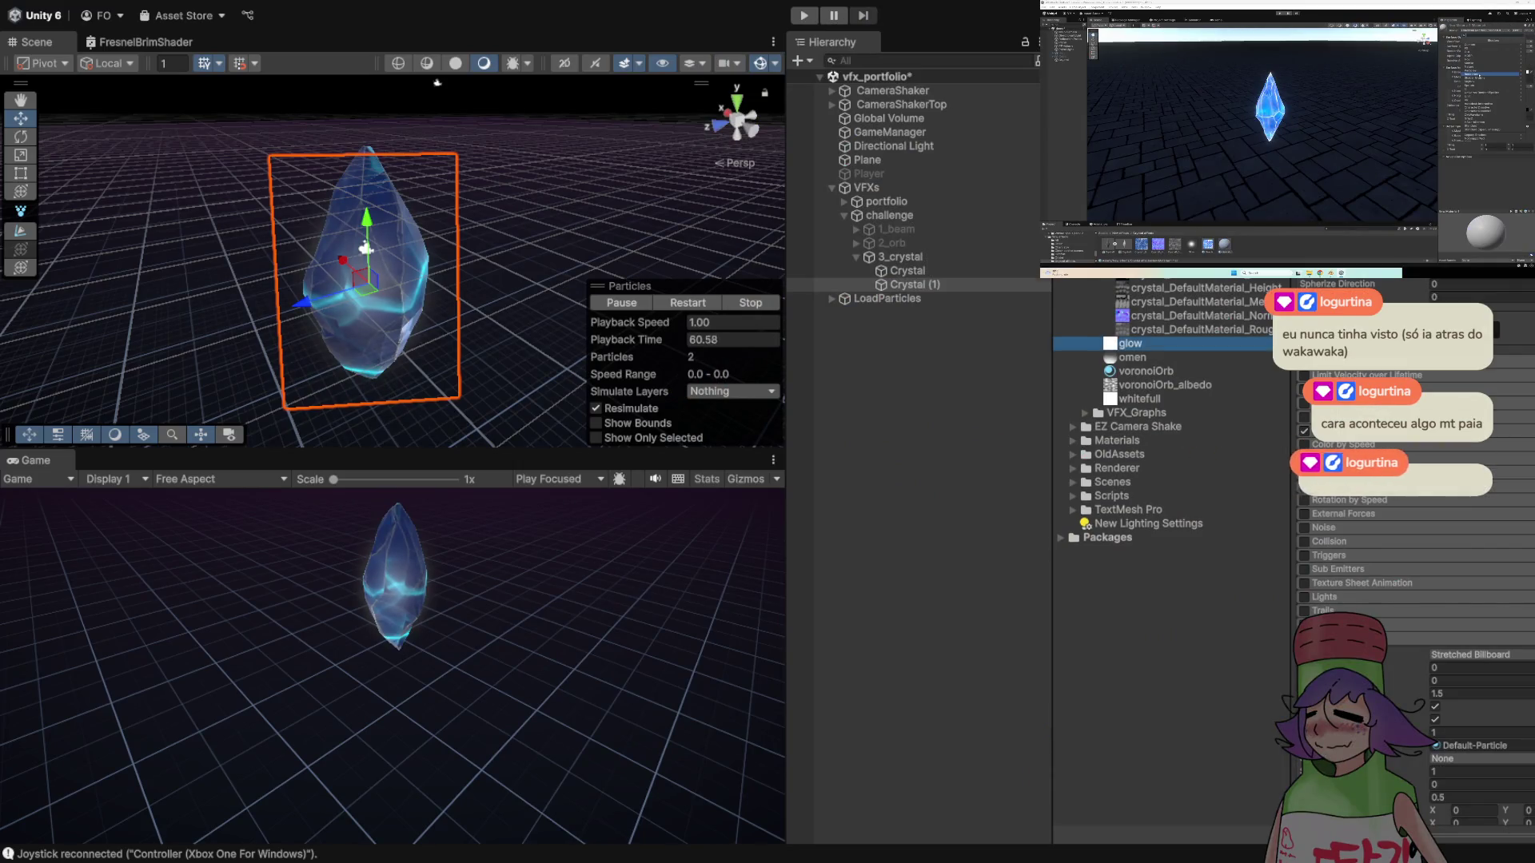
- Select the newly imported glow texture in Unity's Project window
left_click(1130, 343)
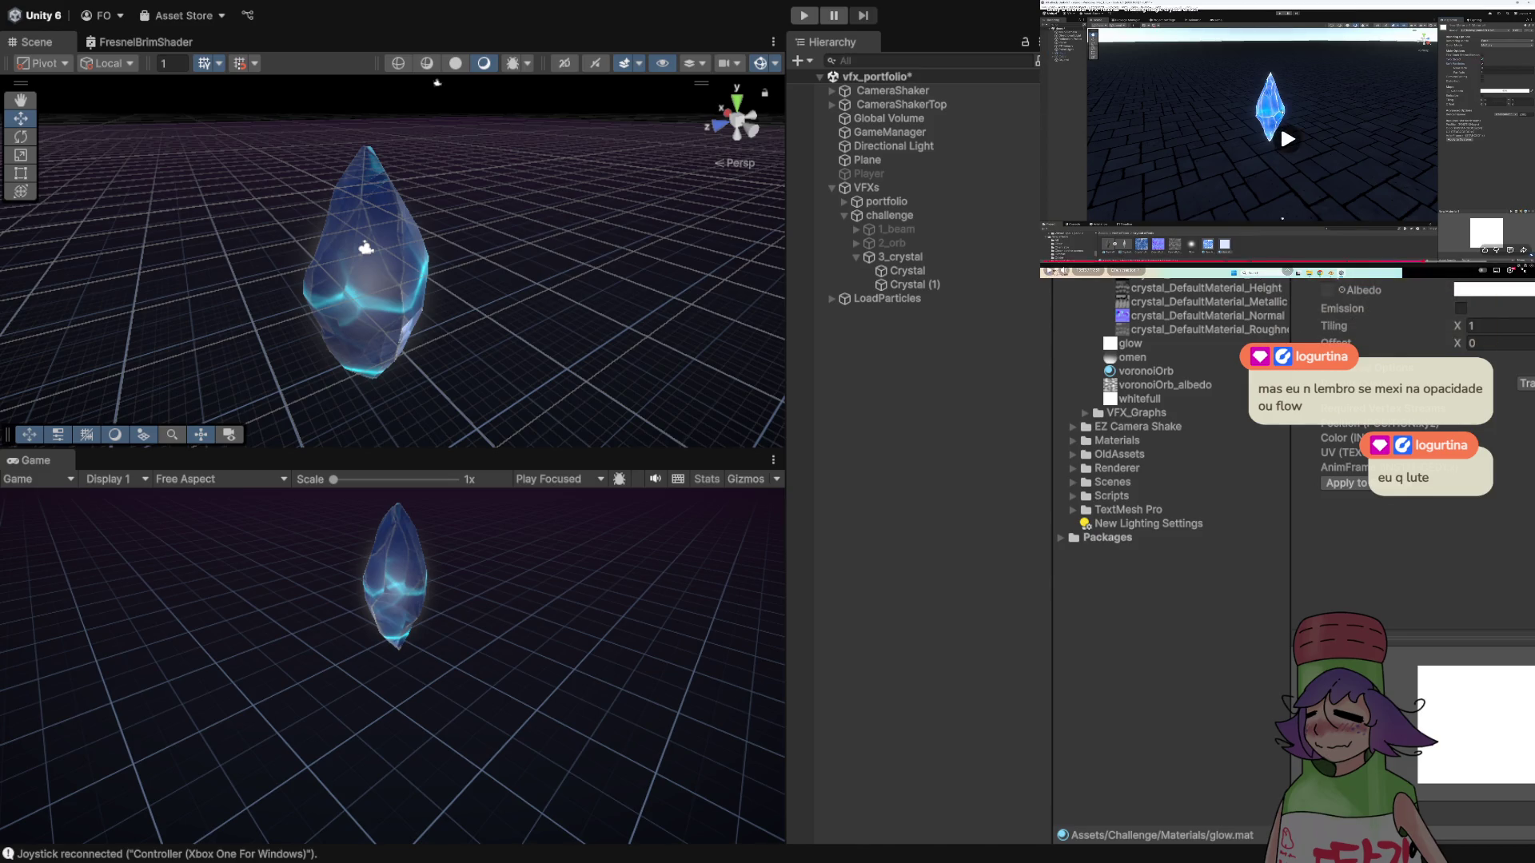
- Review the reference tutorial, pausing and resuming it, then pause it again in fullscreen
key("Escape")
scroll(1411, 400, "up", 1)
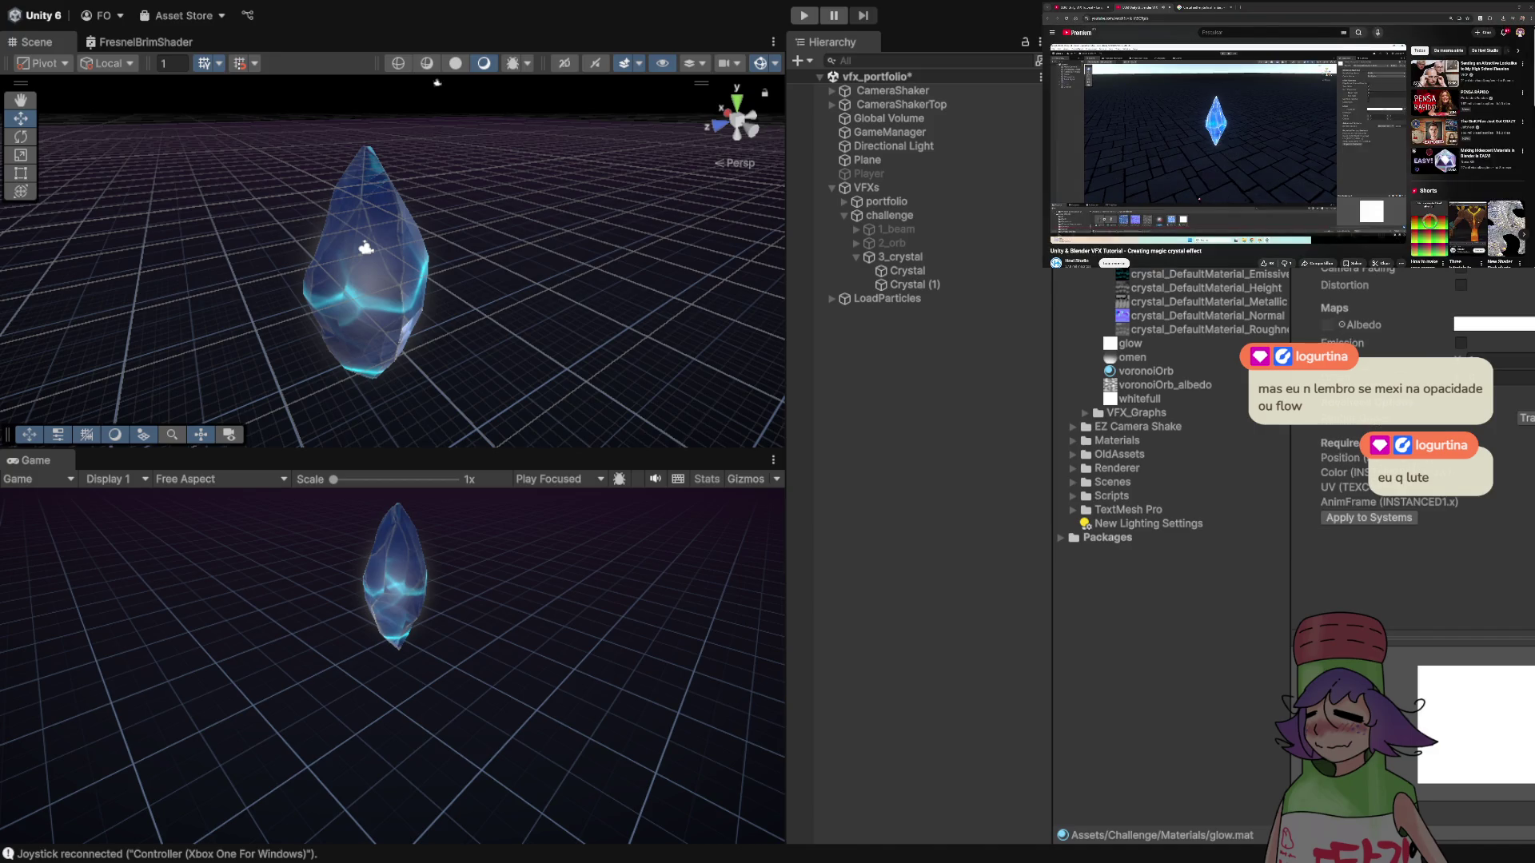
left_click(1288, 154)
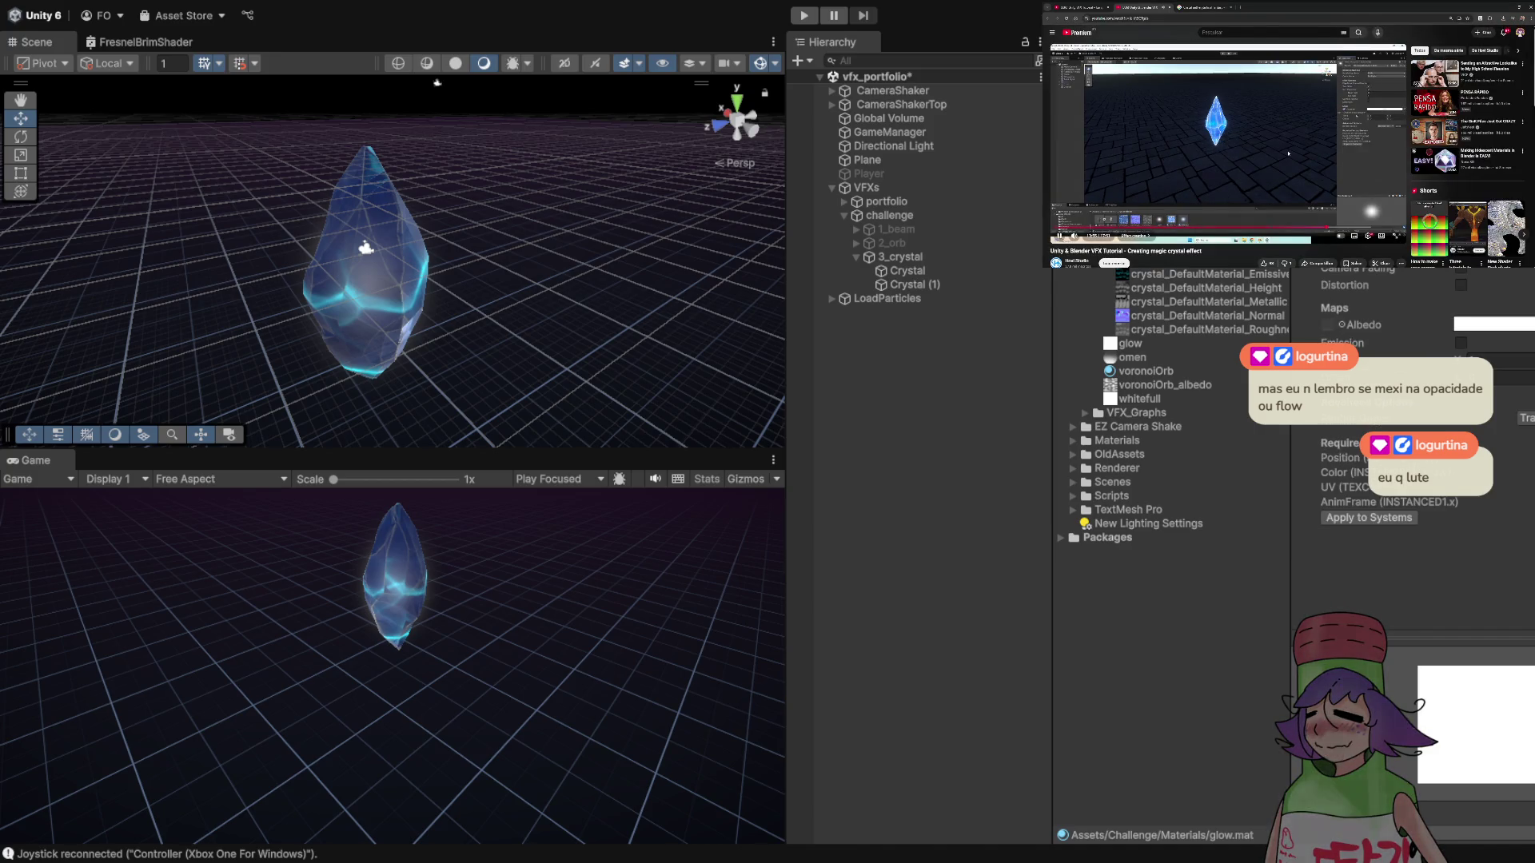
left_click(1288, 154)
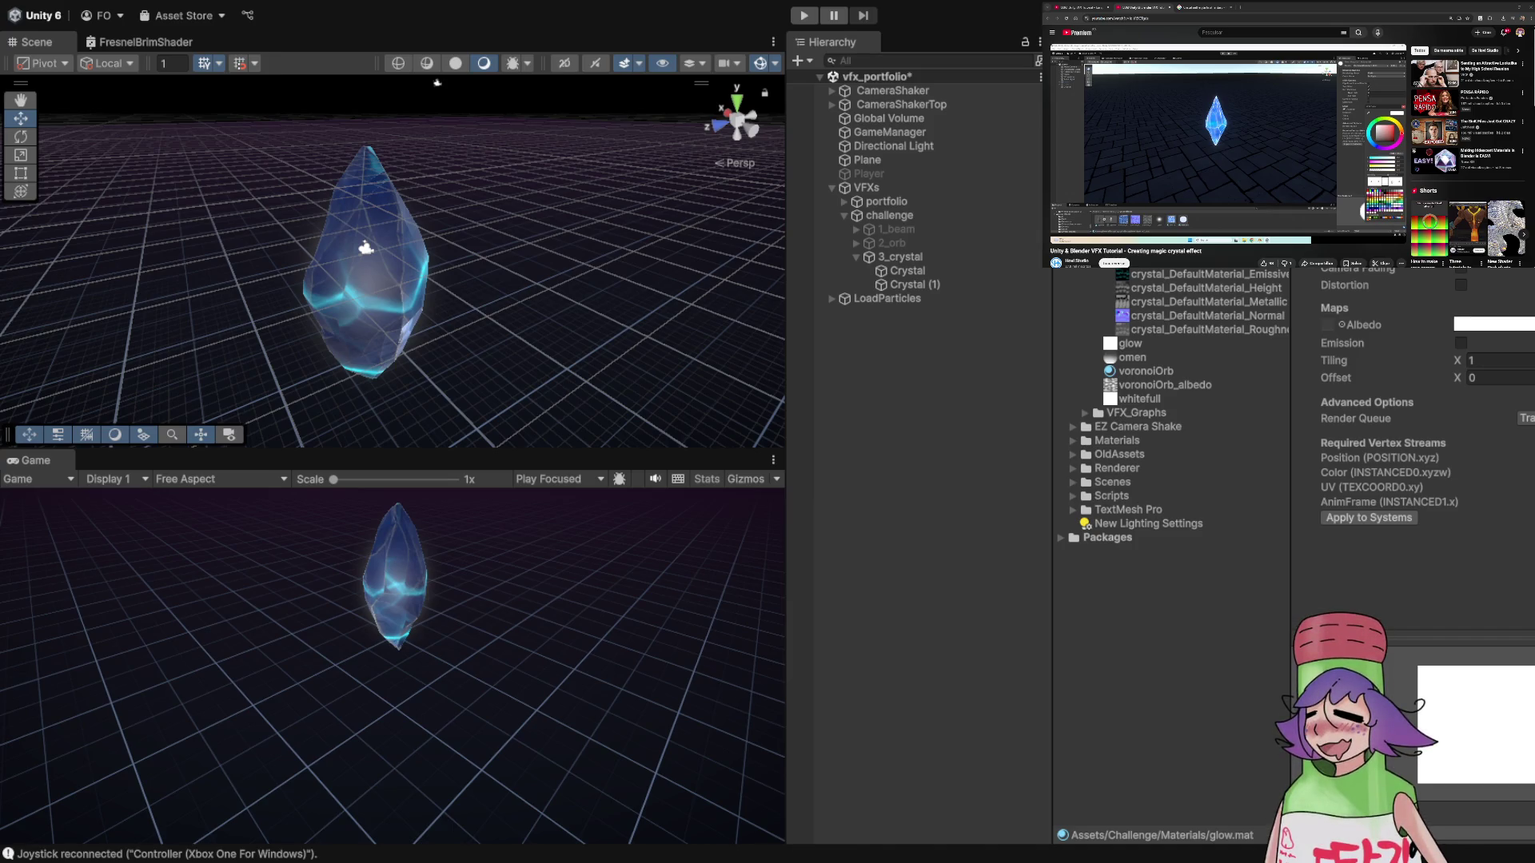
double_click(1336, 150)
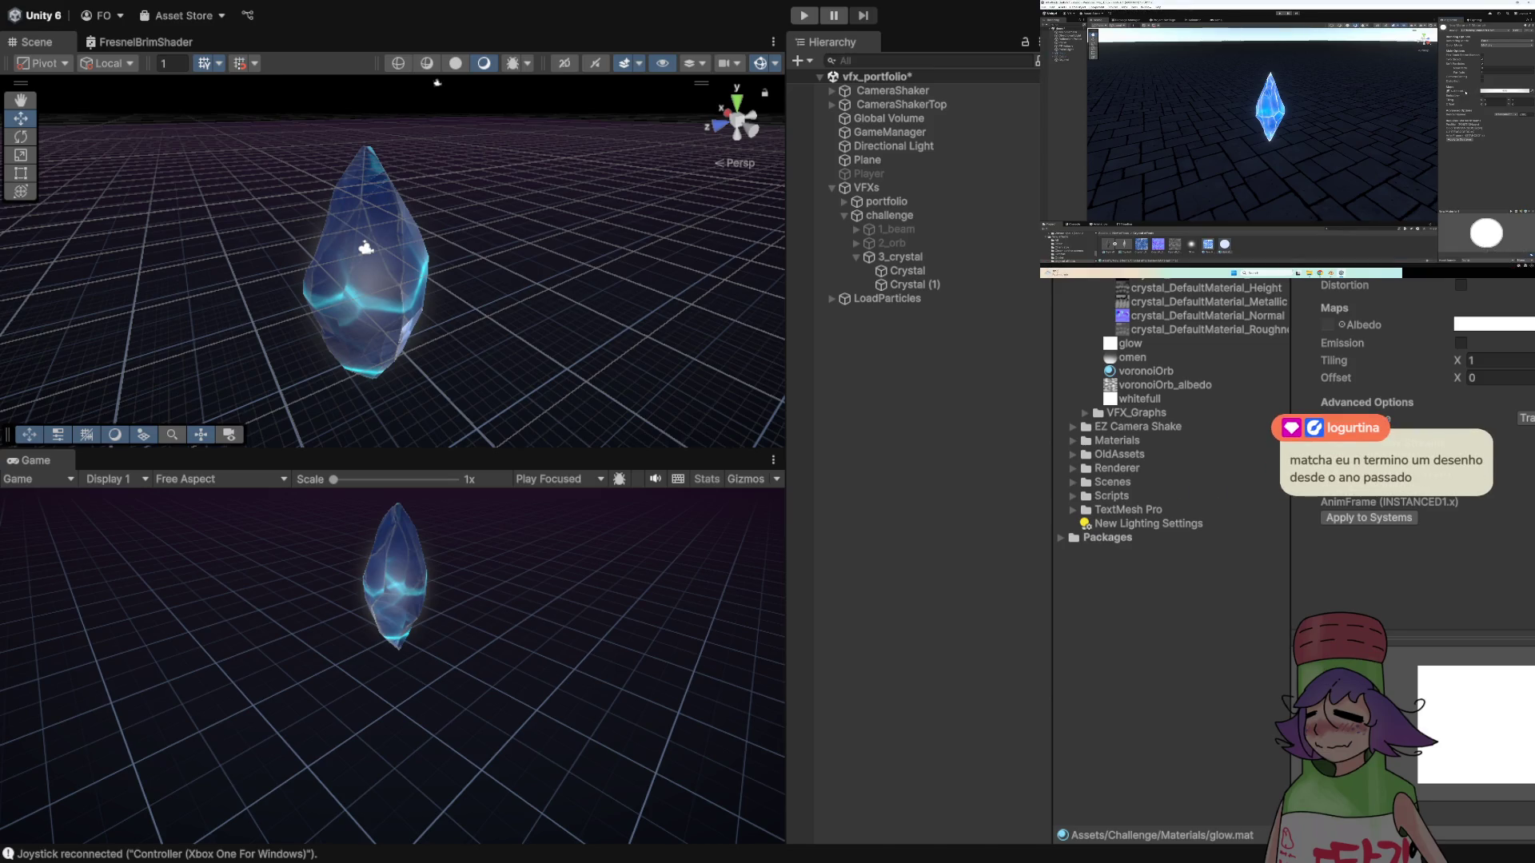
key("space")
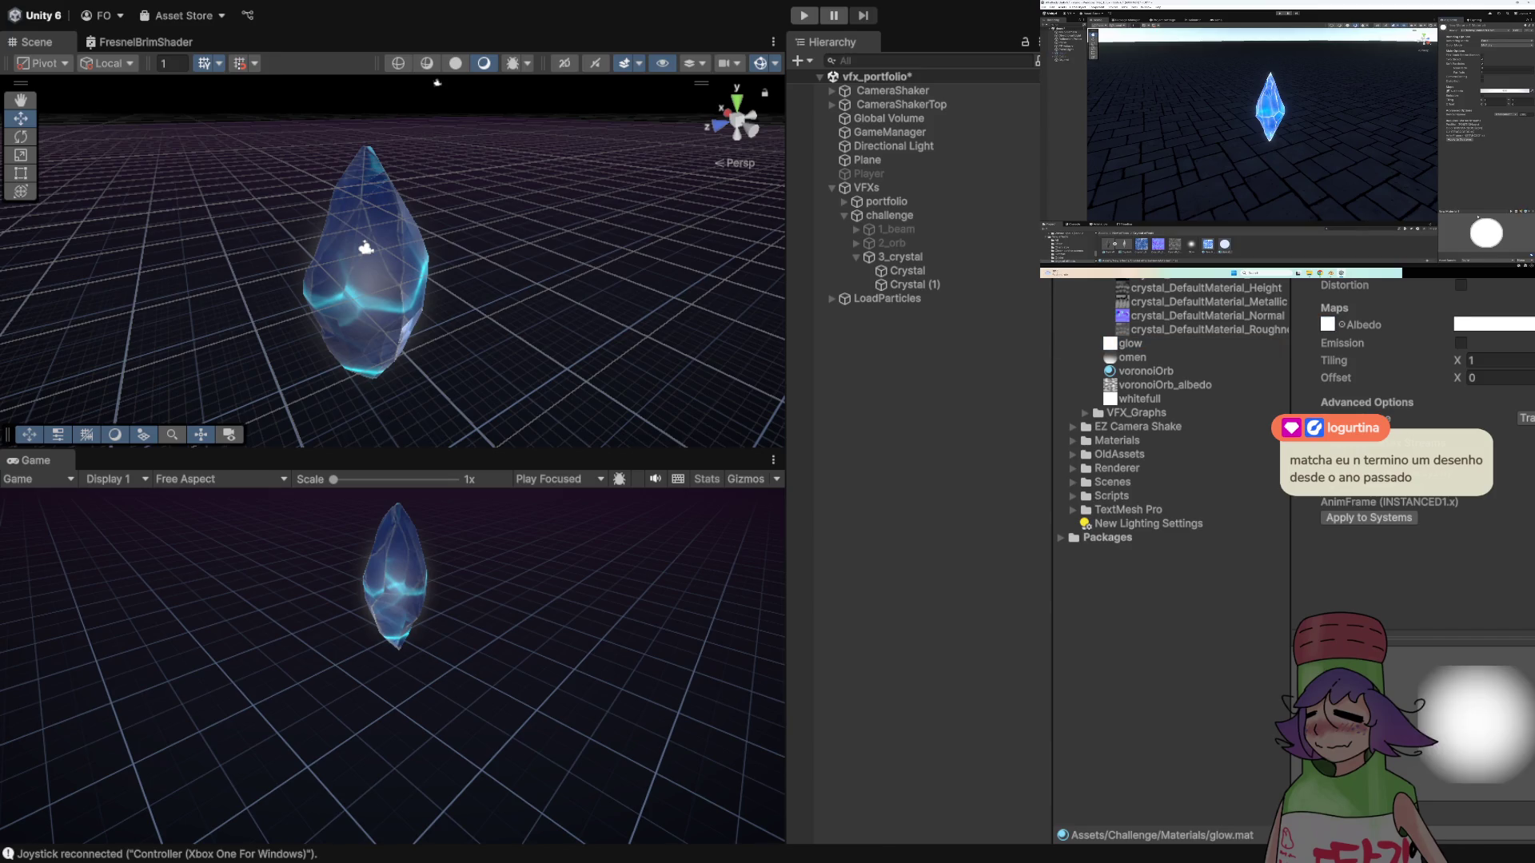
- Check glow.png's import settings, return to glow.mat, and select Crystal (1) in the Hierarchy
left_click(1129, 343)
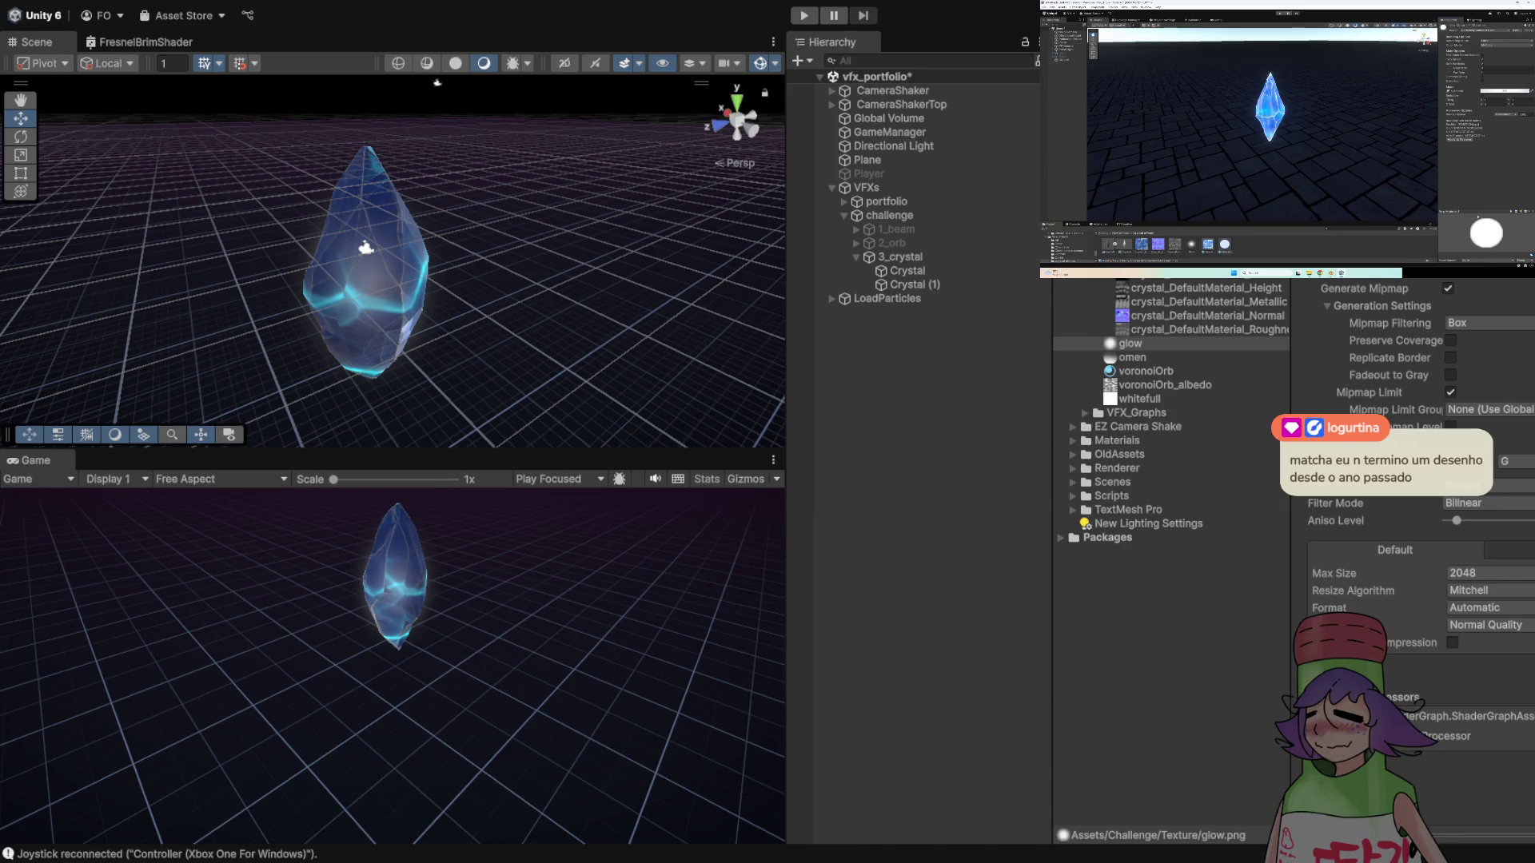
key("ctrl+z")
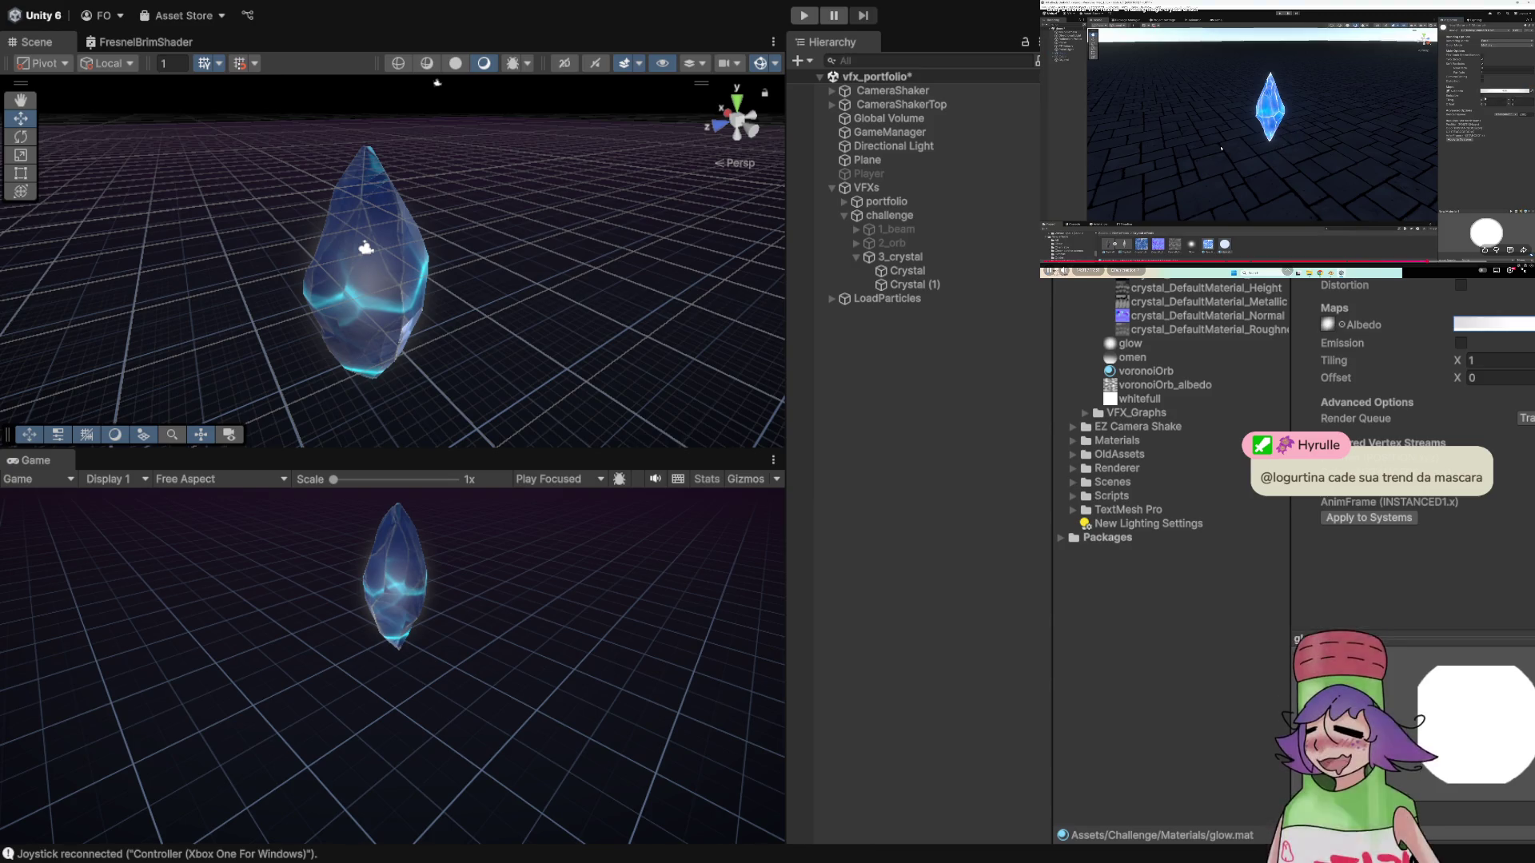
left_click(365, 248)
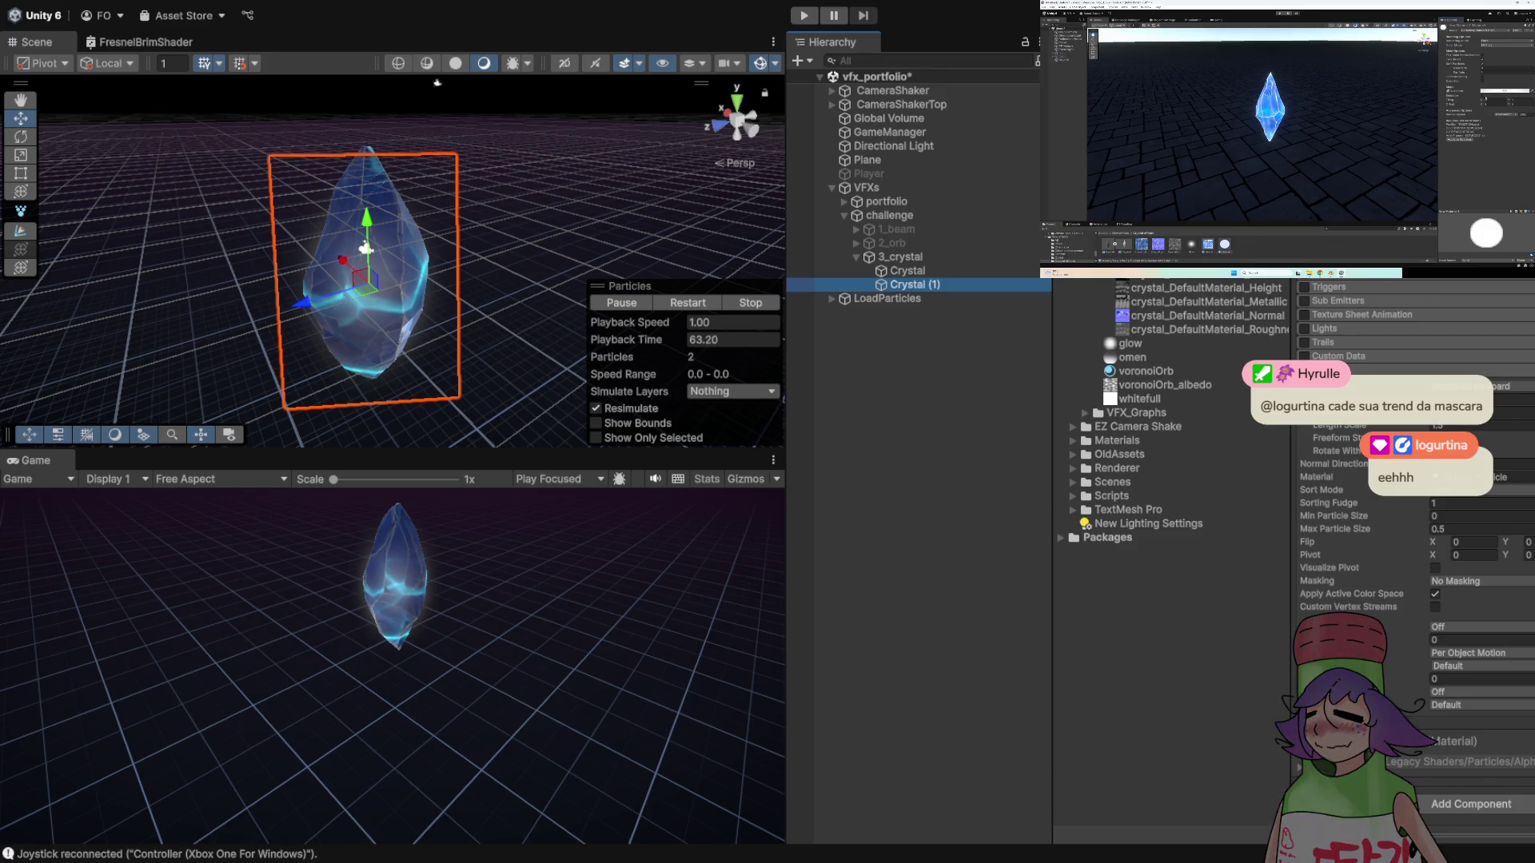
- Reselect the Crystal (1) glow particle system and scroll up through its Inspector settings
left_click(365, 248)
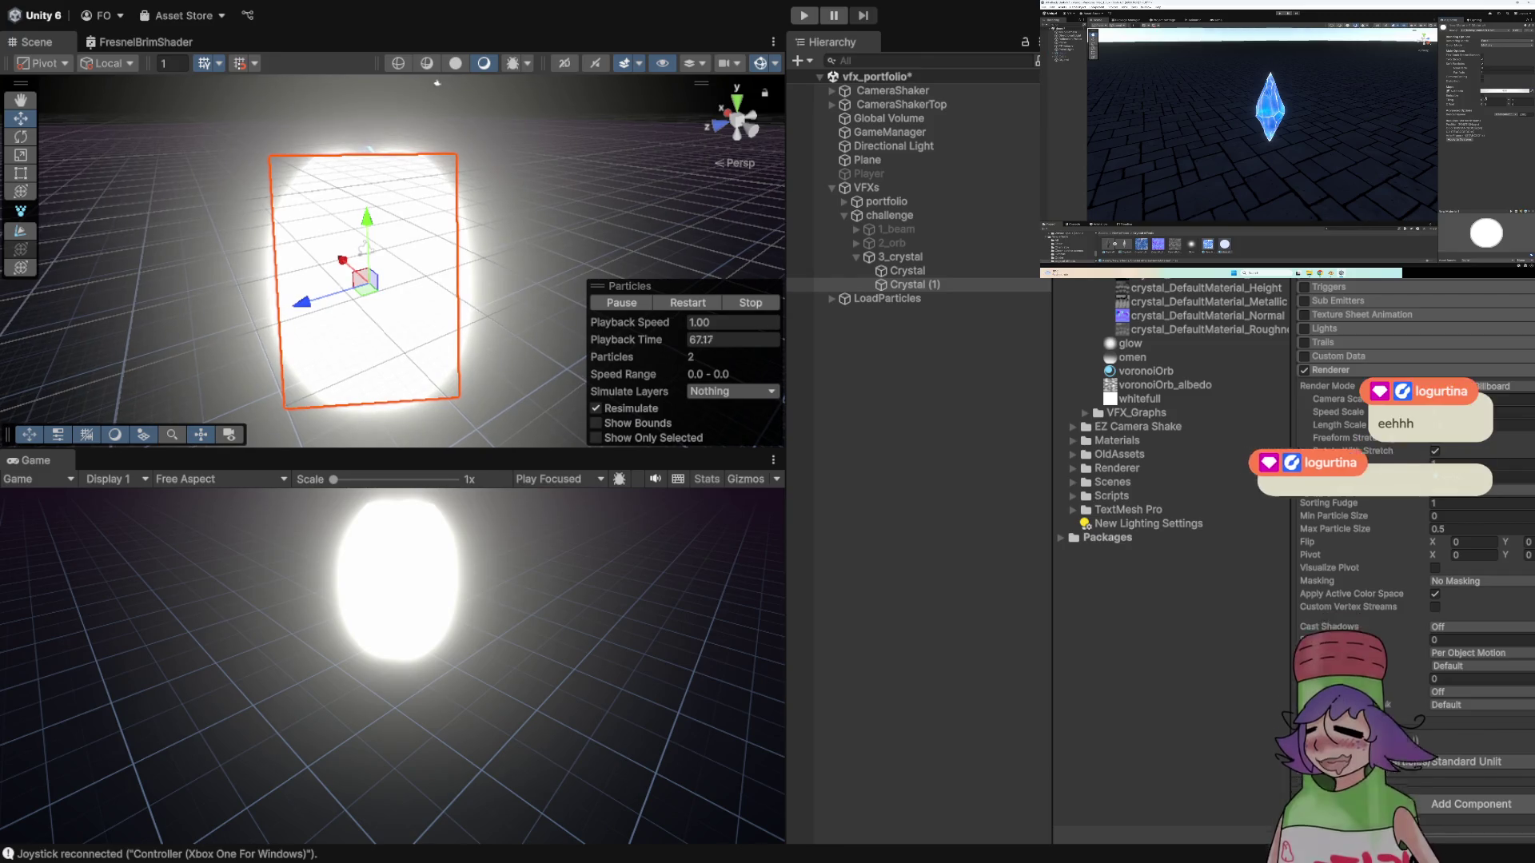
scroll(1407, 480, "up", 10)
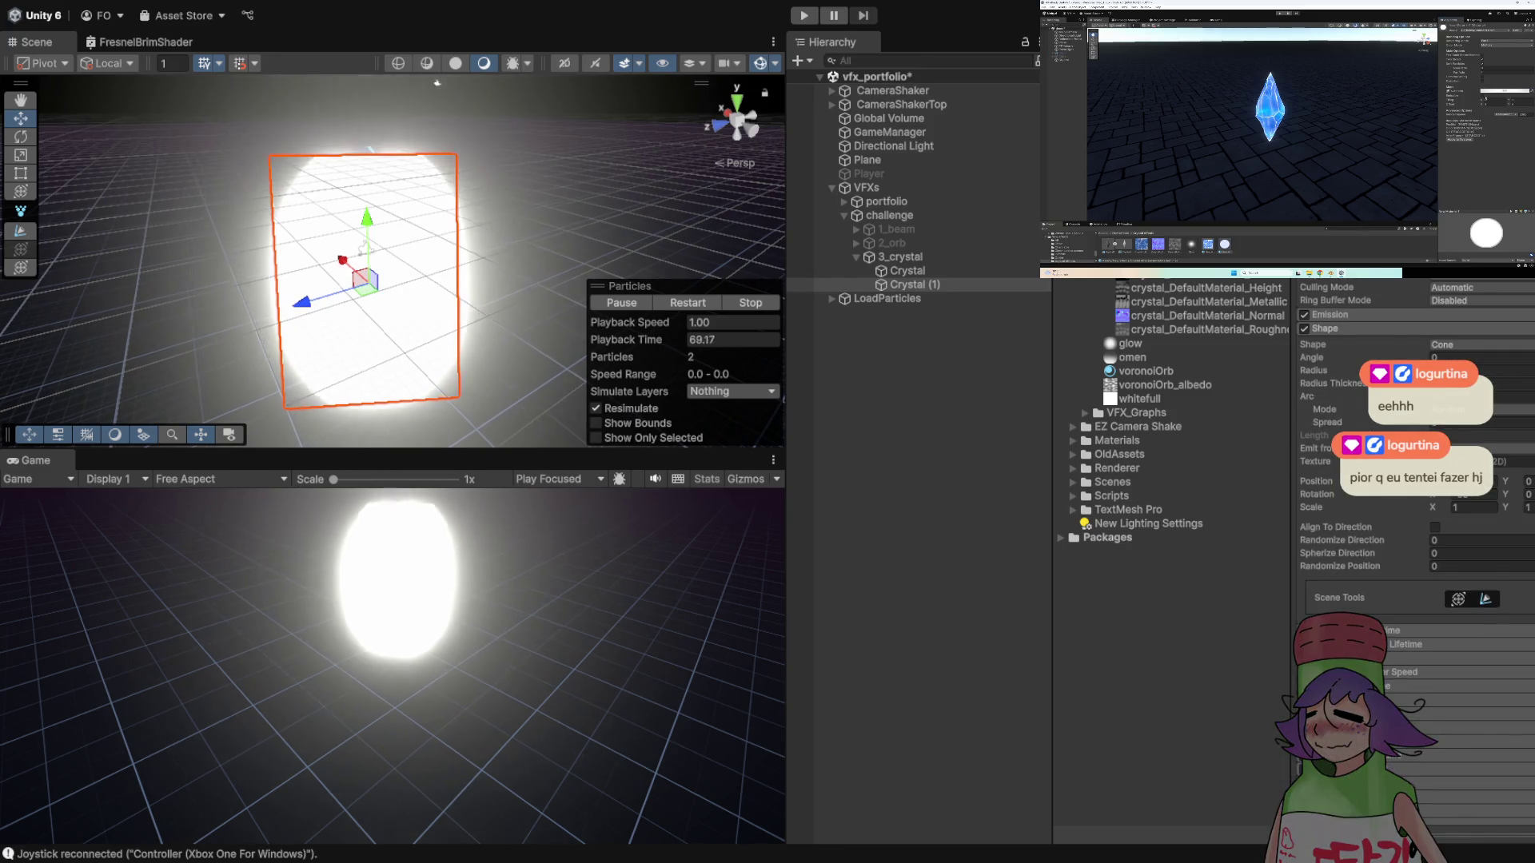
scroll(1415, 480, "up", 4)
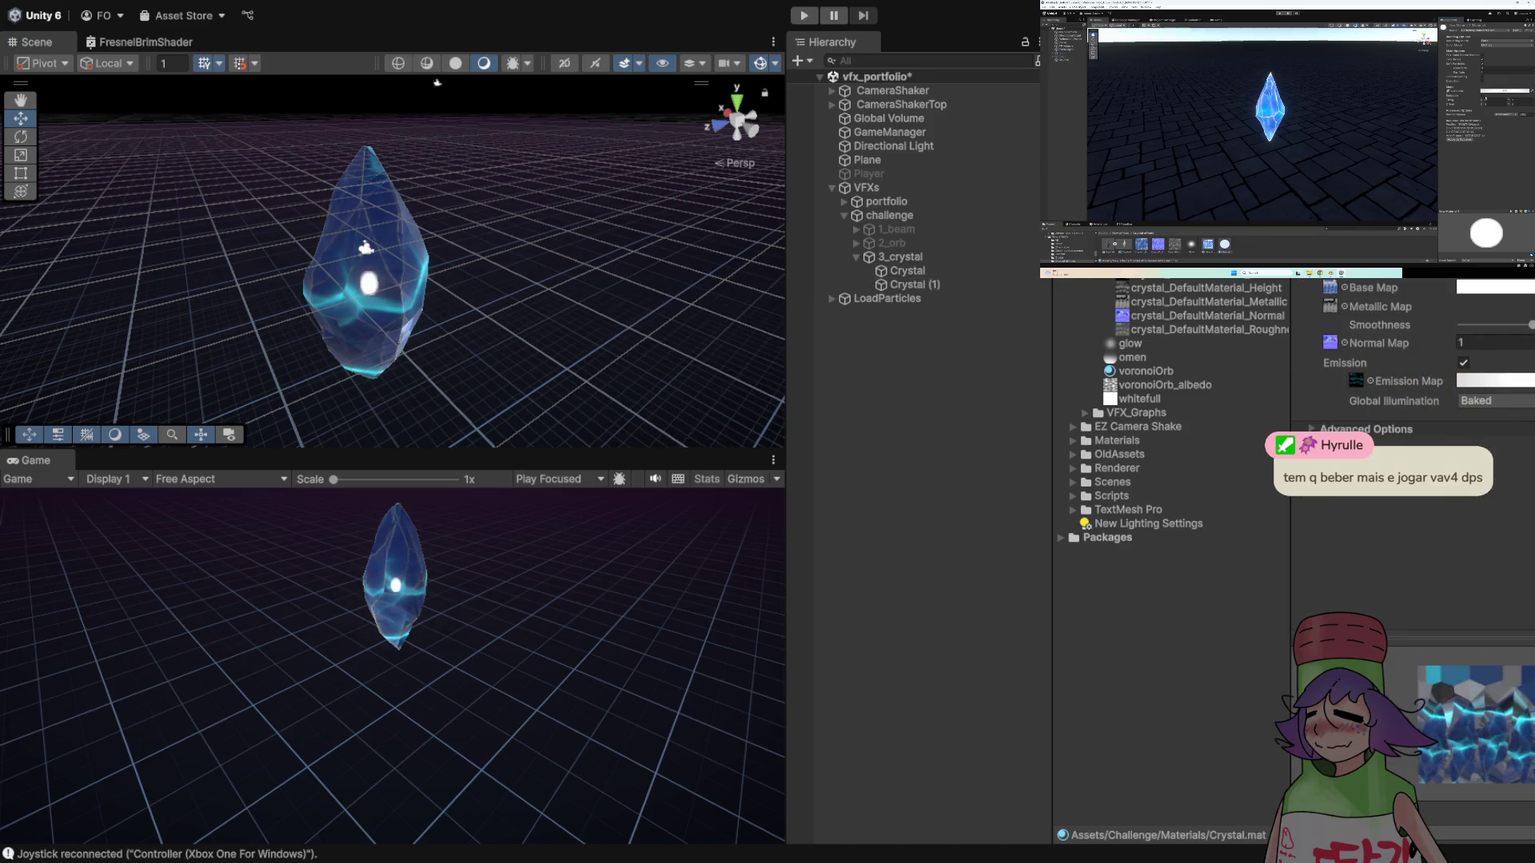
- Check the glow texture, then select Crystal (1) and frame its emitter in the Scene view
left_click(1129, 343)
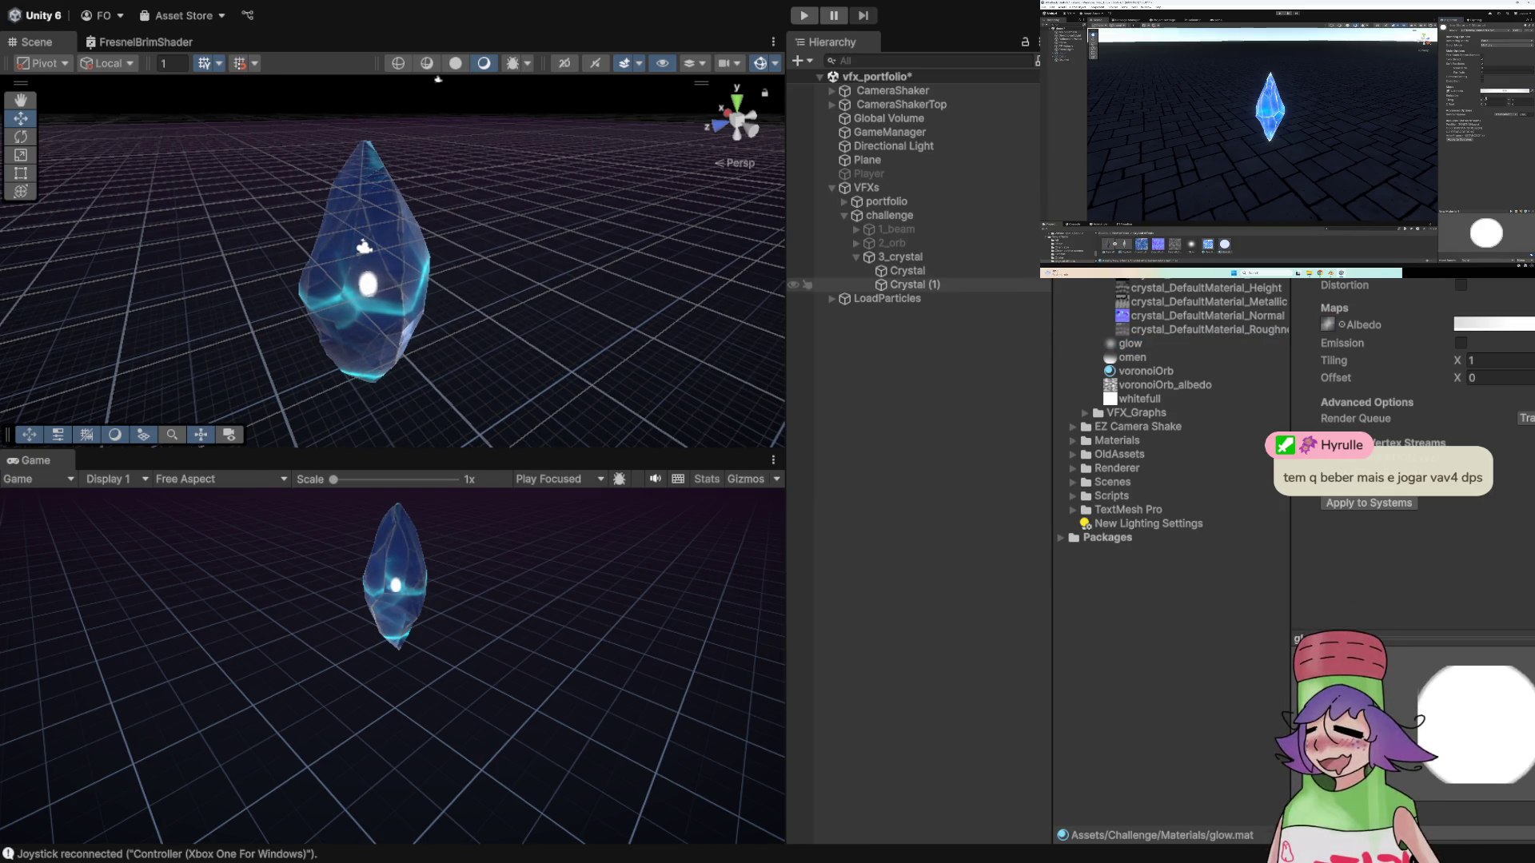
left_click(911, 285)
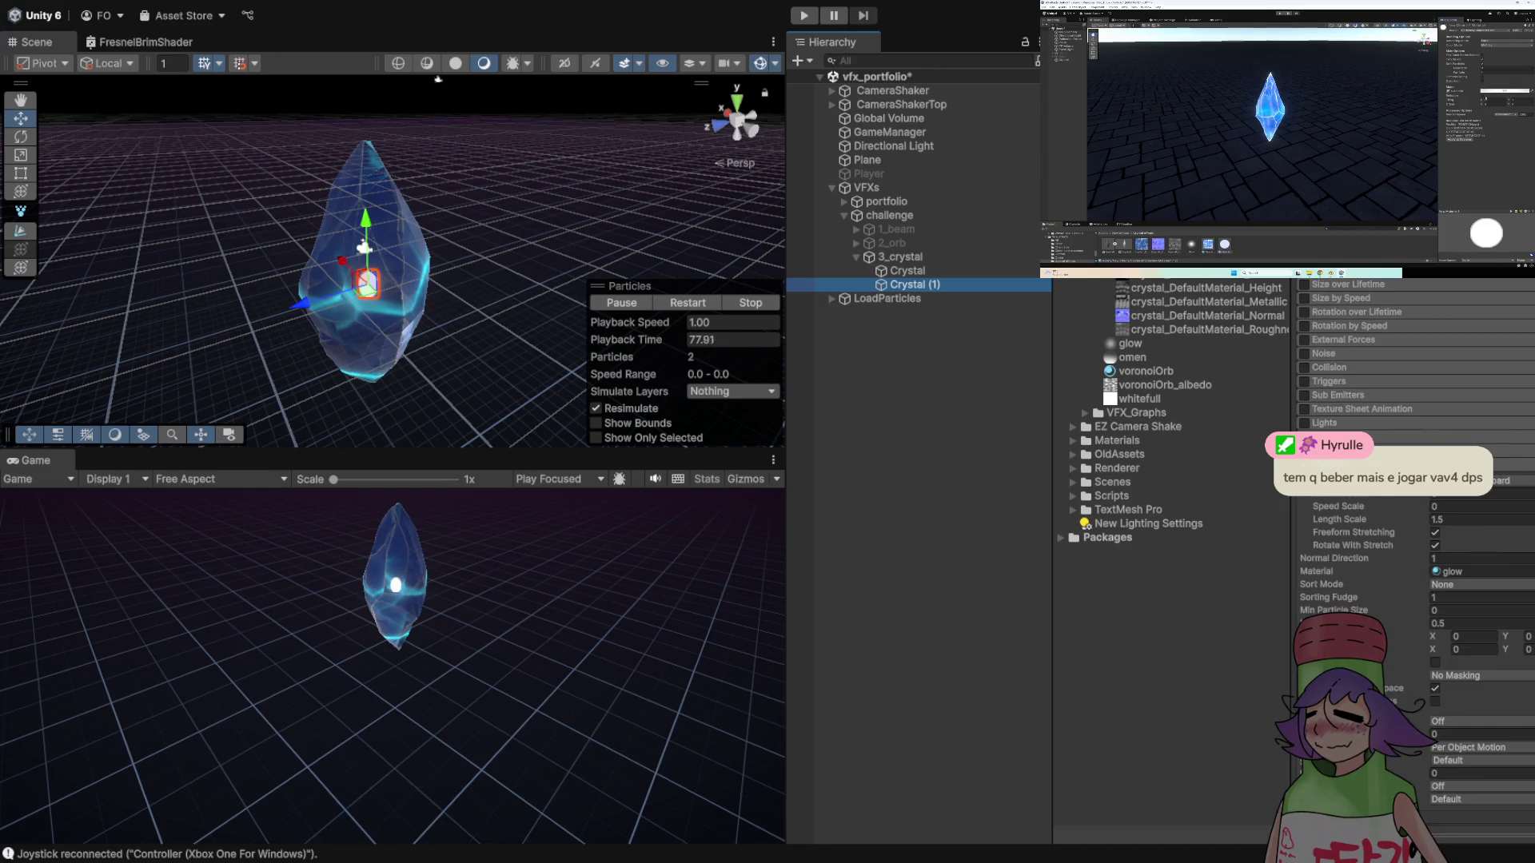
key("f")
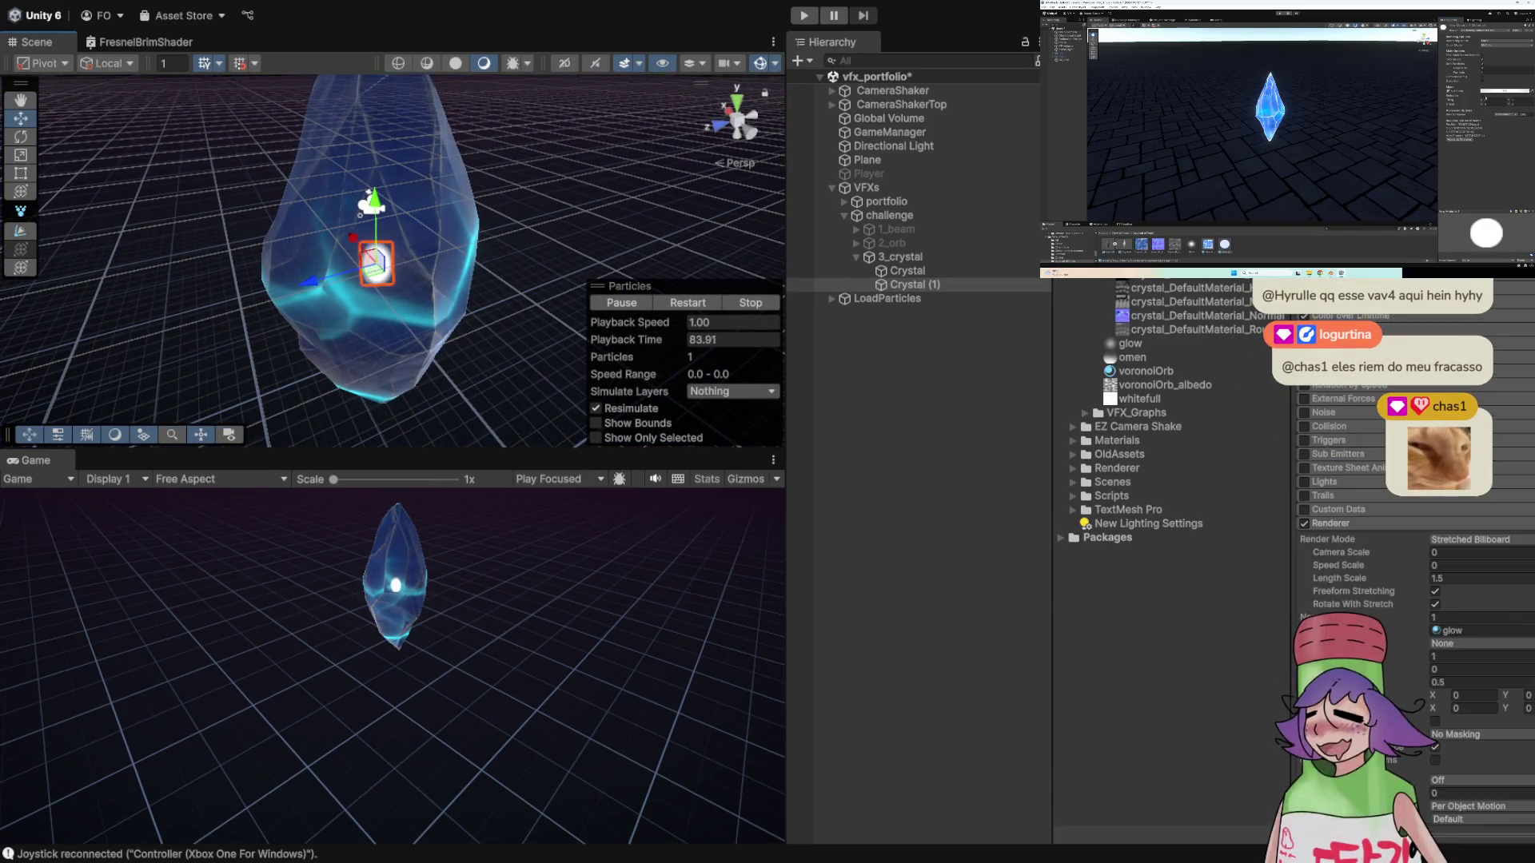
scroll(1407, 600, "up", 10)
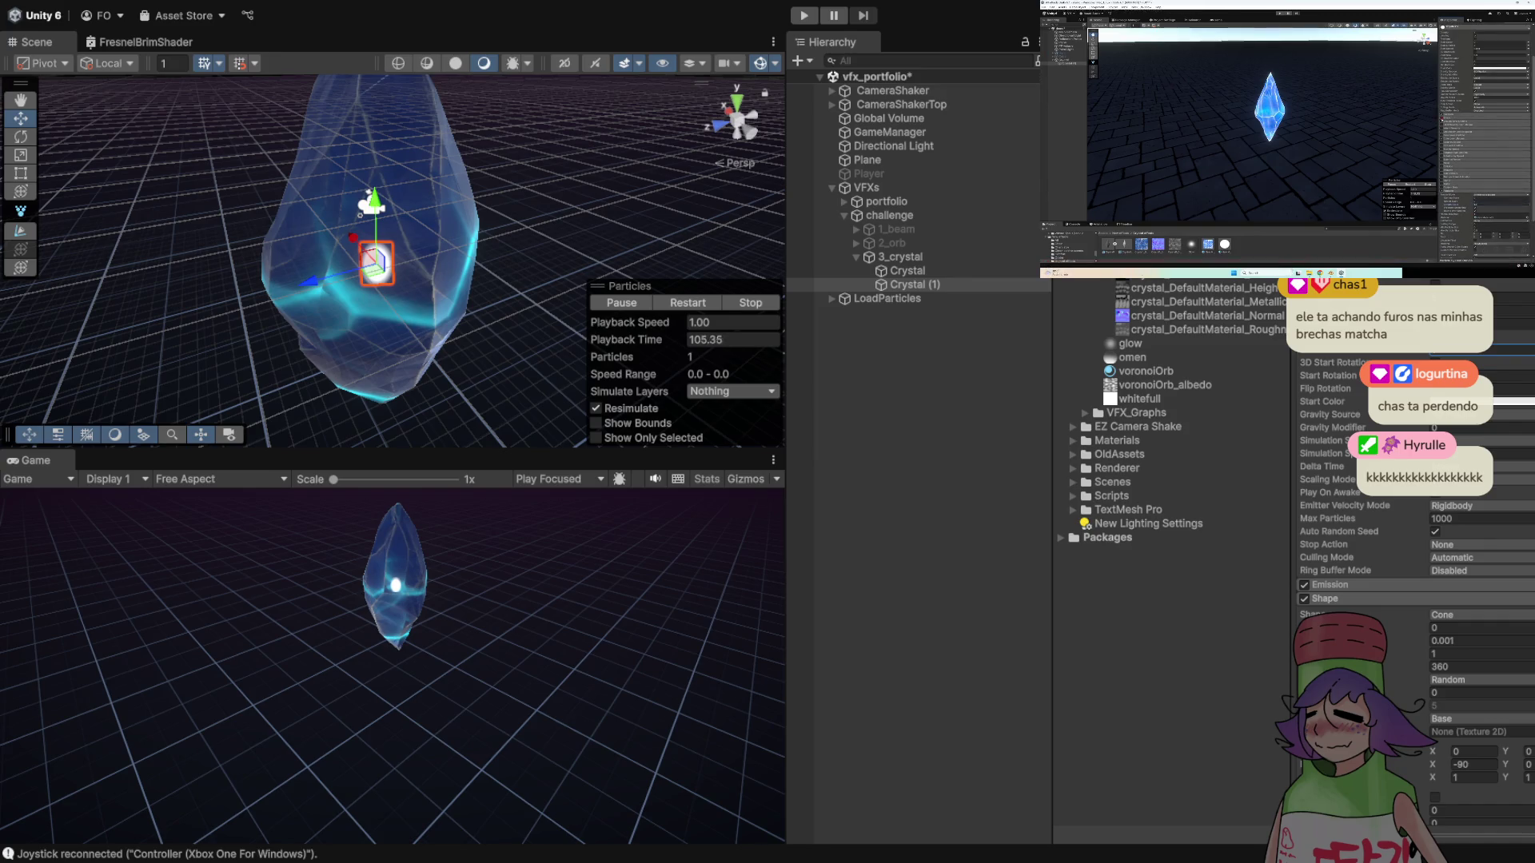
- Find the Renderer module's Sorting Fudge field and enter 5
scroll(1415, 520, "down", 5)
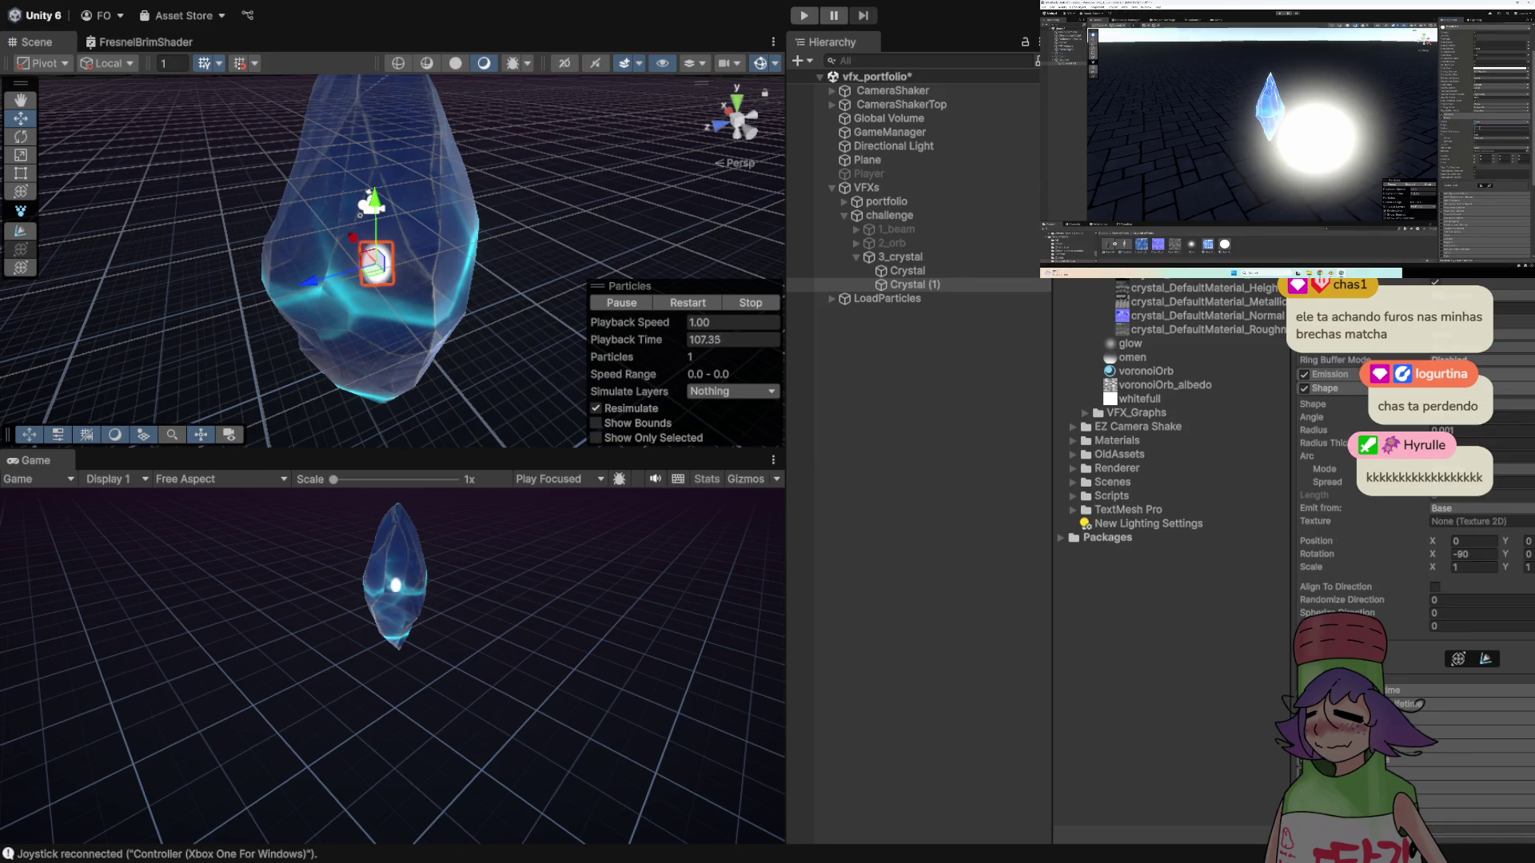
scroll(1414, 560, "up", 4)
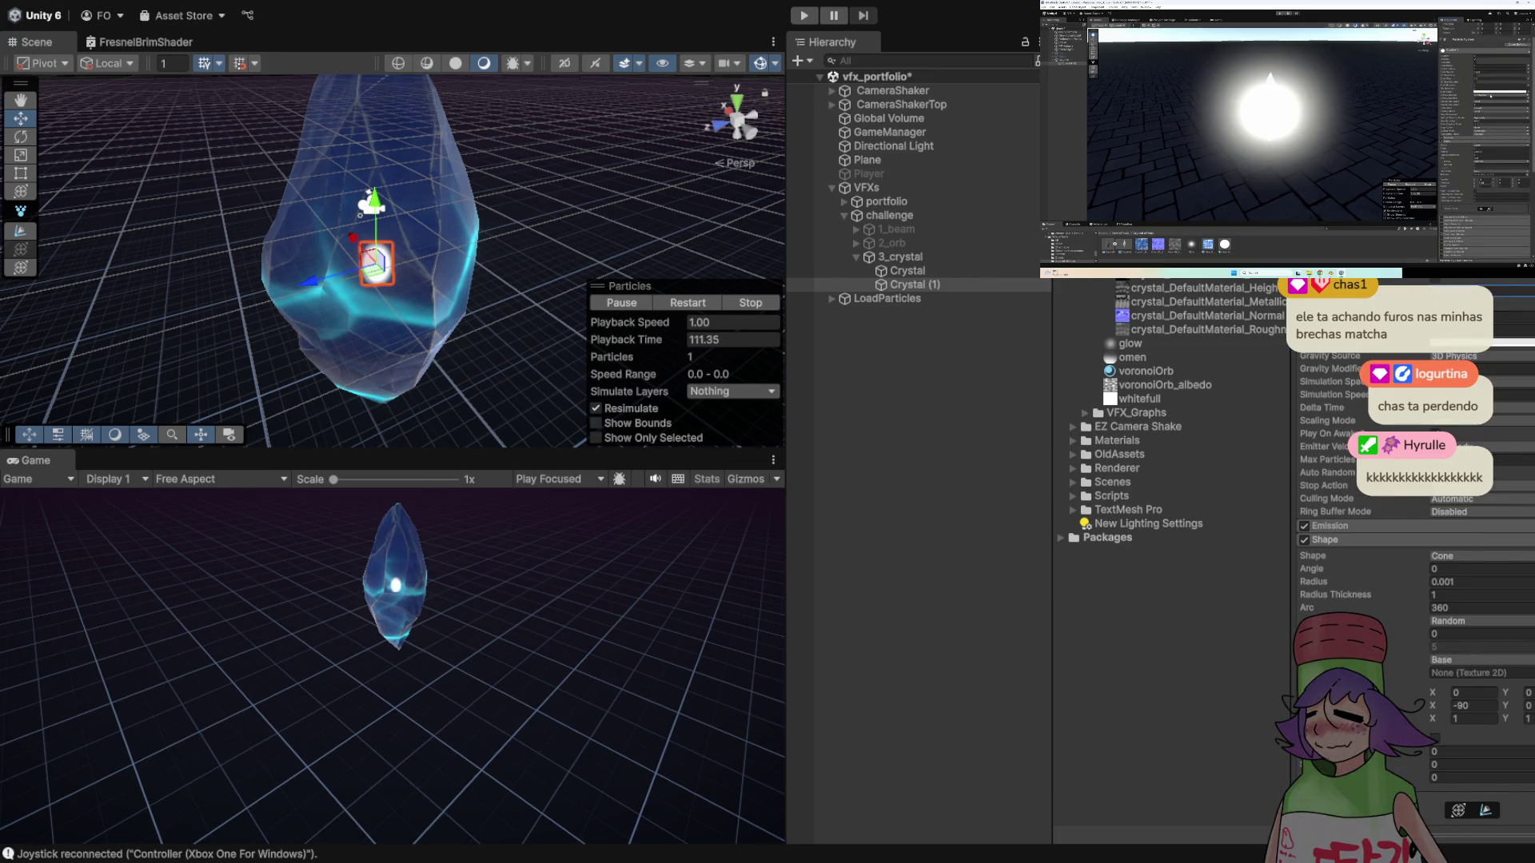
scroll(1415, 560, "down", 5)
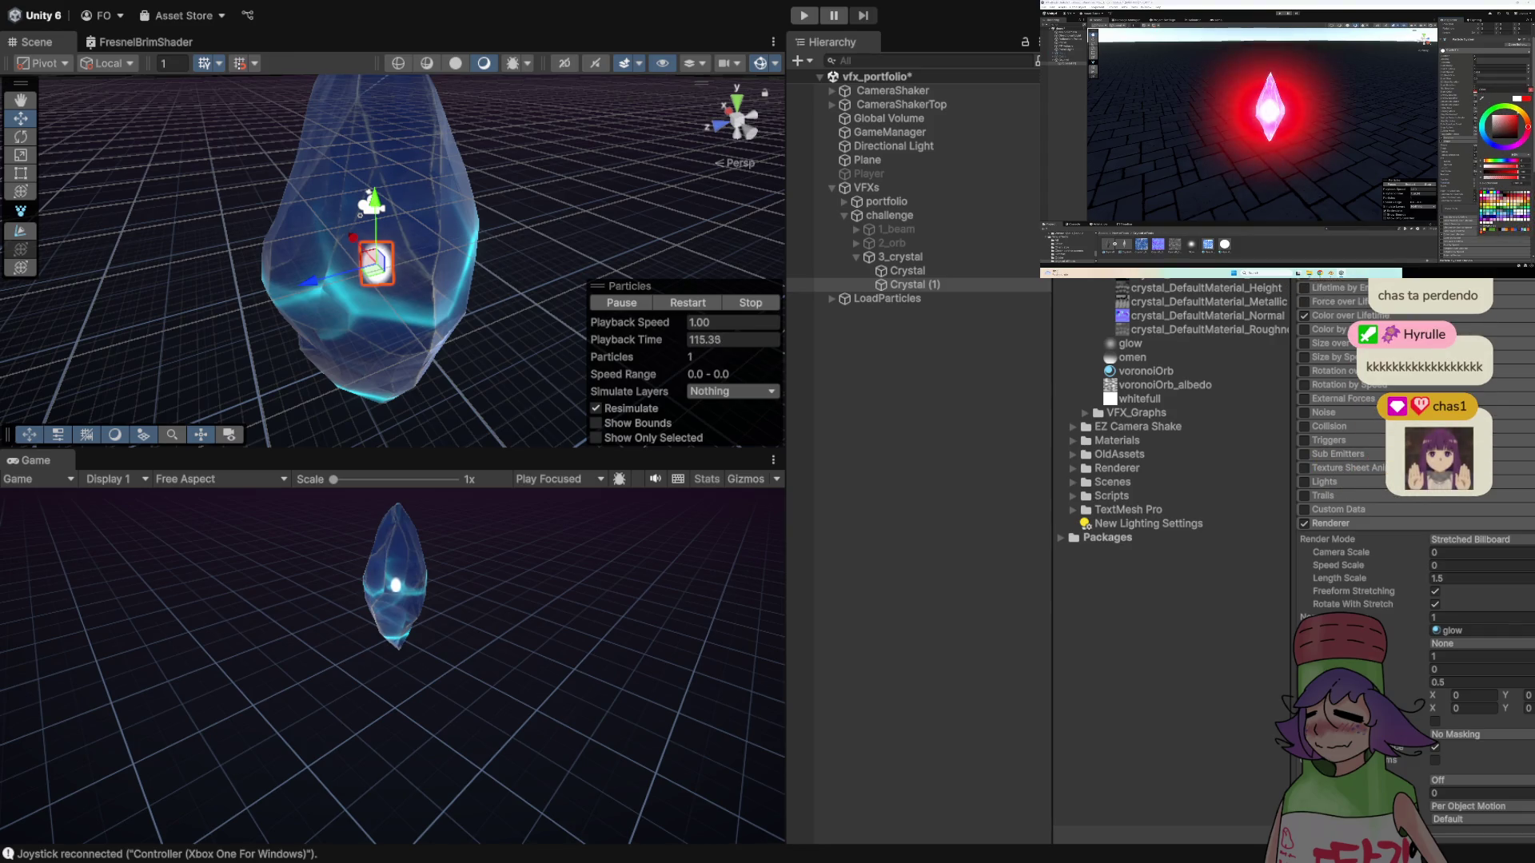
scroll(1414, 560, "up", 5)
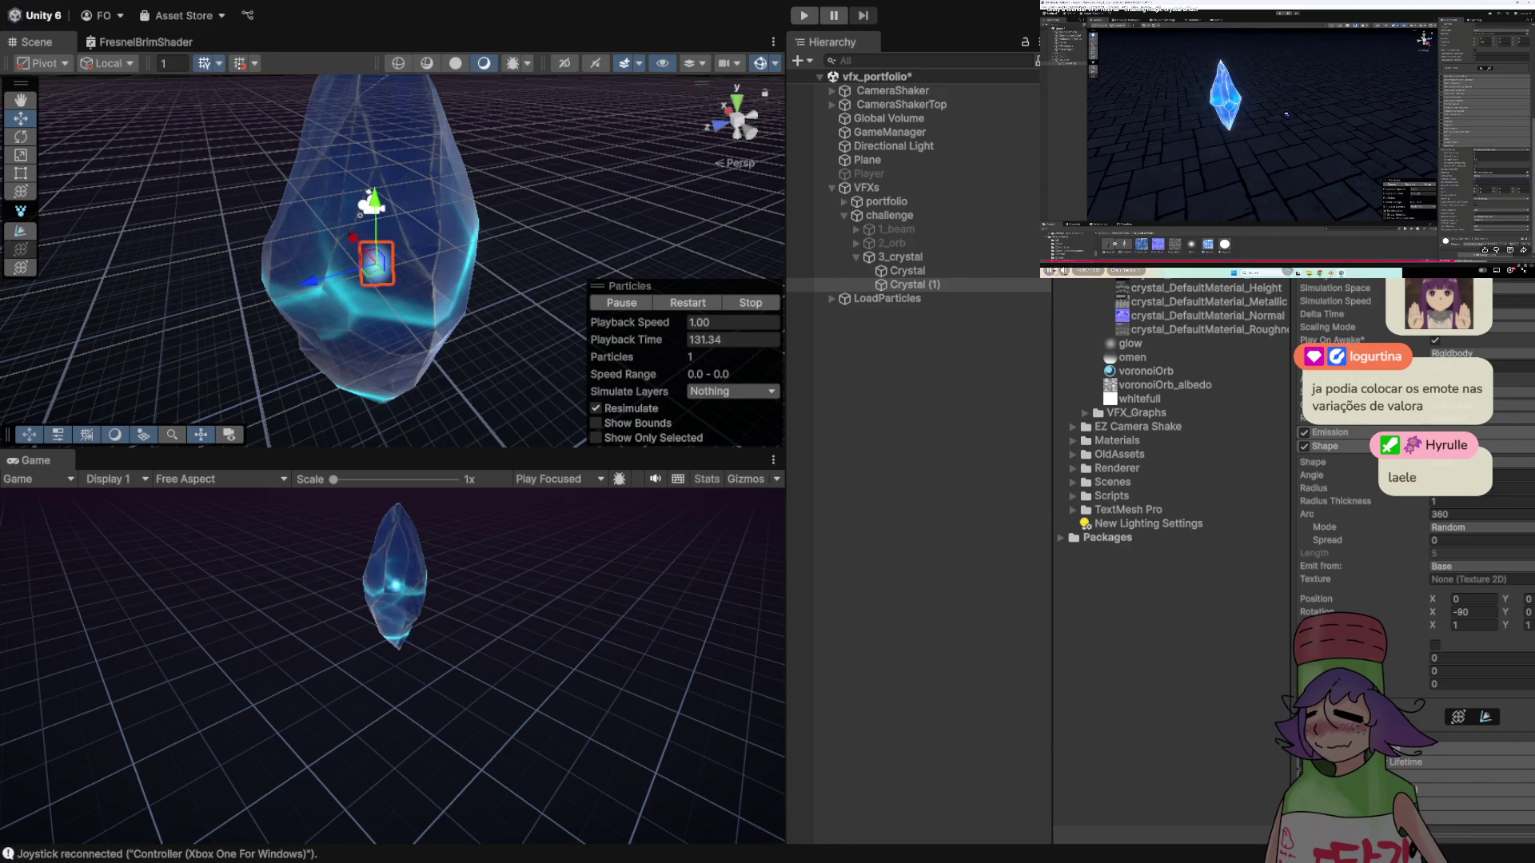
scroll(1414, 479, "down", 2)
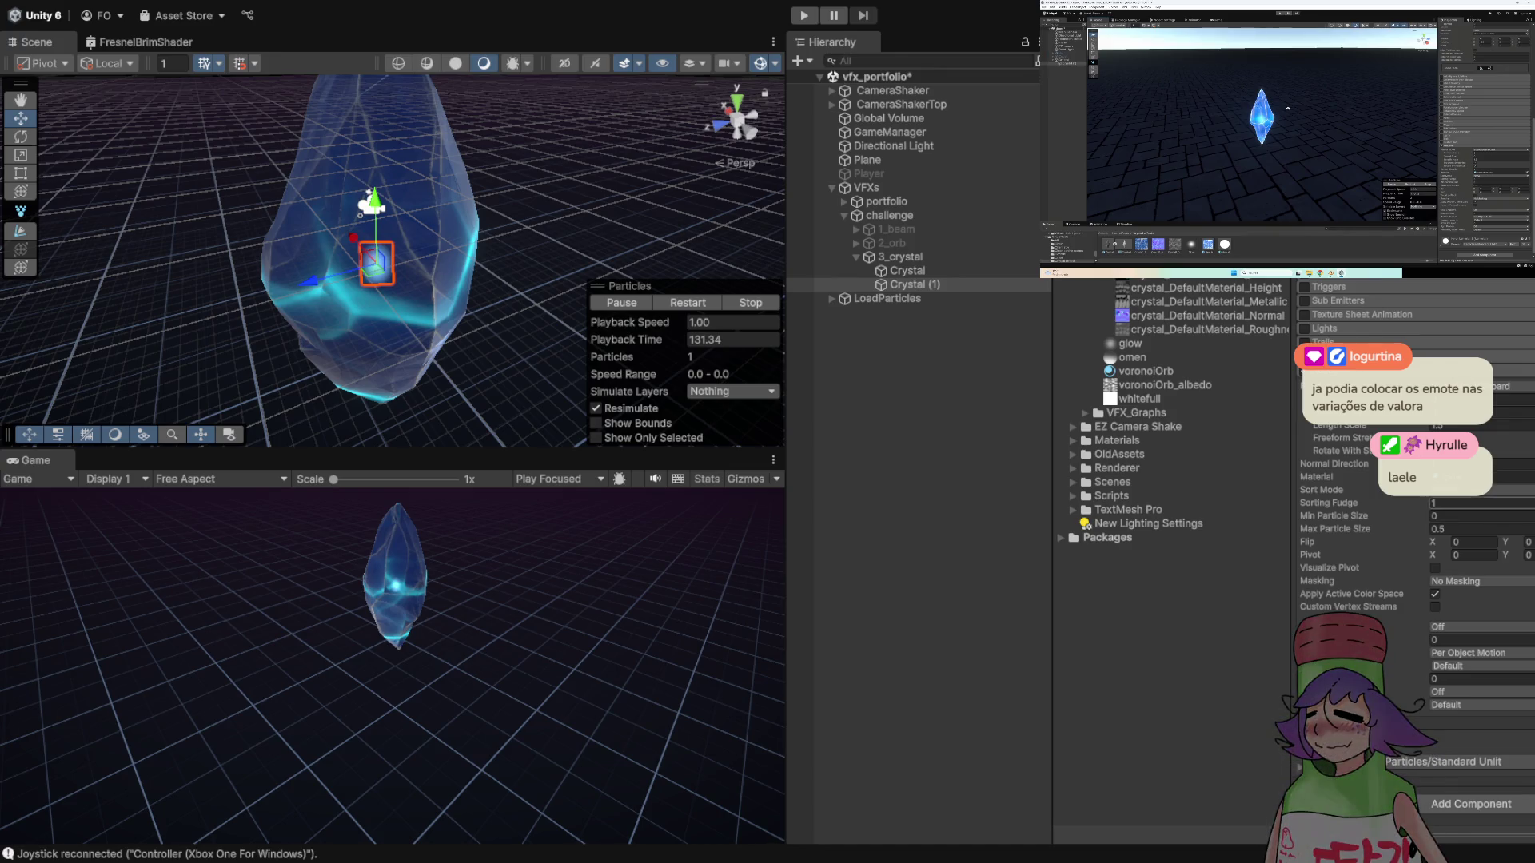
type("5")
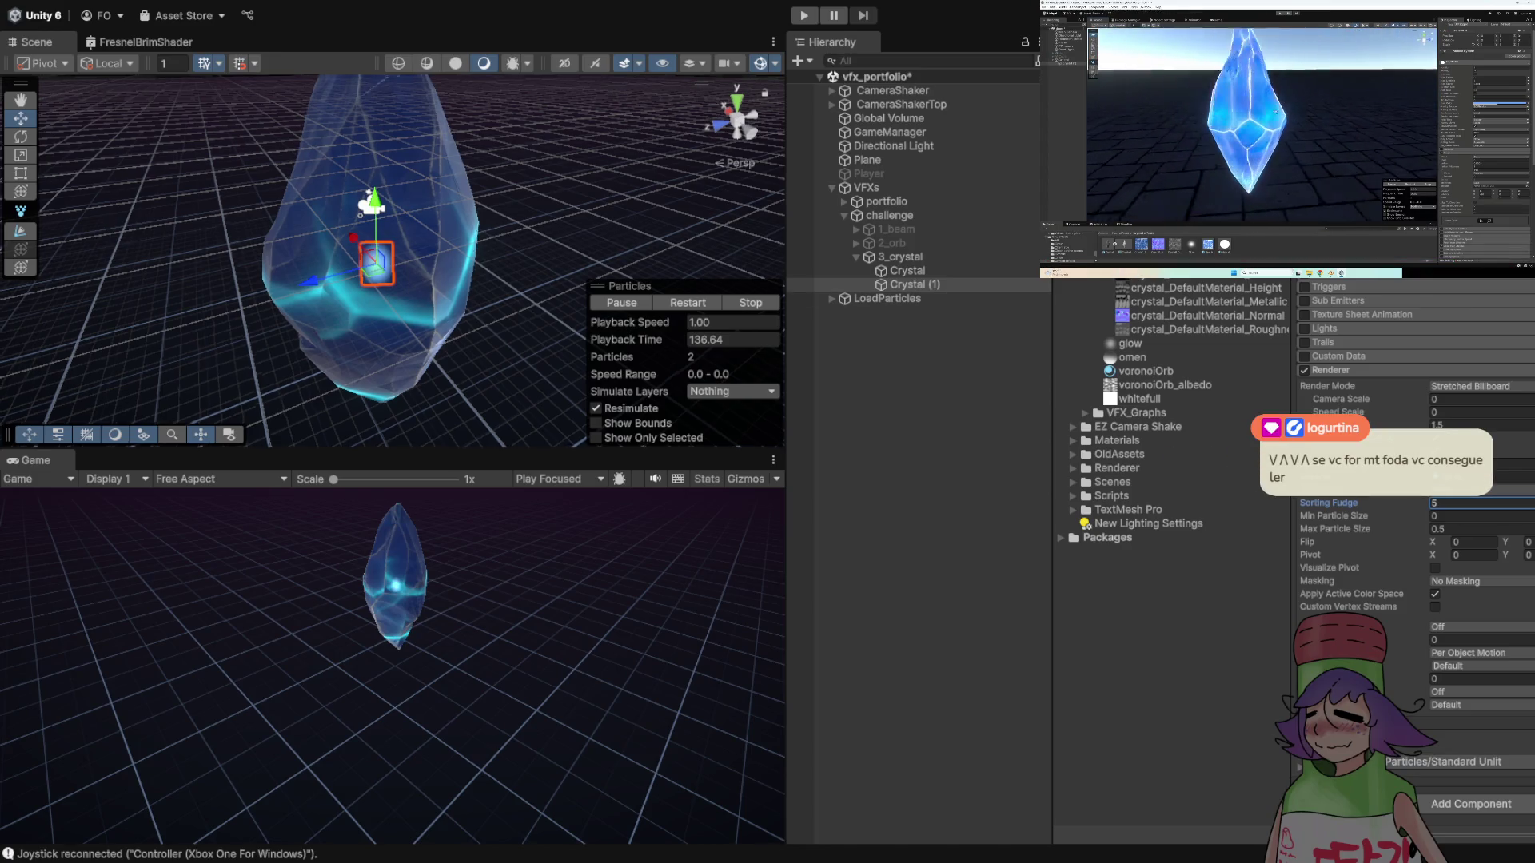
- Confirm Sorting Fudge 5, orbit around the crystal, and inspect glow.mat and the glow texture
key("Return")
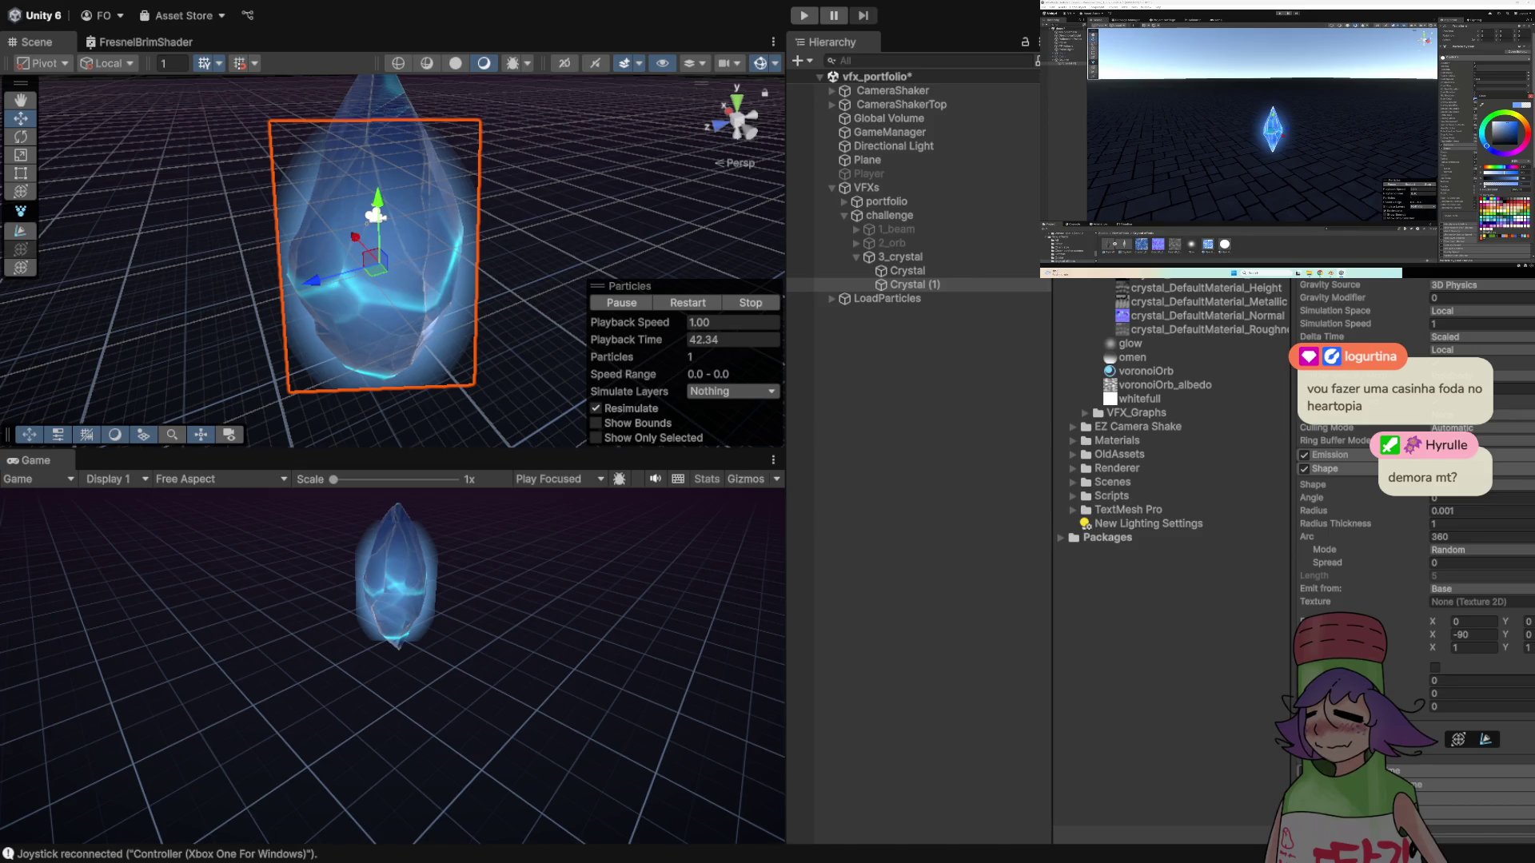
left_click_drag(384, 256, 336, 250)
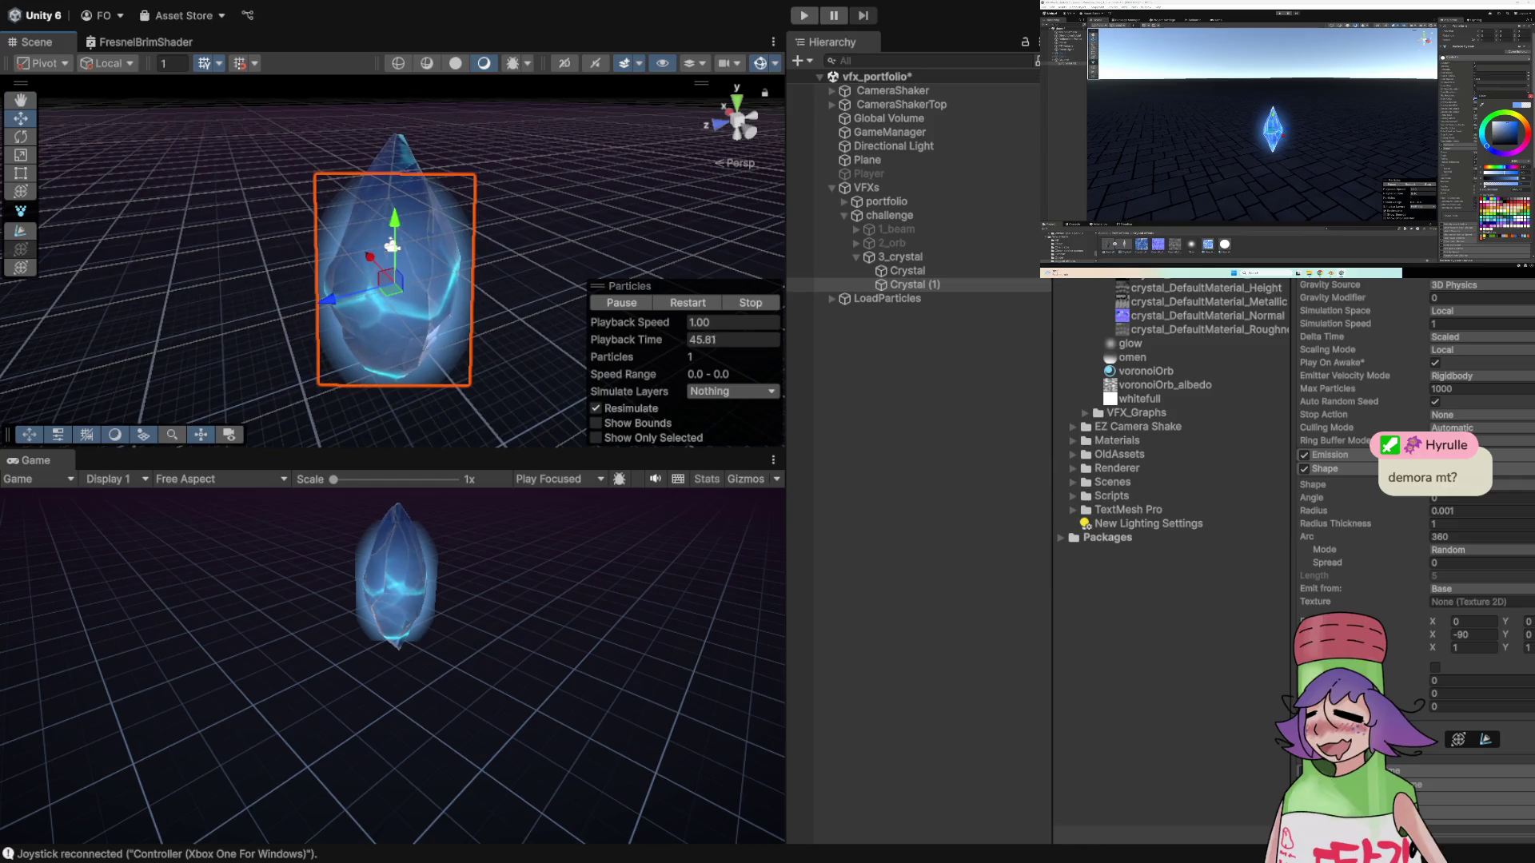
left_click(1130, 343)
left_click(1130, 343)
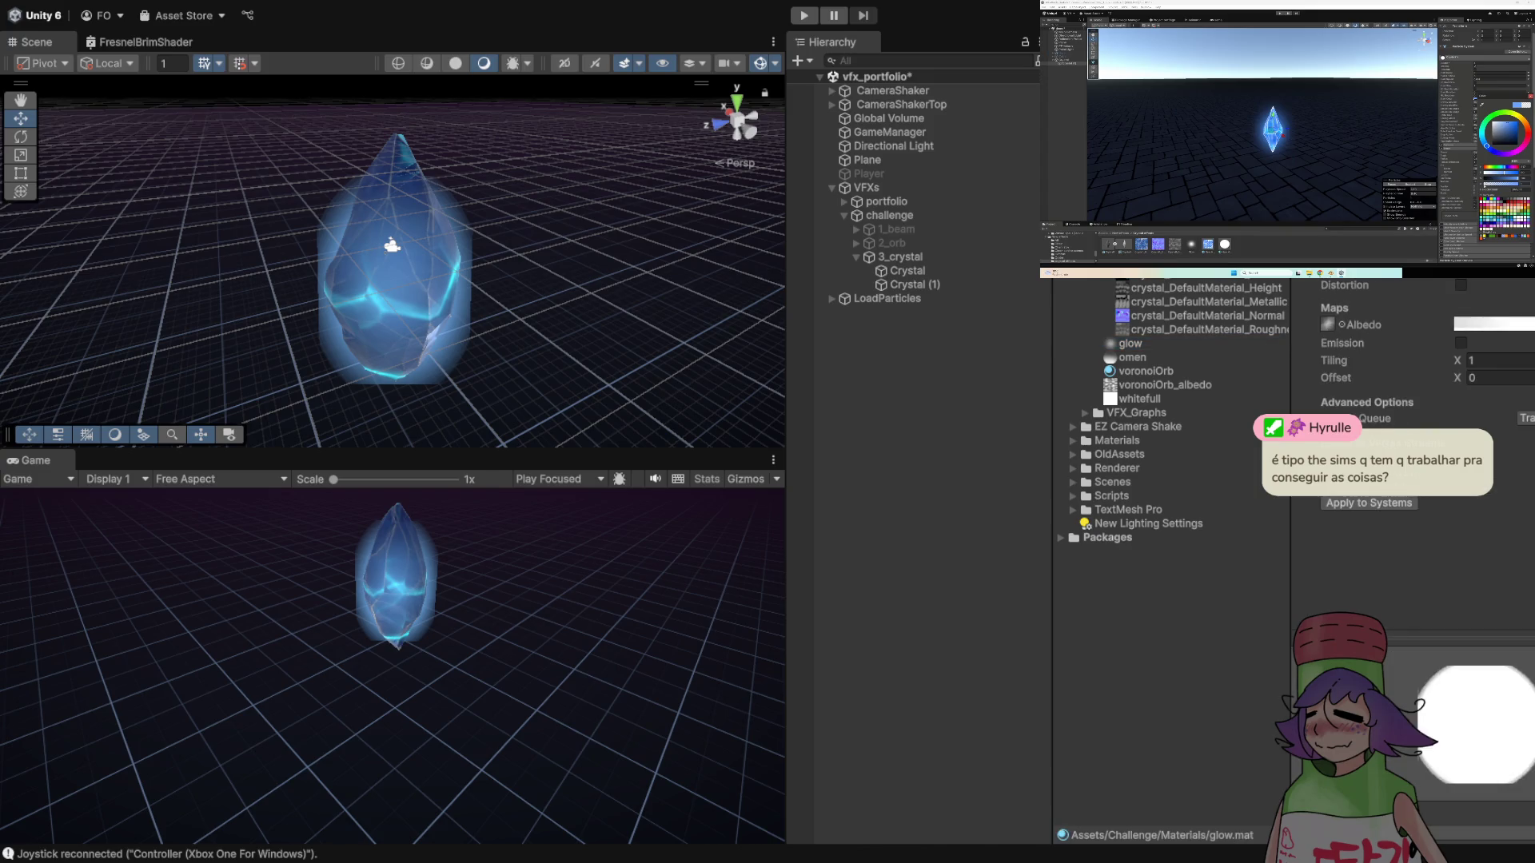
- Select the glow texture, then ping glow.mat's Albedo texture in the Project window
left_click(1129, 344)
left_click(1327, 324)
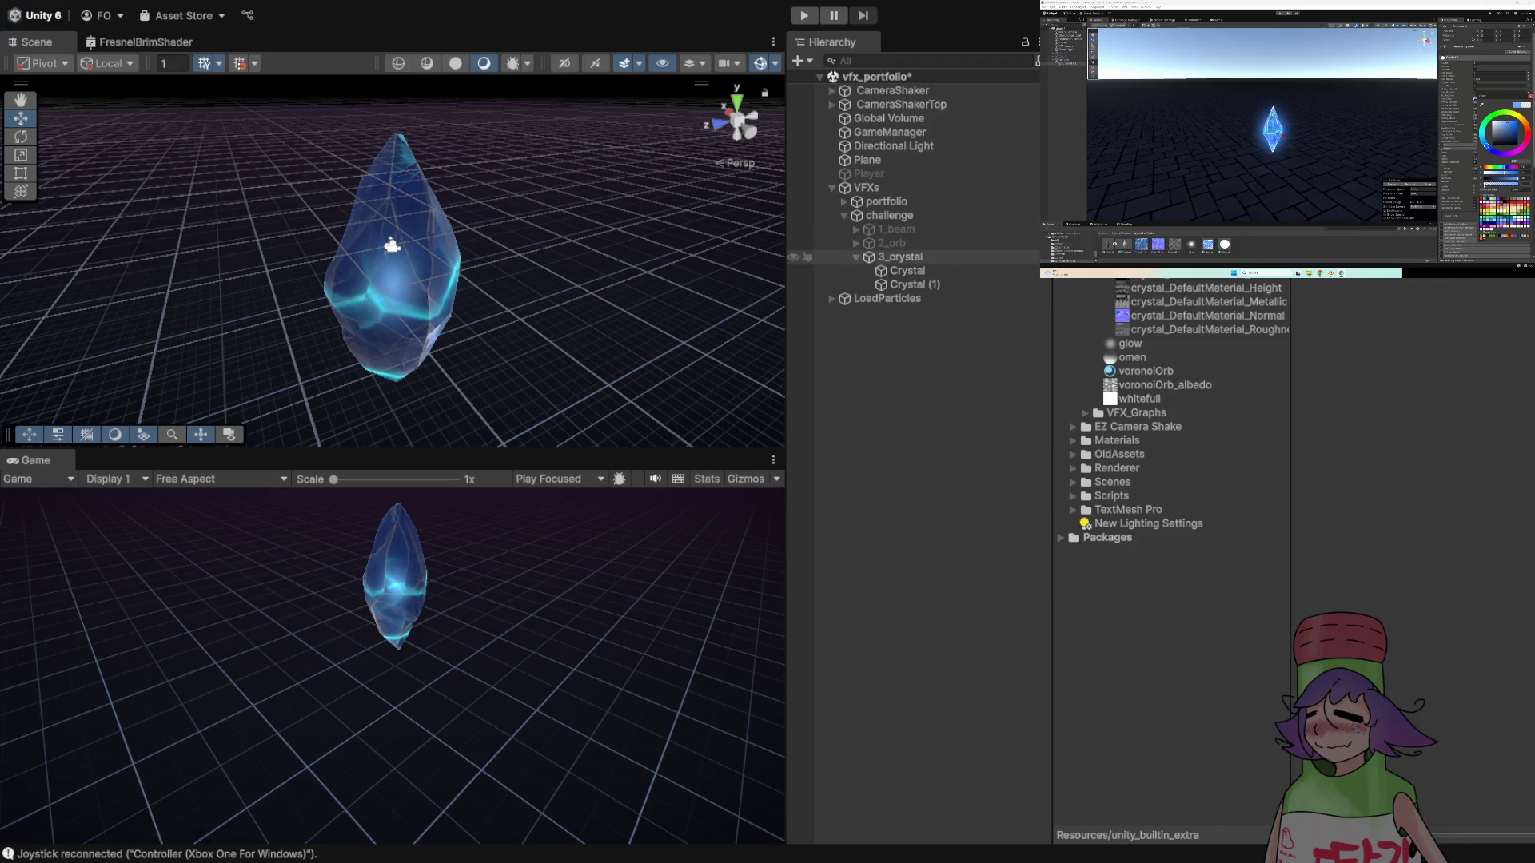
- Raise Crystal (1)'s Start Size to about 16.38 and pause the reference video to compare
left_click(908, 284)
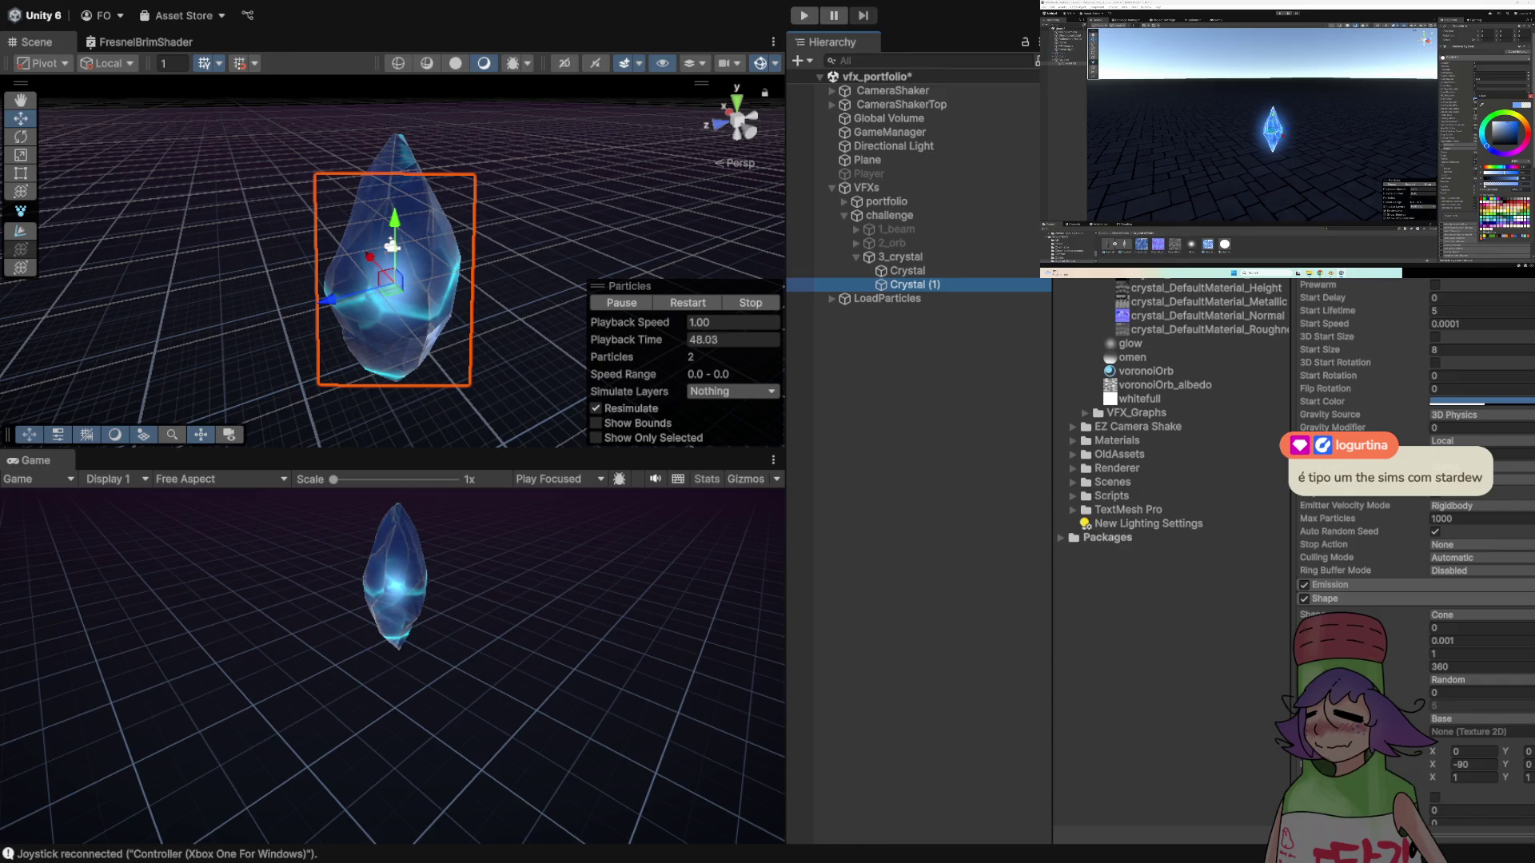
mouse_move(1320, 349)
left_mouse_down()
mouse_move(1391, 349)
mouse_move(1367, 350)
left_mouse_up()
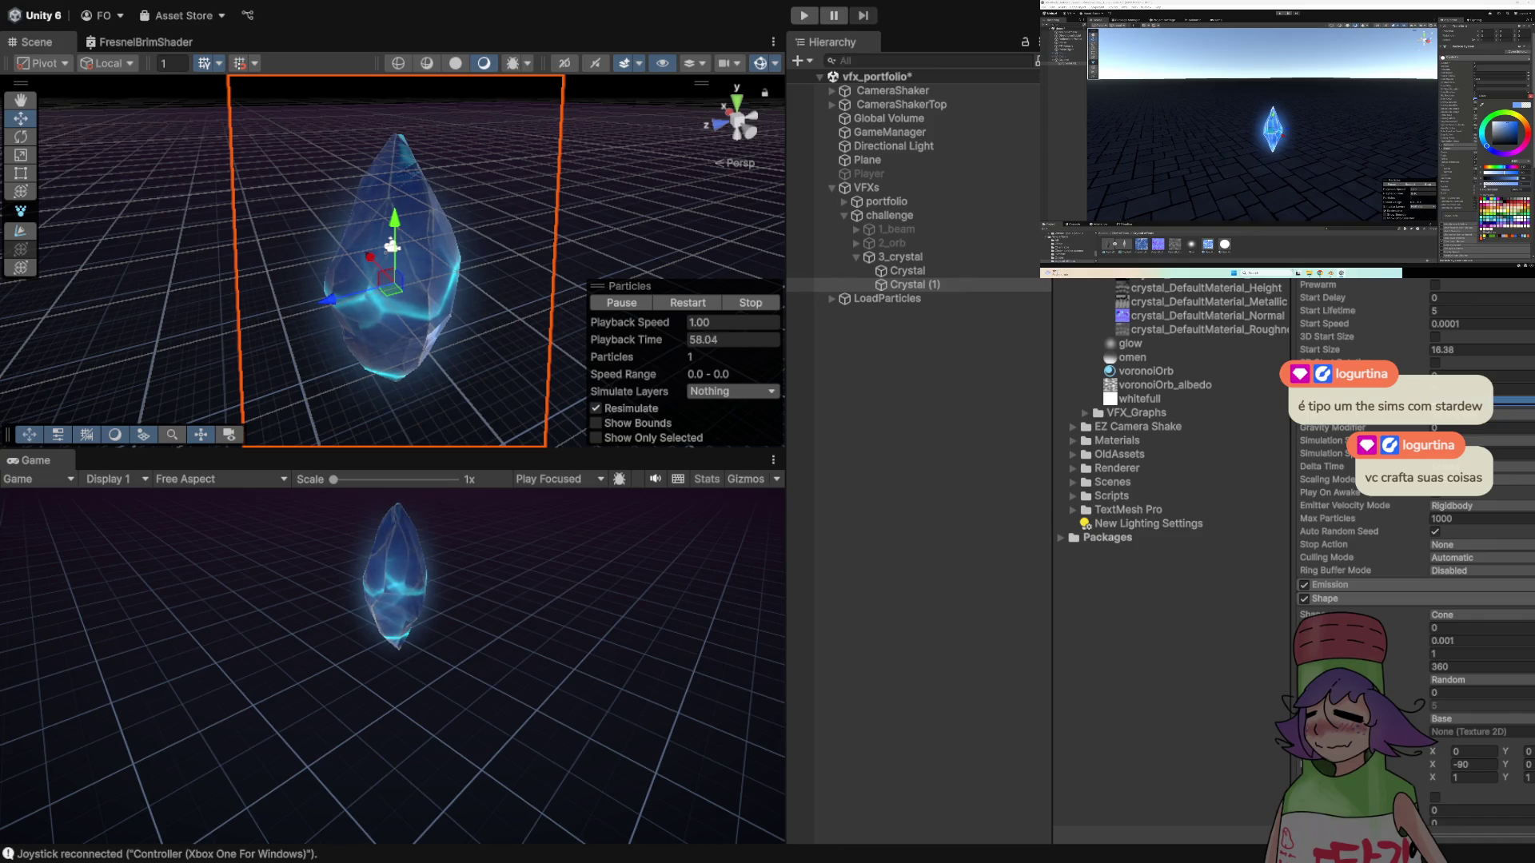
left_click(1279, 151)
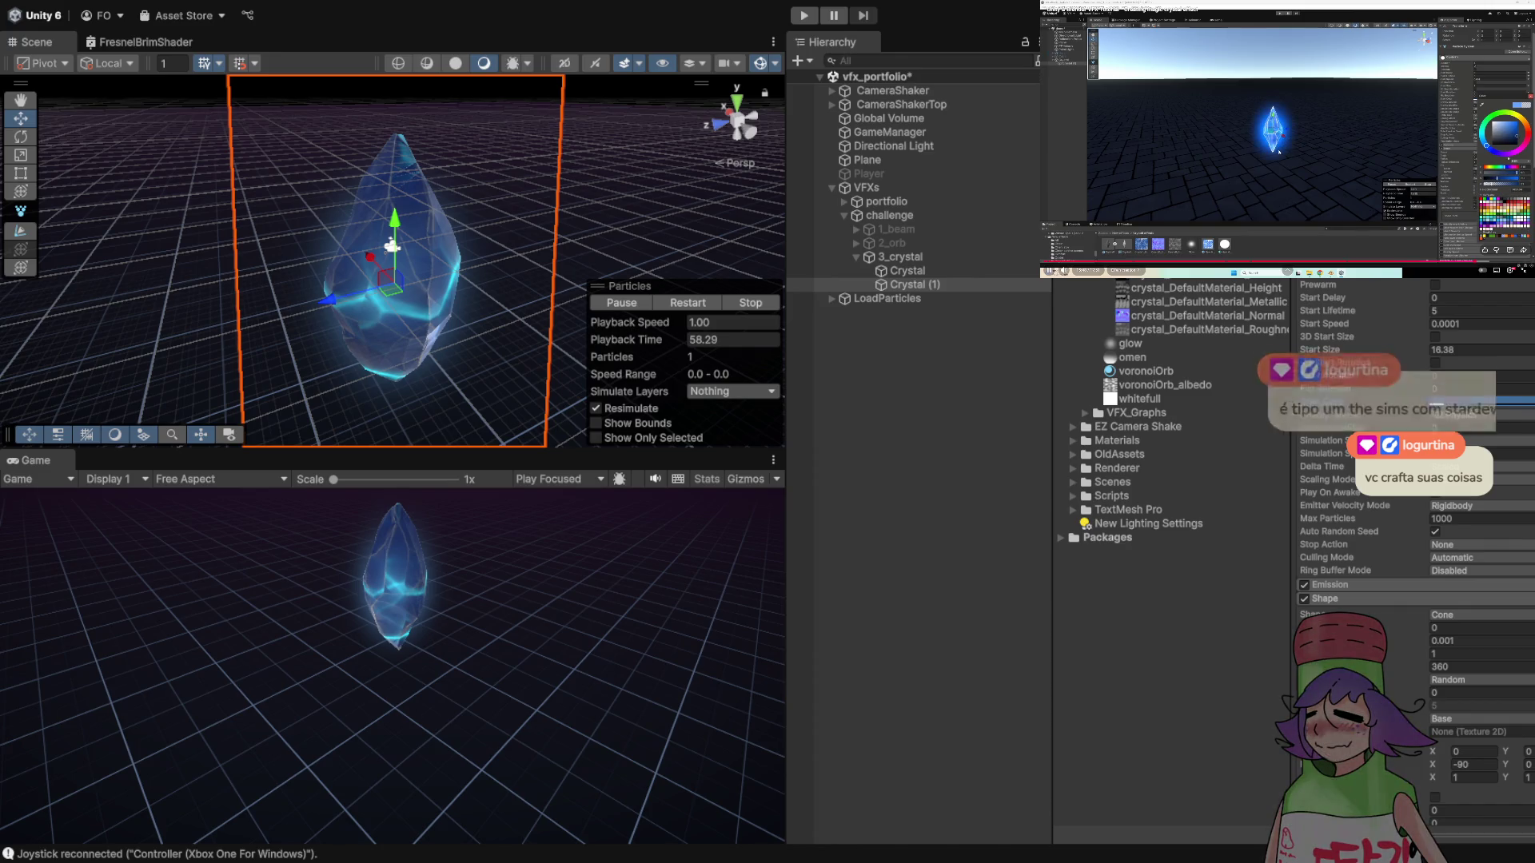
scroll(464, 99, "down", 3)
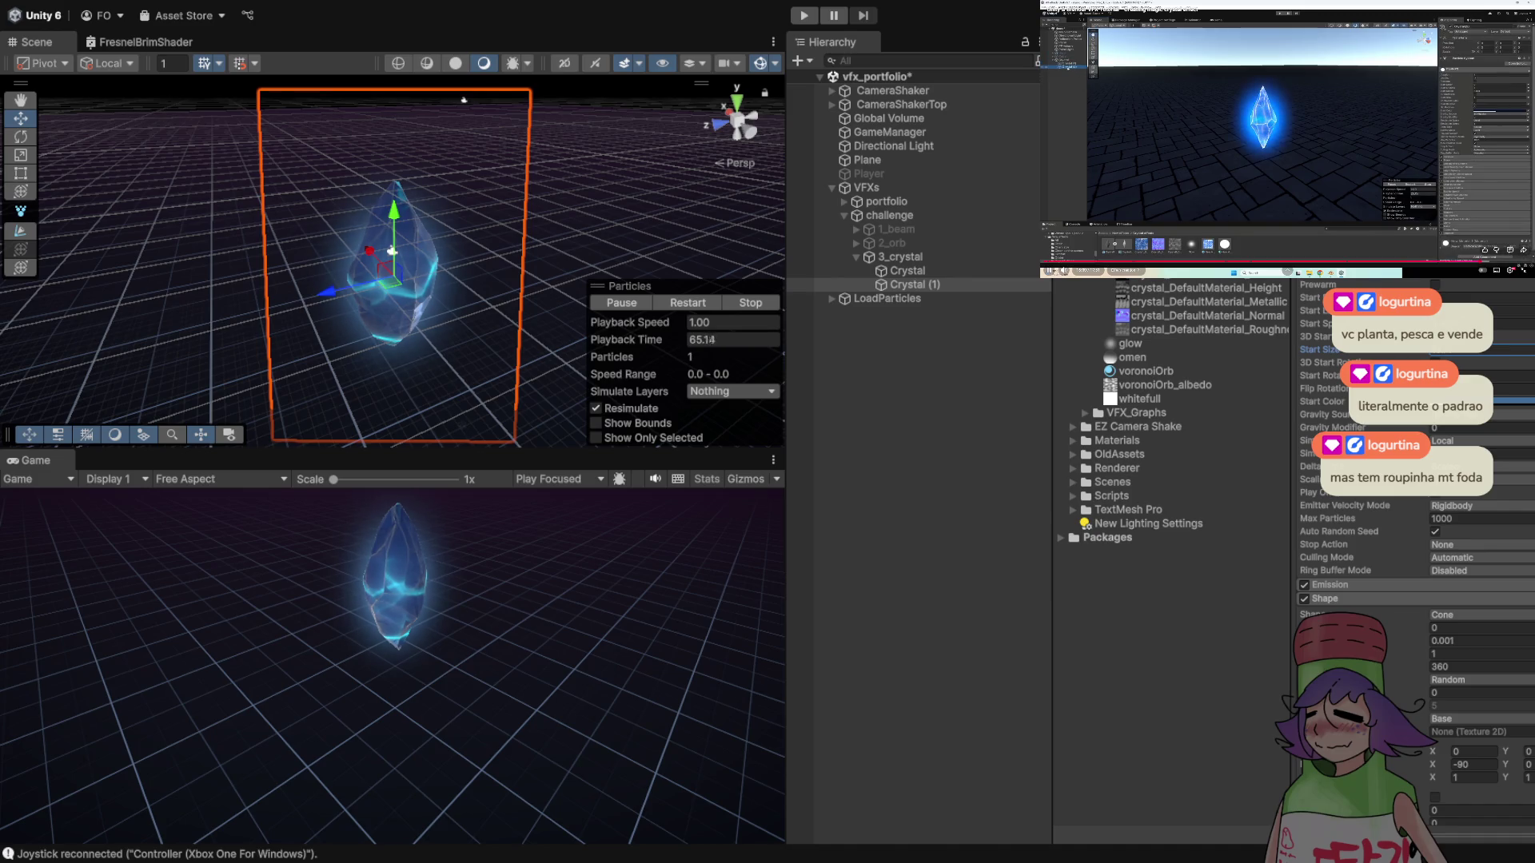
- Duplicate the Crystal (1) particle system, renaming the original 'glow' and the copy 'spark'
left_click(907, 285)
key("ctrl+d")
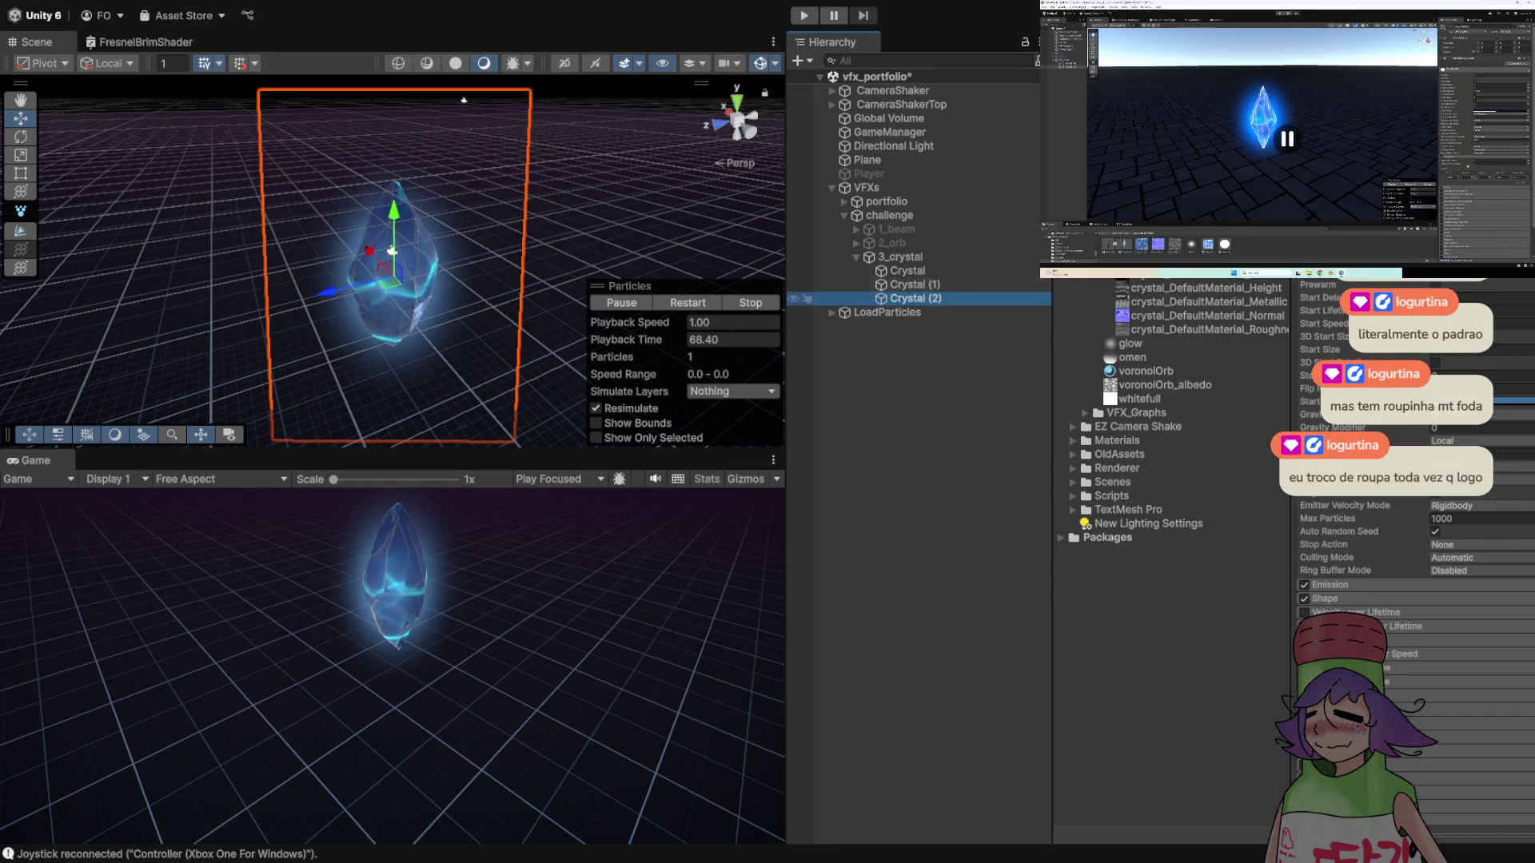
key("F2")
type("glow")
key("Return")
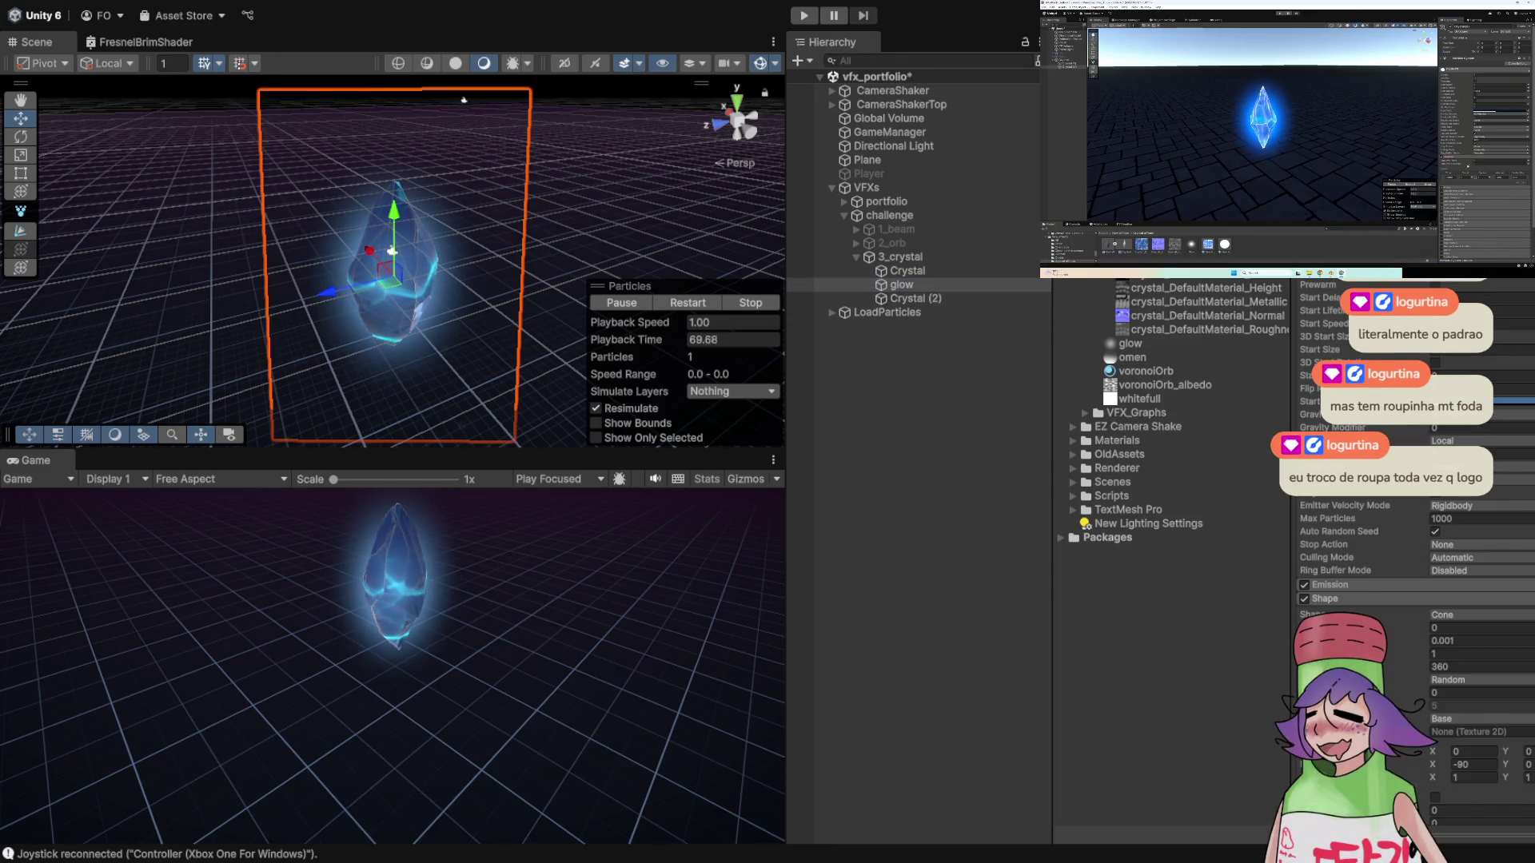
left_click(907, 299)
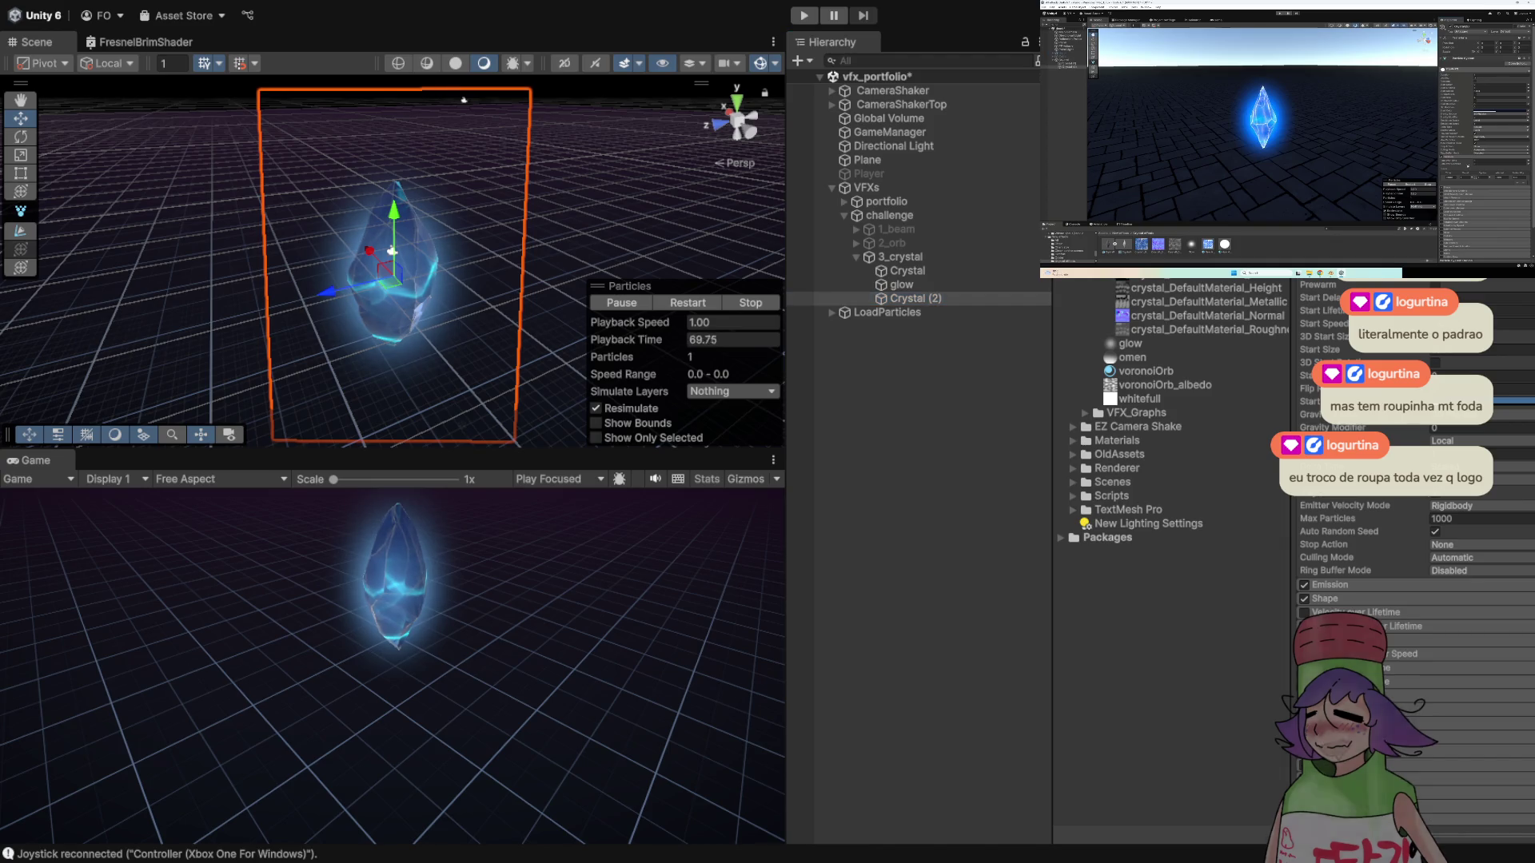
key("F2")
type("spark")
key("Return")
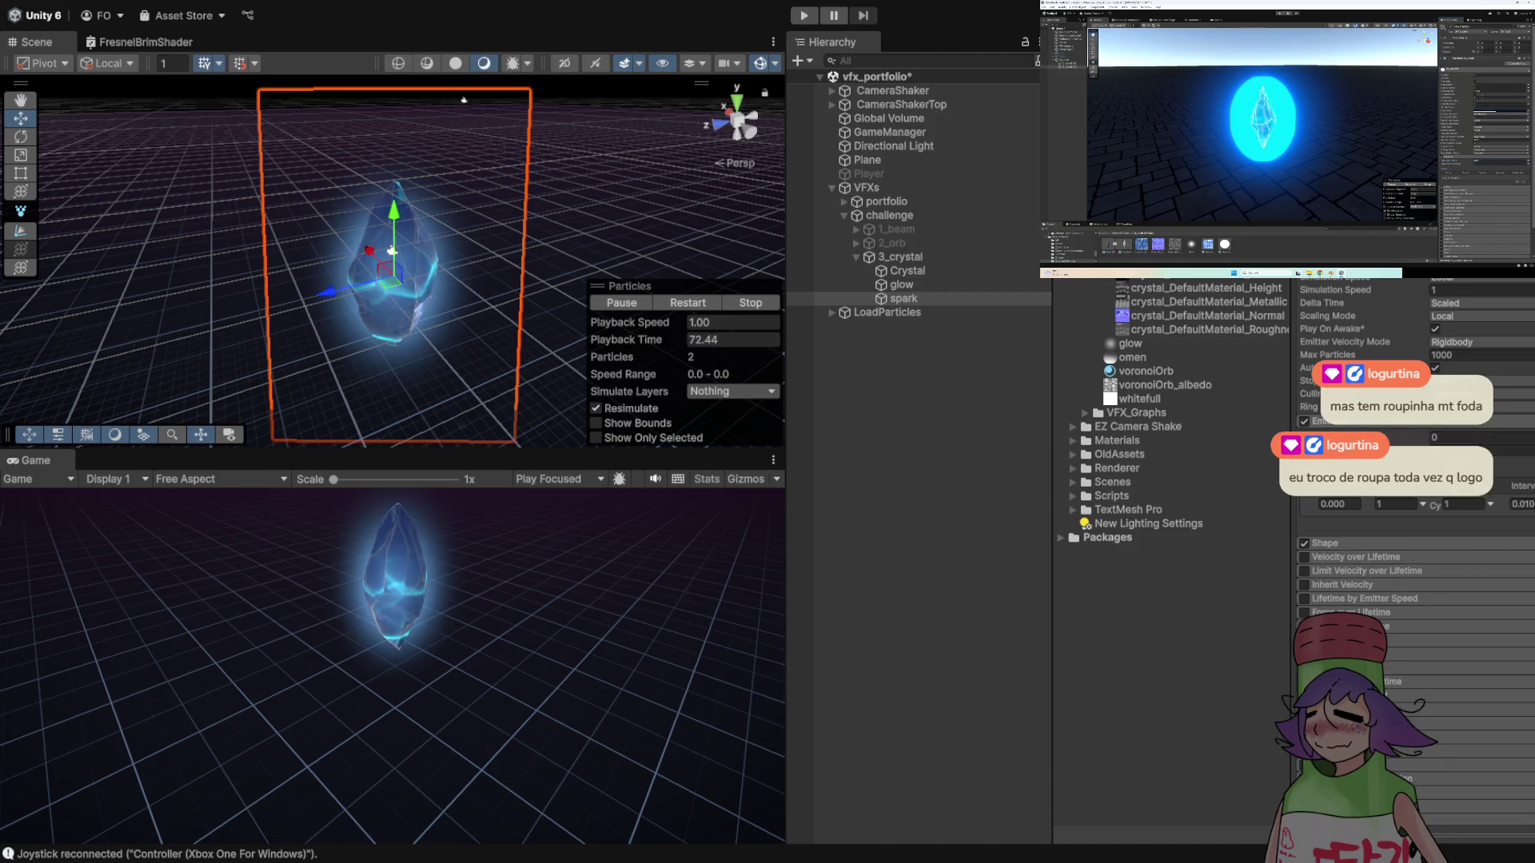
- Set the spark particles' Start Size to 0.02 in the Main module
type("00")
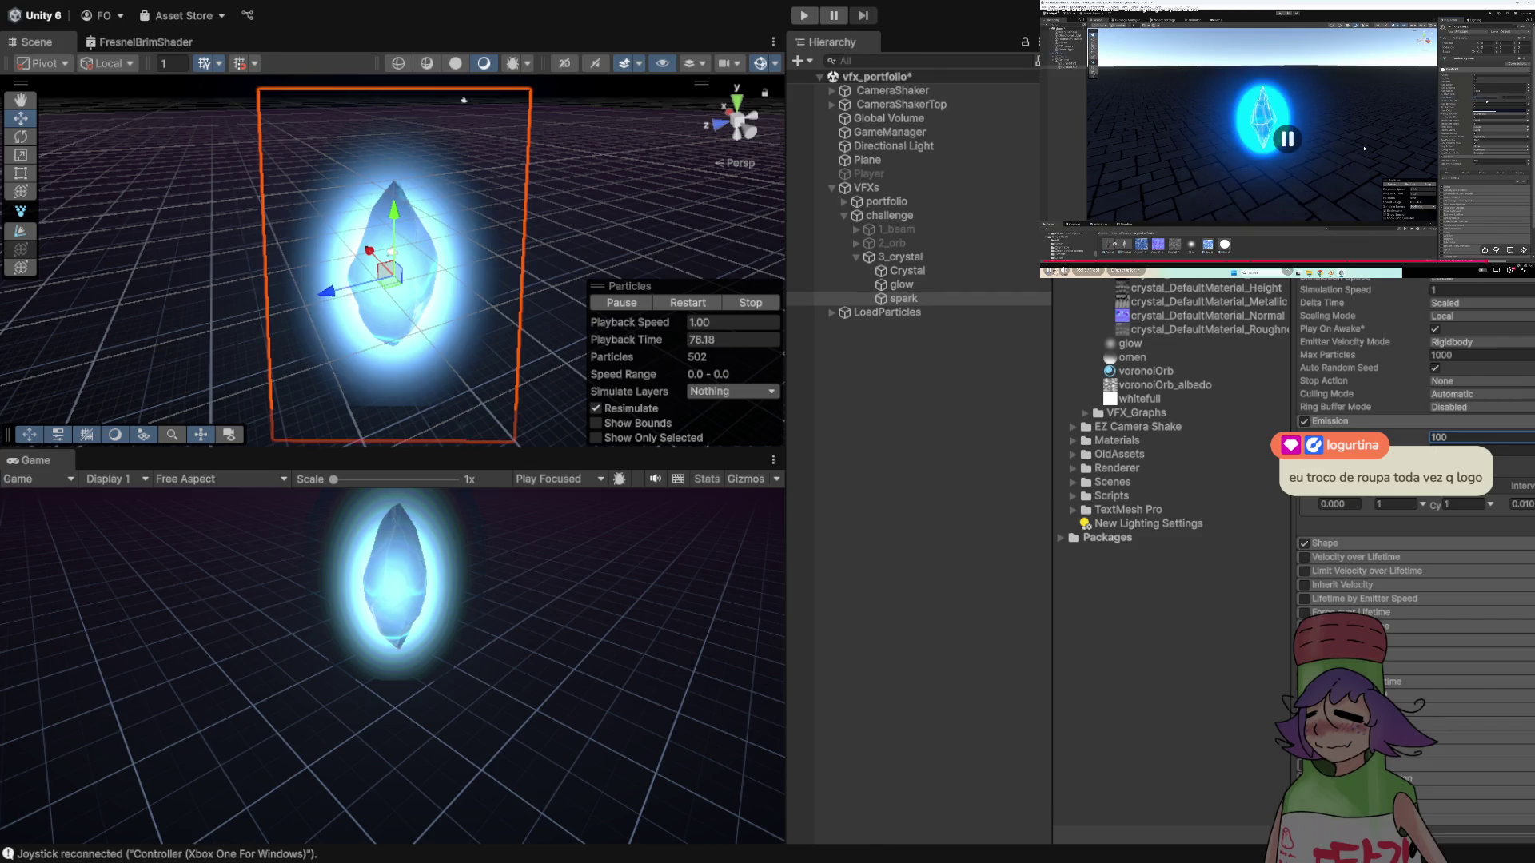
scroll(1415, 559, "up", 3)
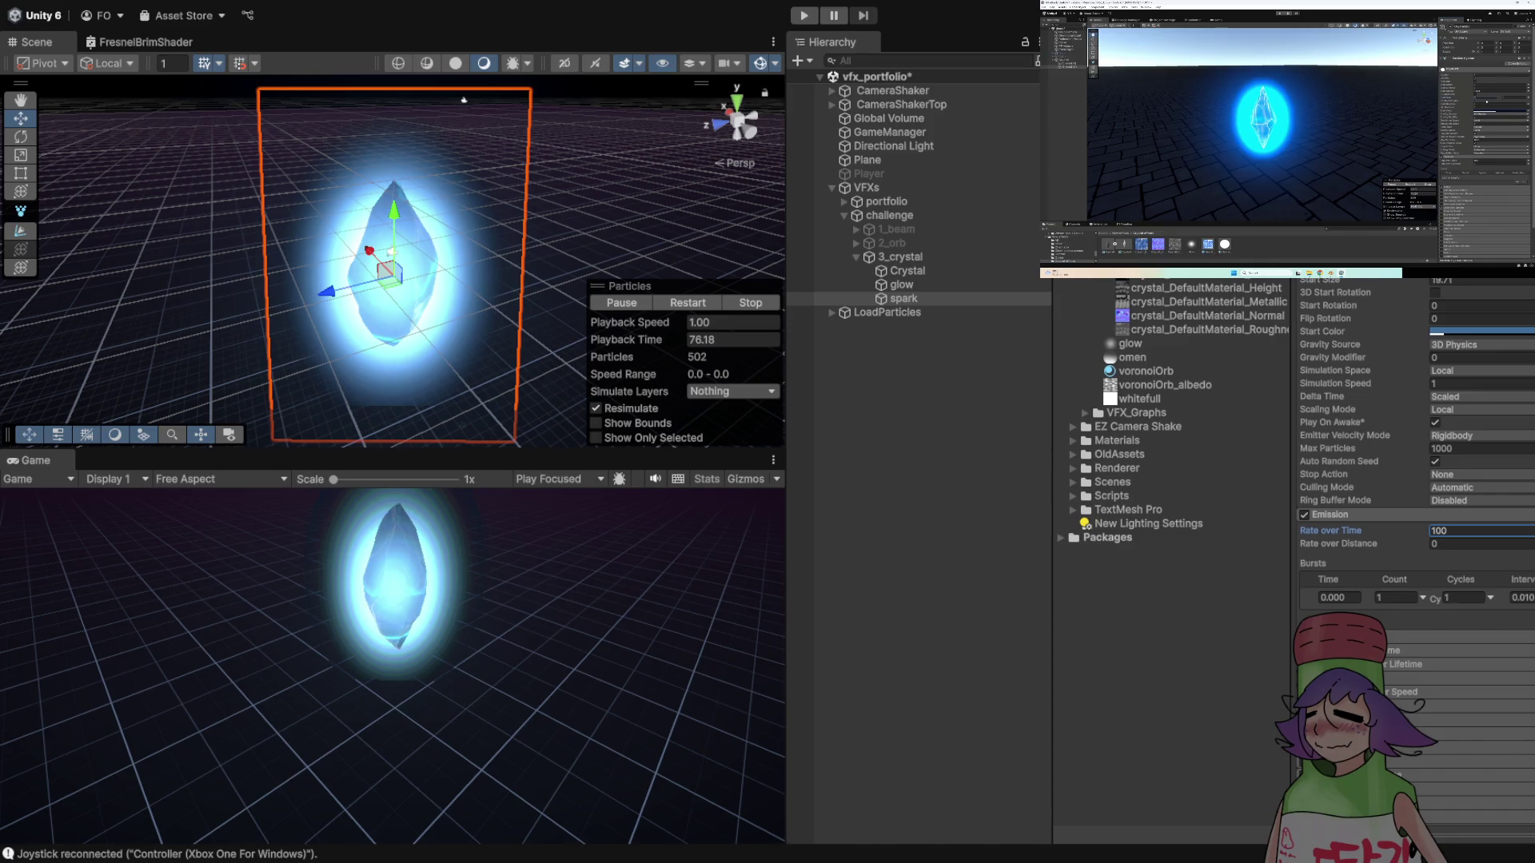
left_click(1479, 305)
left_click(1479, 281)
type("0.002")
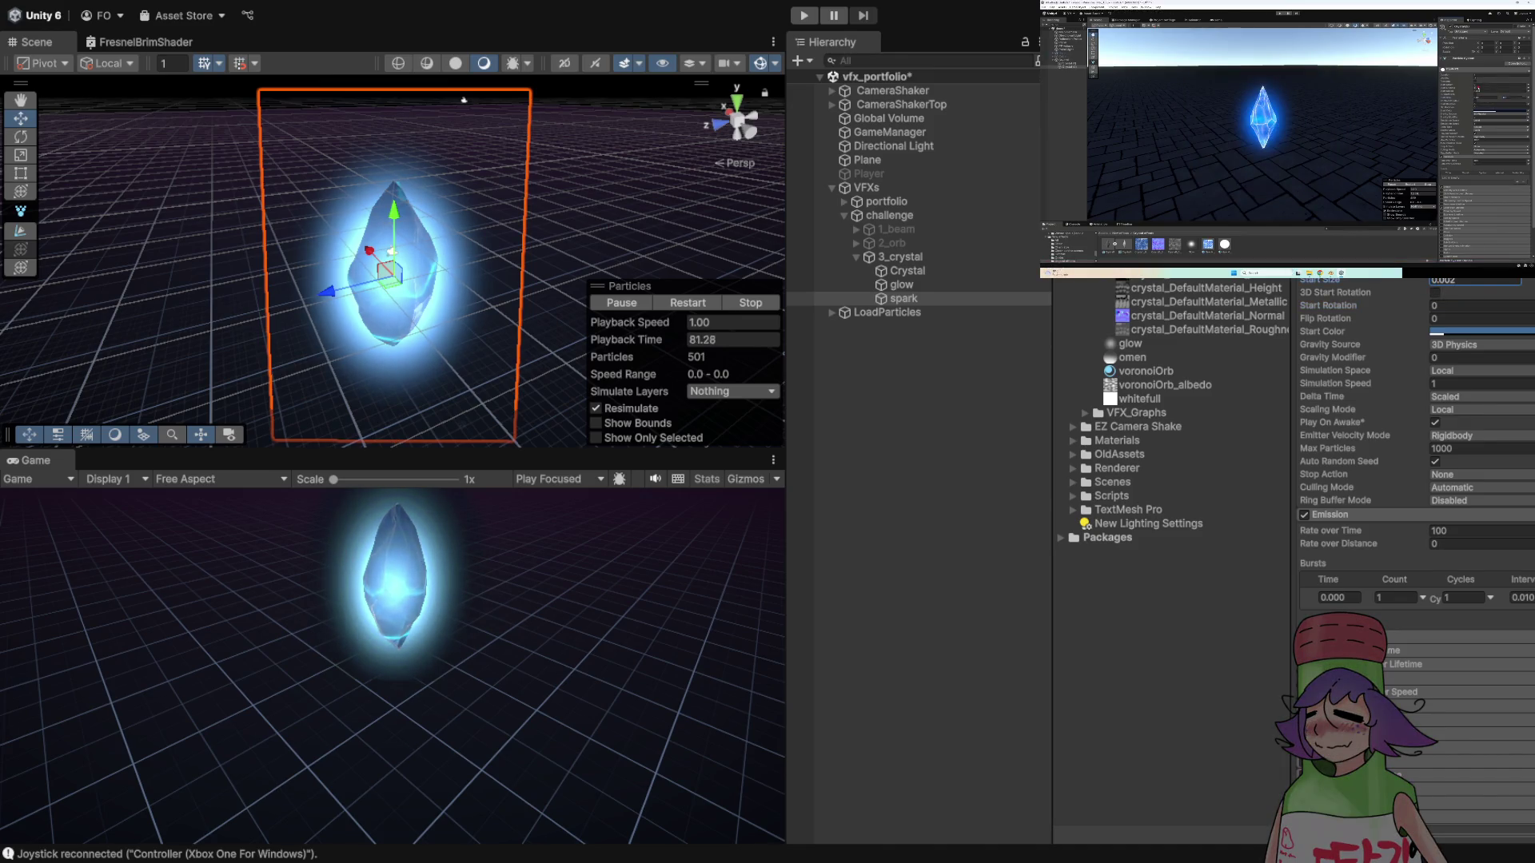
key("Left")
key("BackSpace")
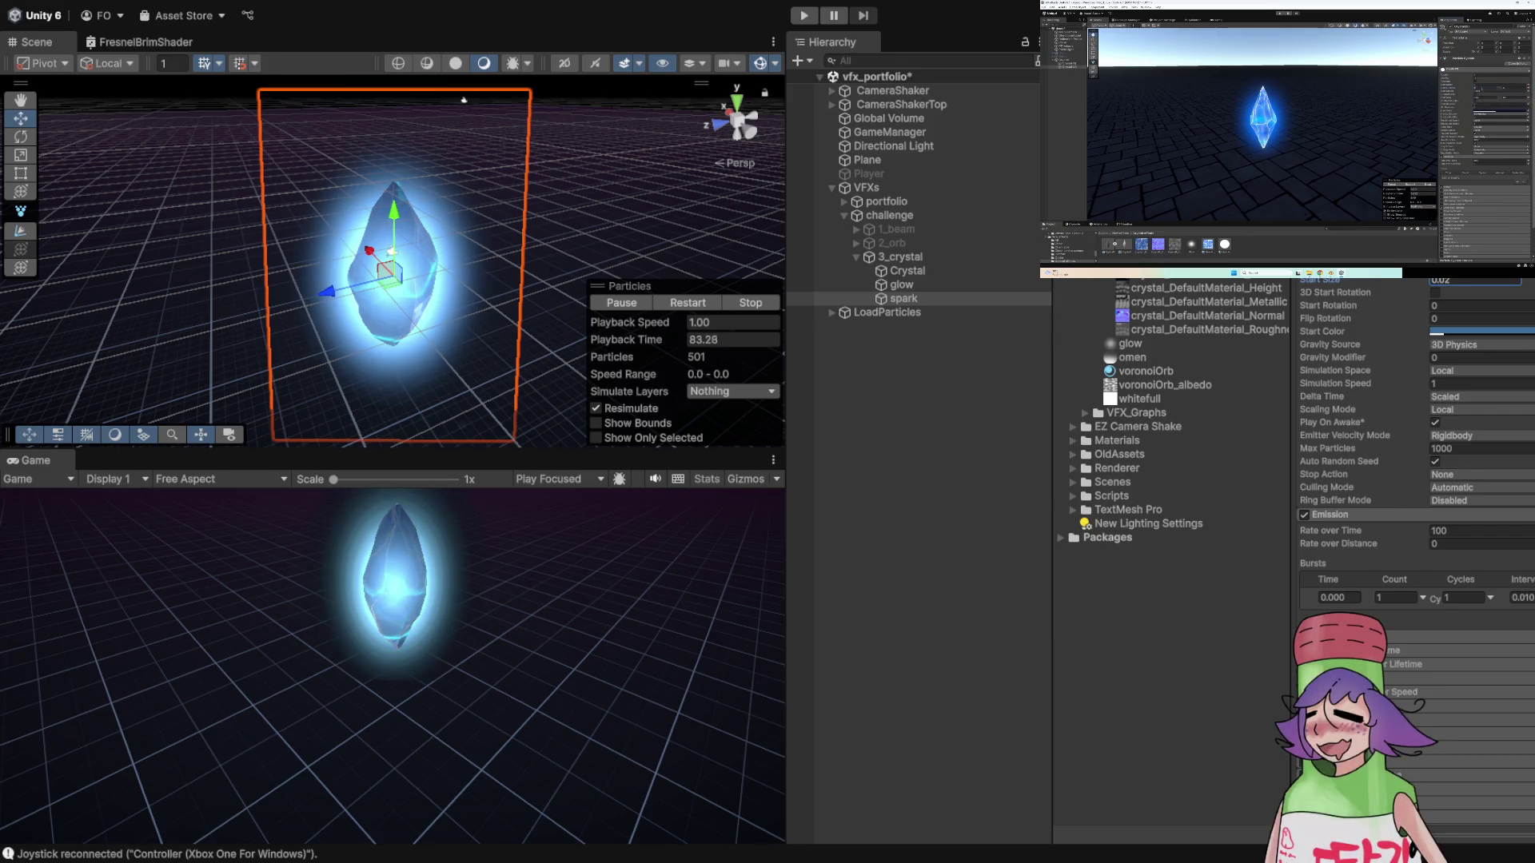
key("Return")
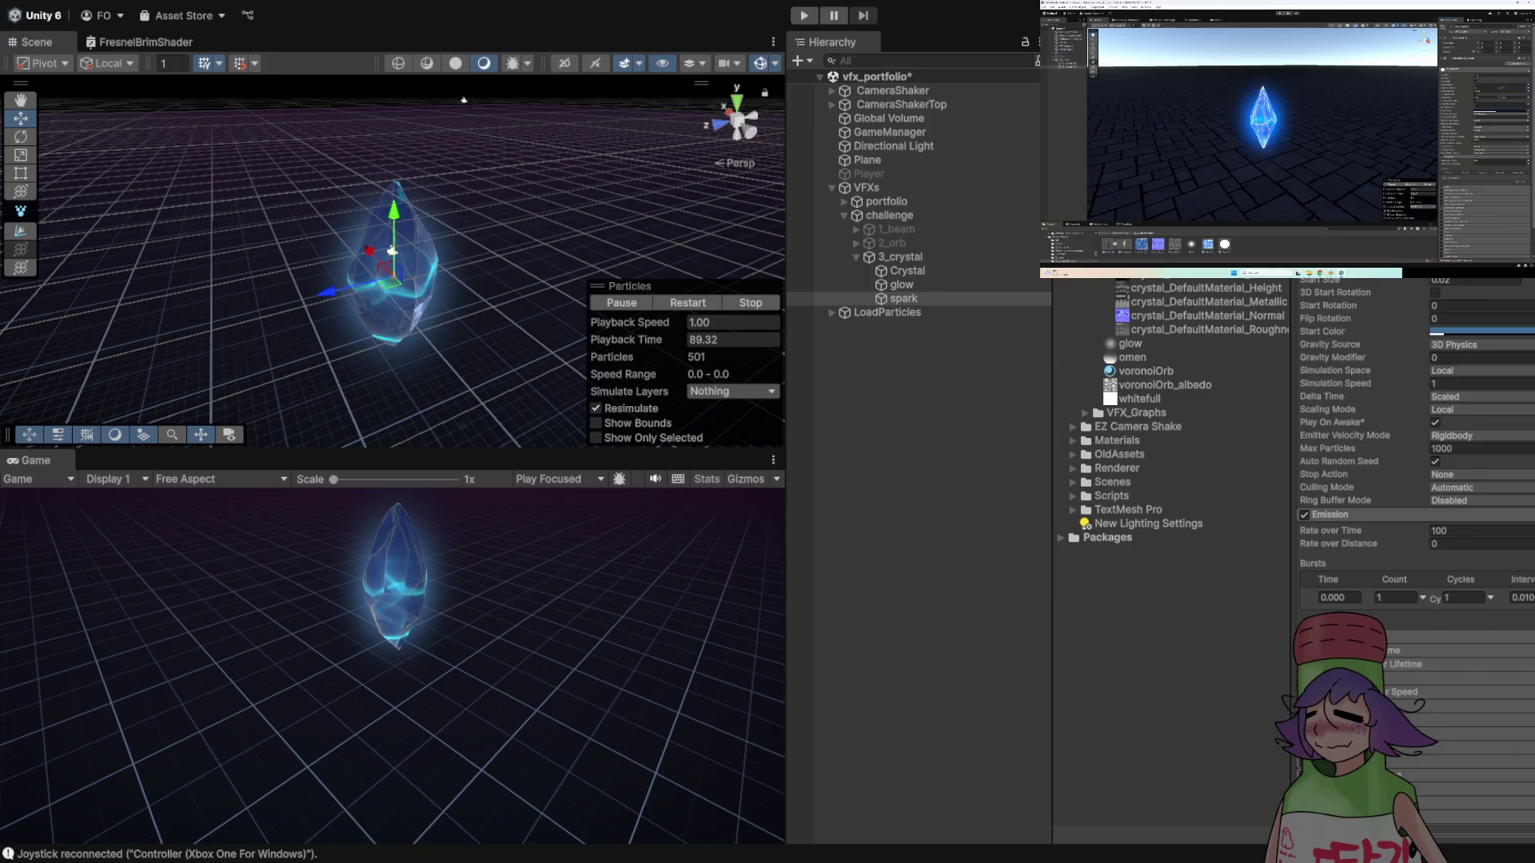
left_click(1471, 281)
key("Return")
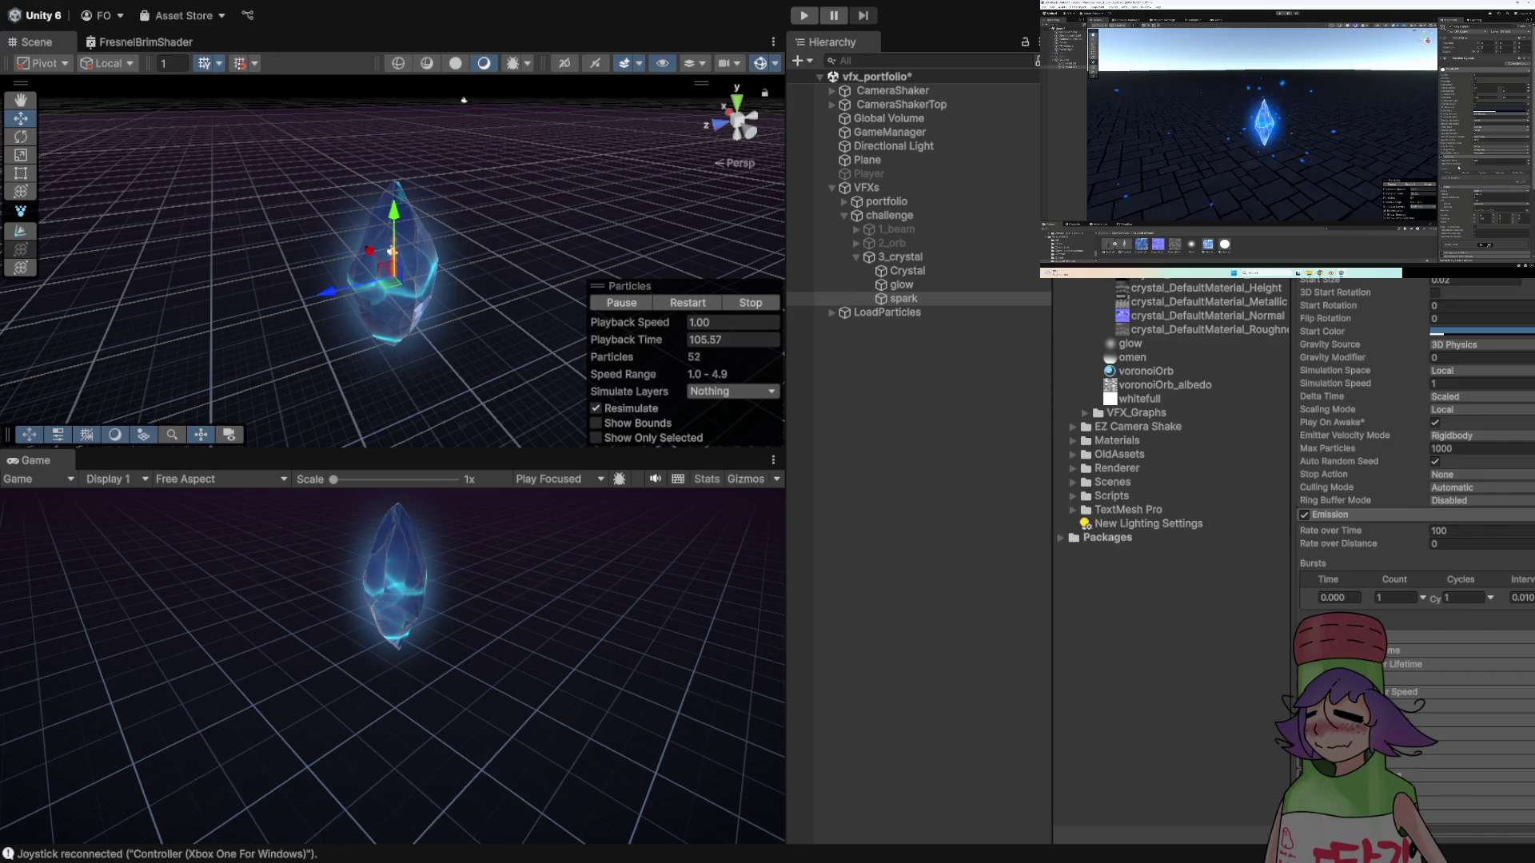
- Change the spark emitter Shape to Sphere with Rotation X set to 0
scroll(1415, 480, "down", 3)
left_click(1343, 530)
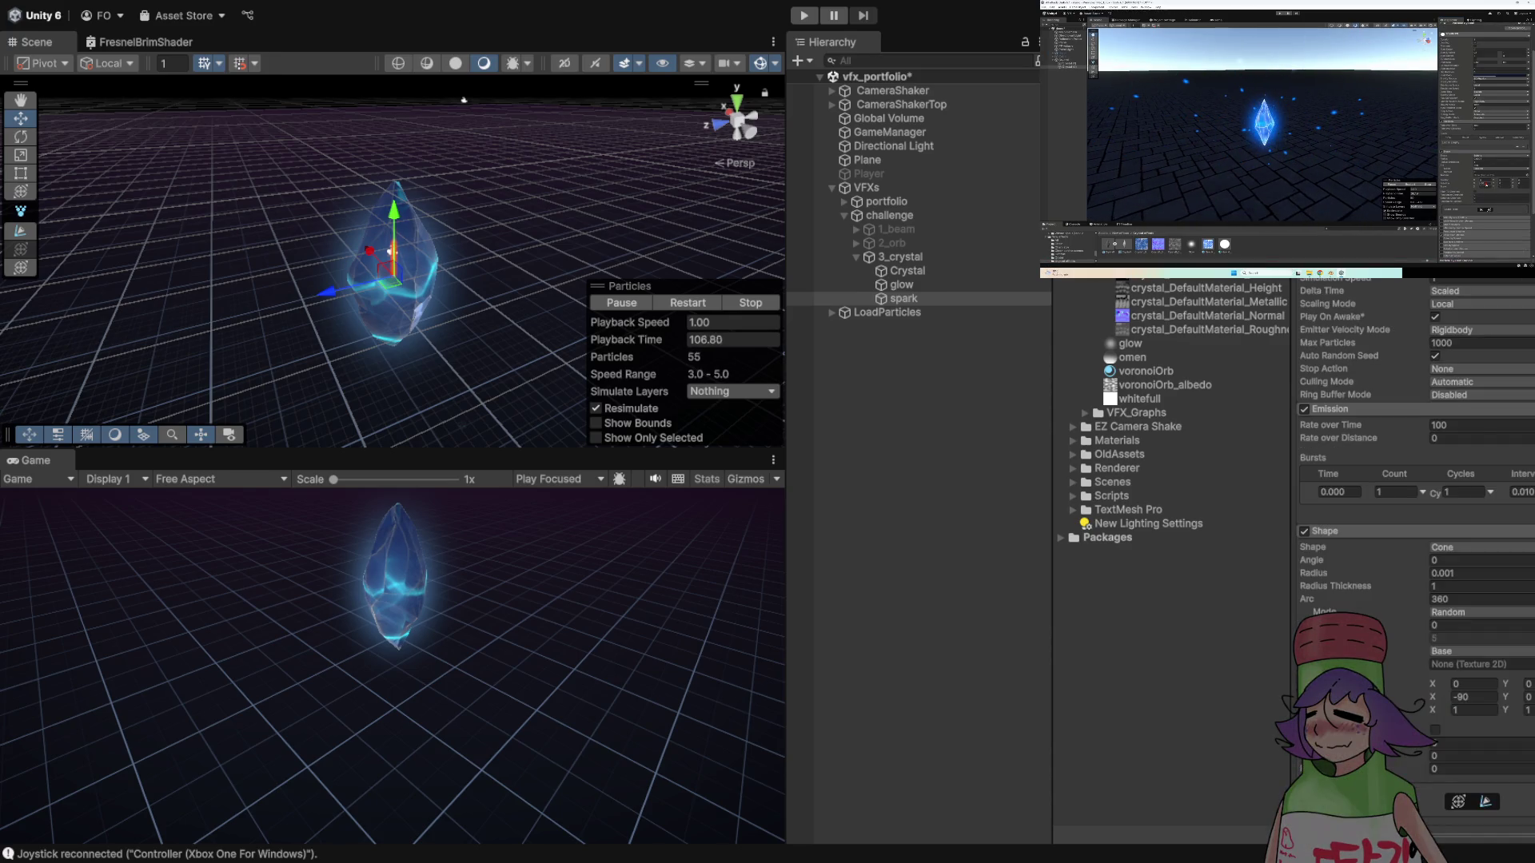
left_click(1479, 547)
scroll(1415, 480, "down", 1)
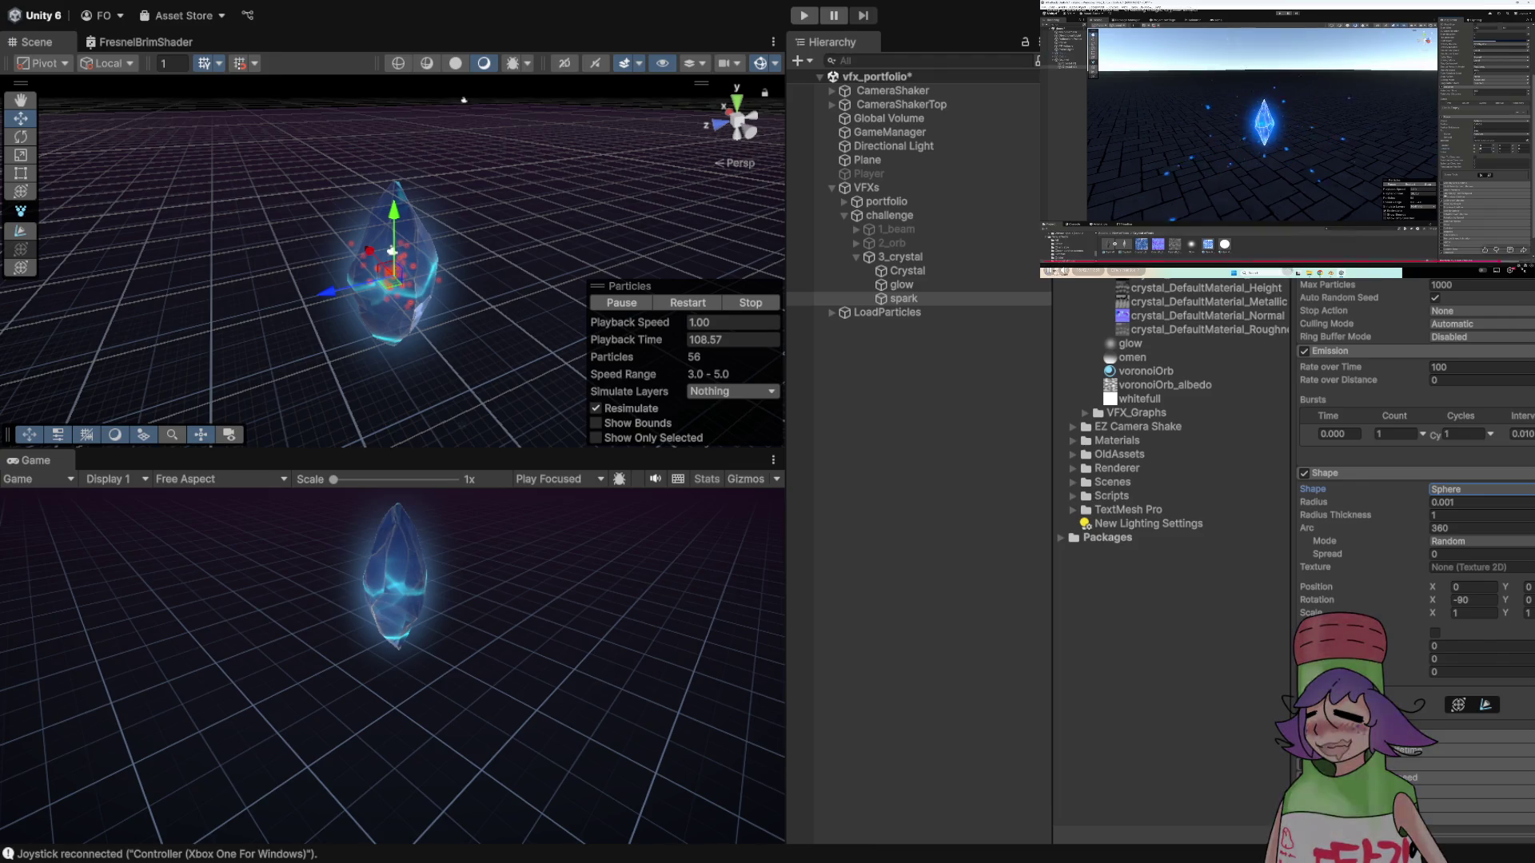
left_click(1473, 599)
type("0")
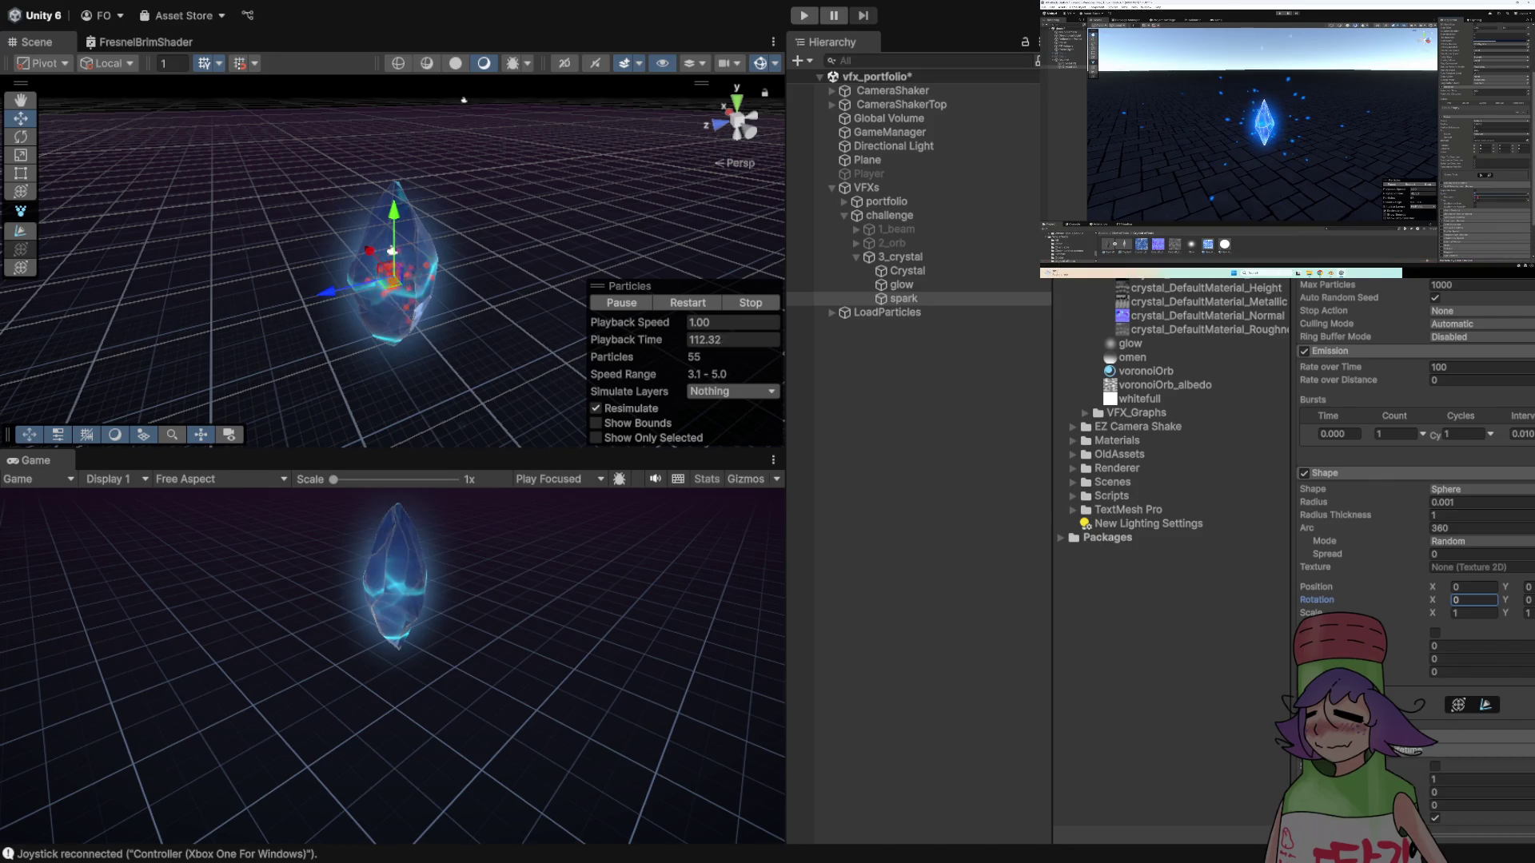
- Set Limit Velocity over Lifetime to Speed 0 and Dampen 0.1, then restart the preview
scroll(1415, 448, "down", 8)
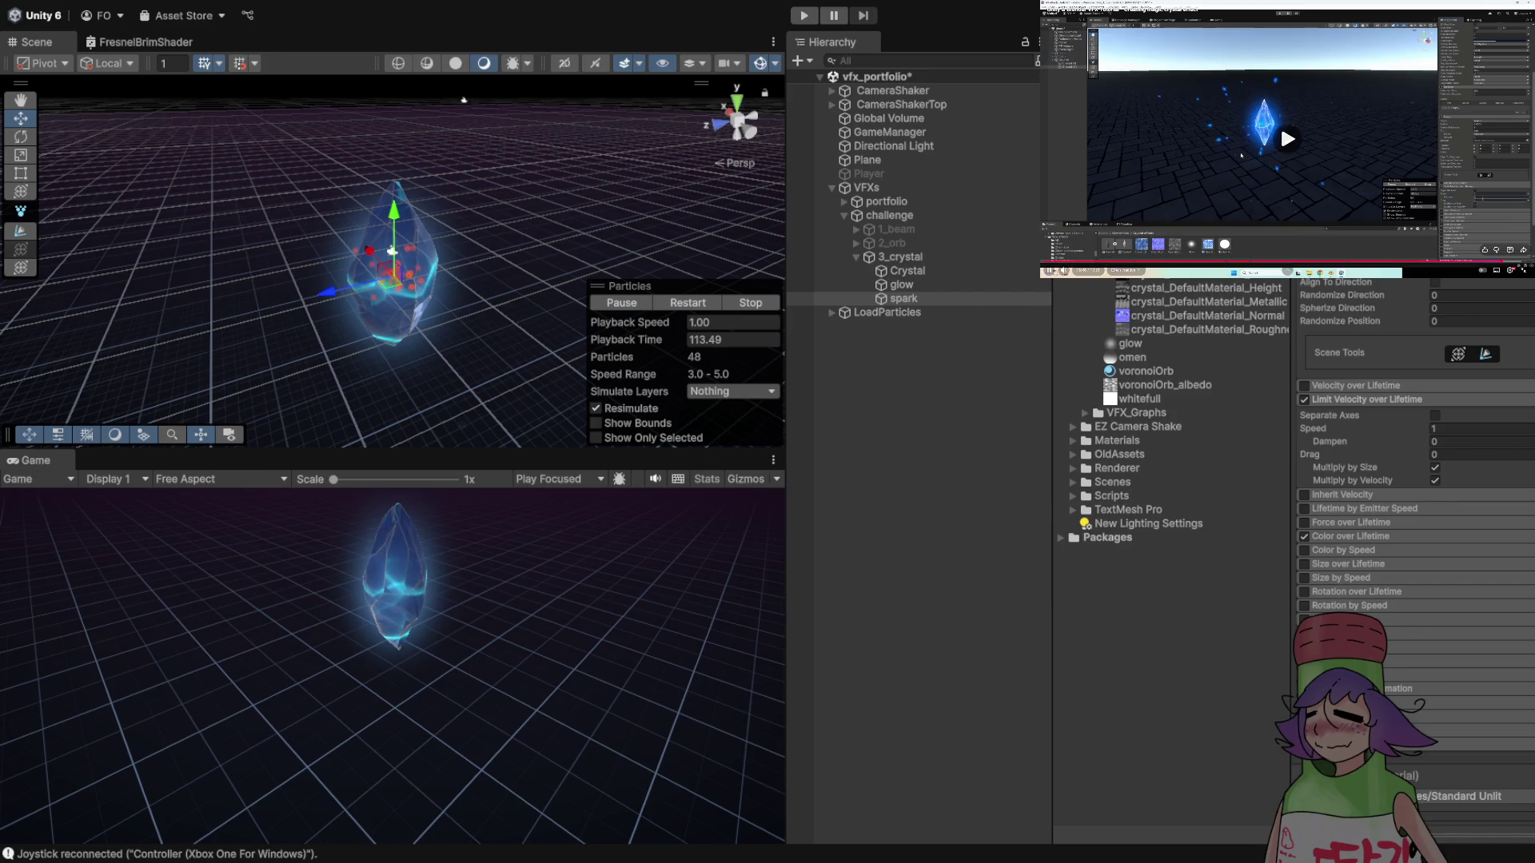
left_click(1435, 442)
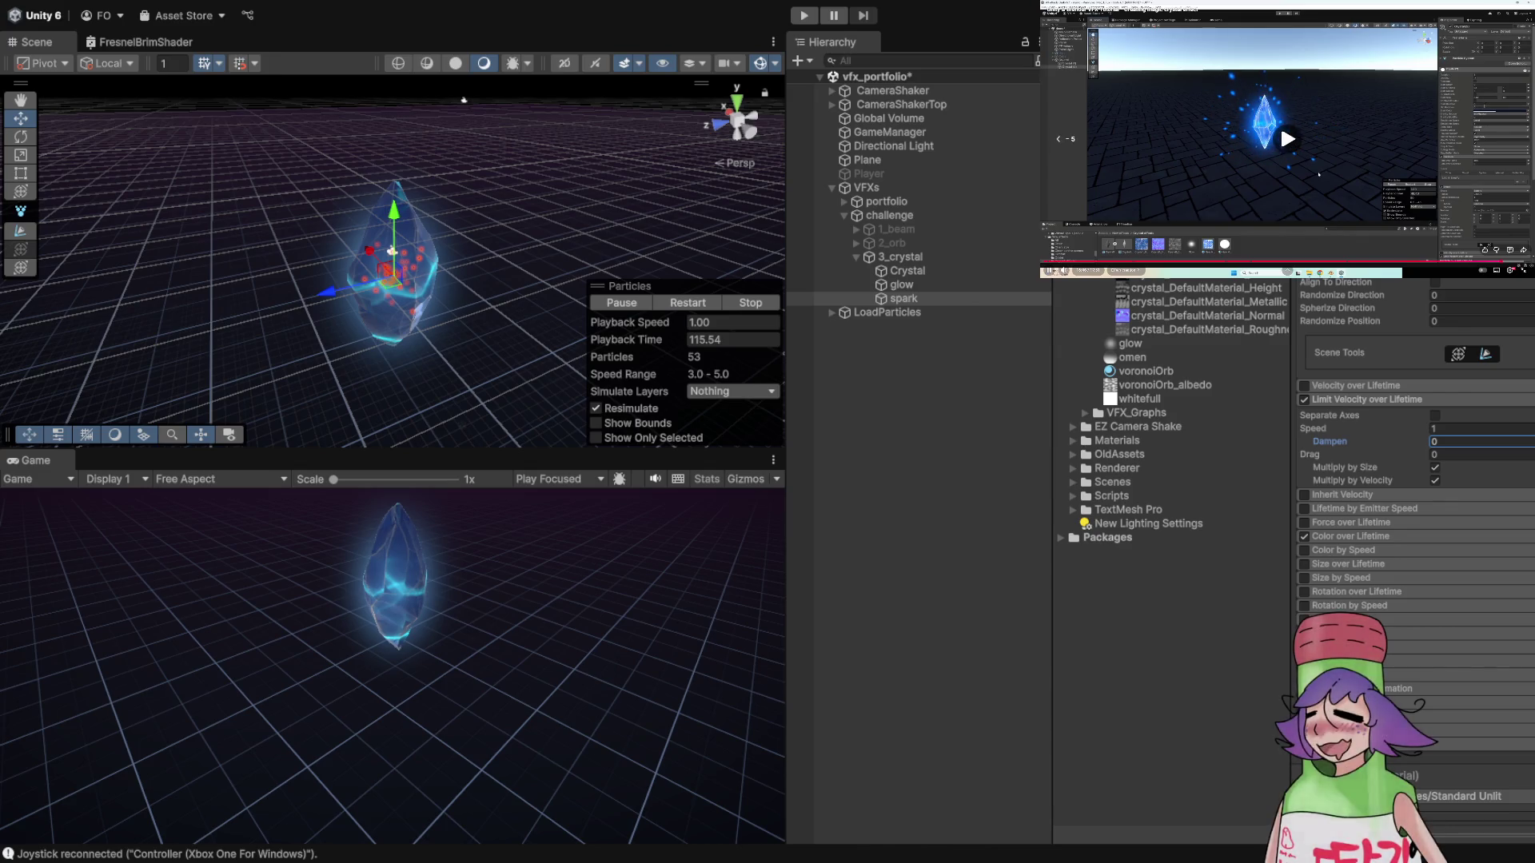
key("Left")
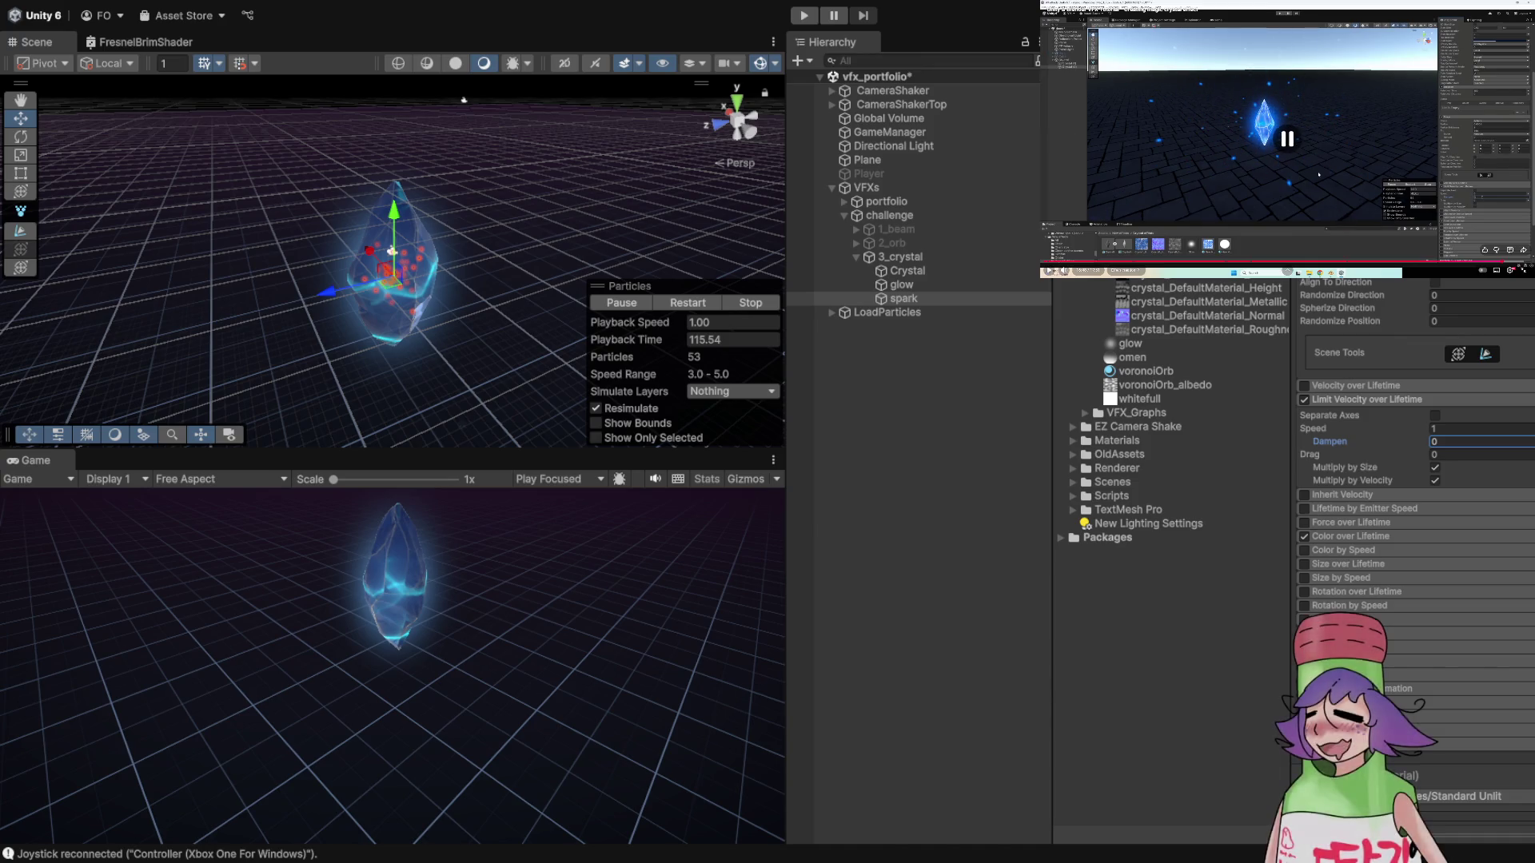
left_click(1479, 428)
type("0")
key("Tab")
type("0.1")
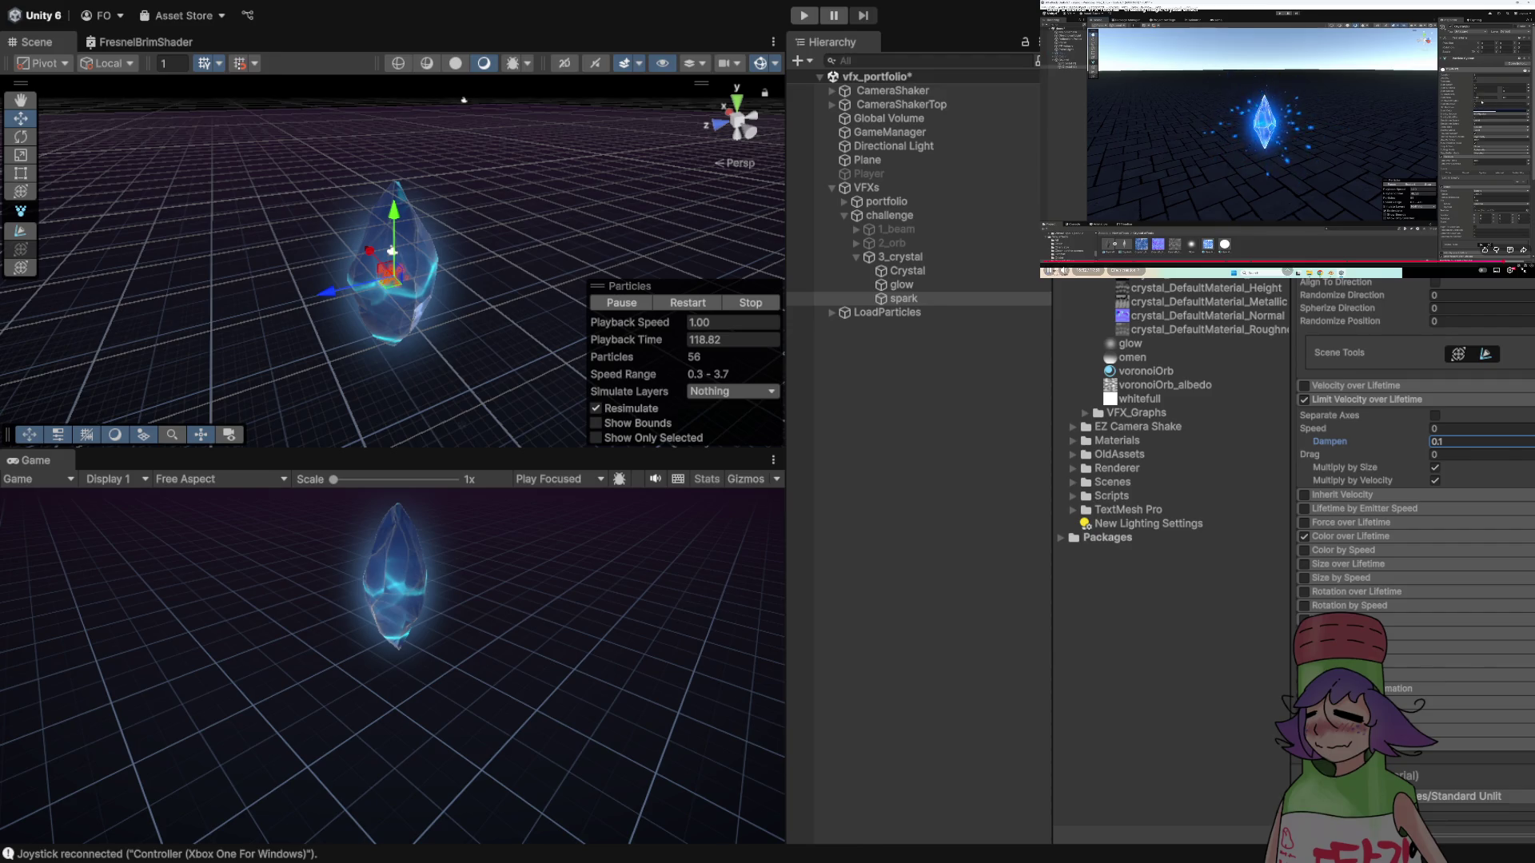
scroll(1407, 519, "up", 10)
left_click(687, 302)
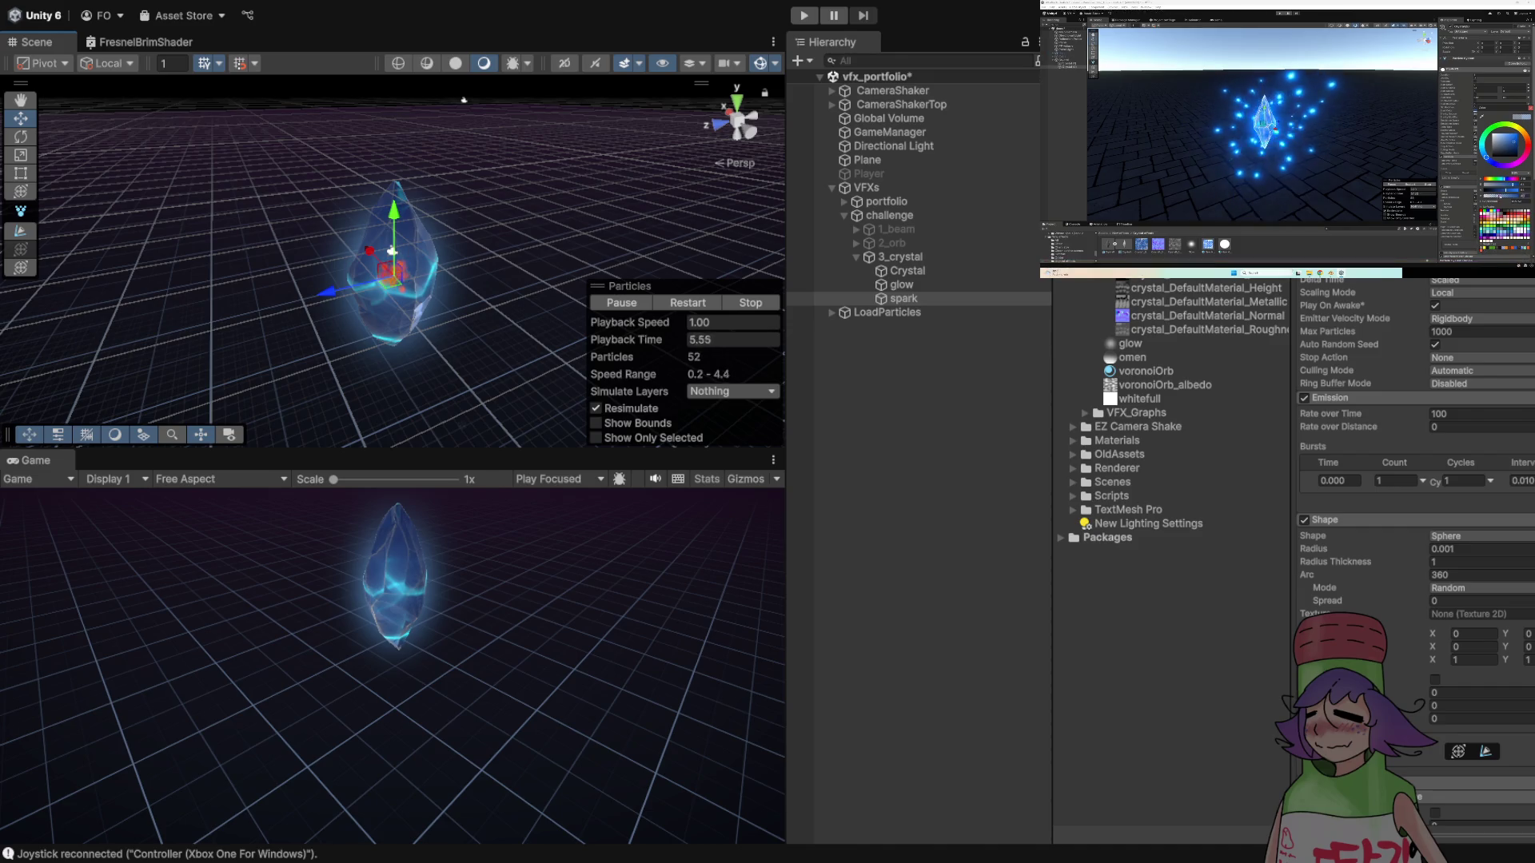
key("space")
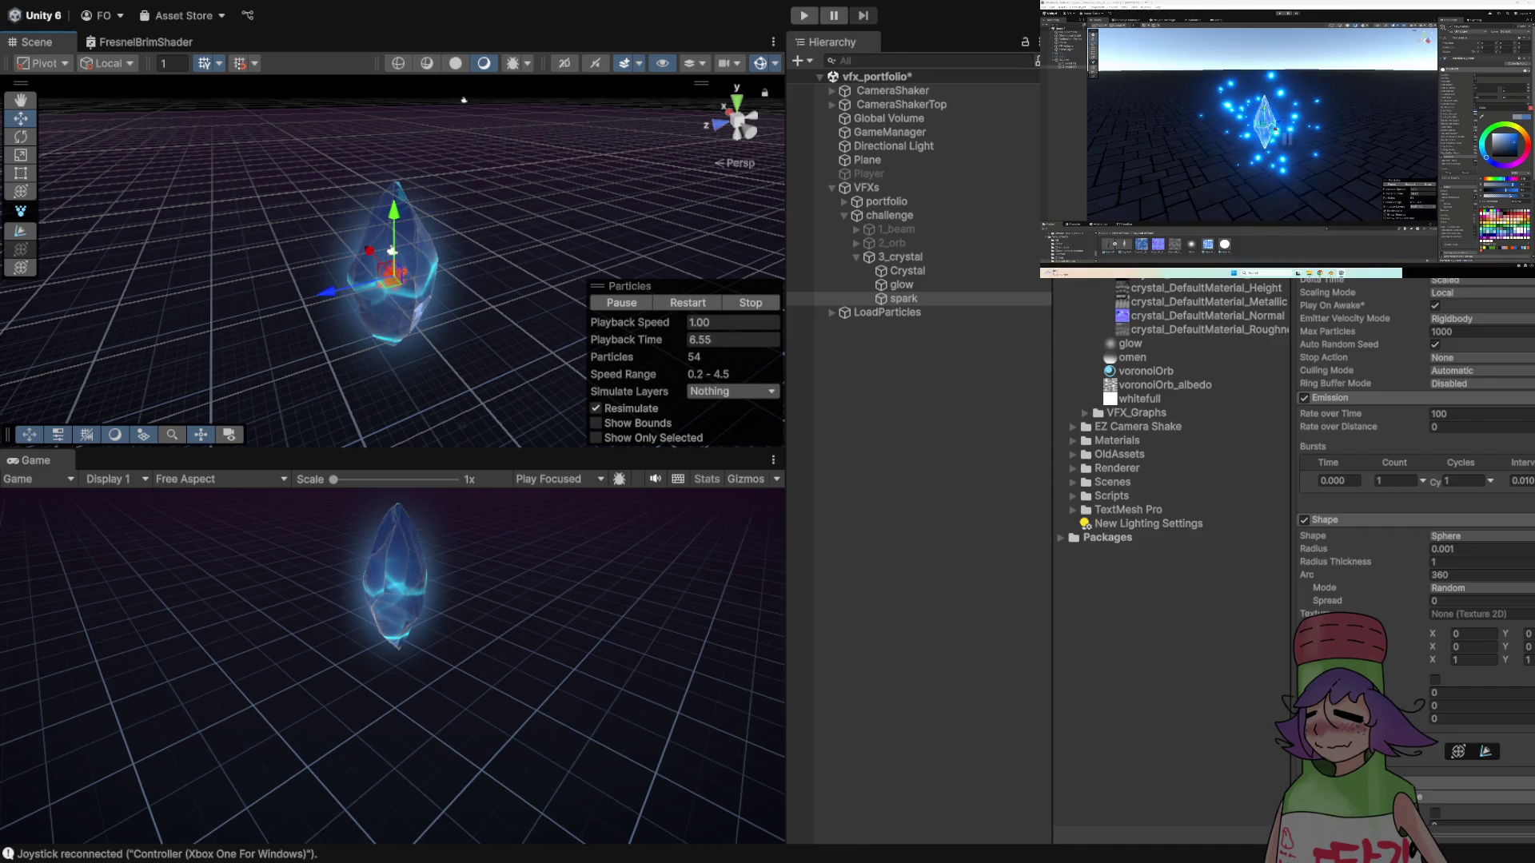
scroll(464, 99, "up", 3)
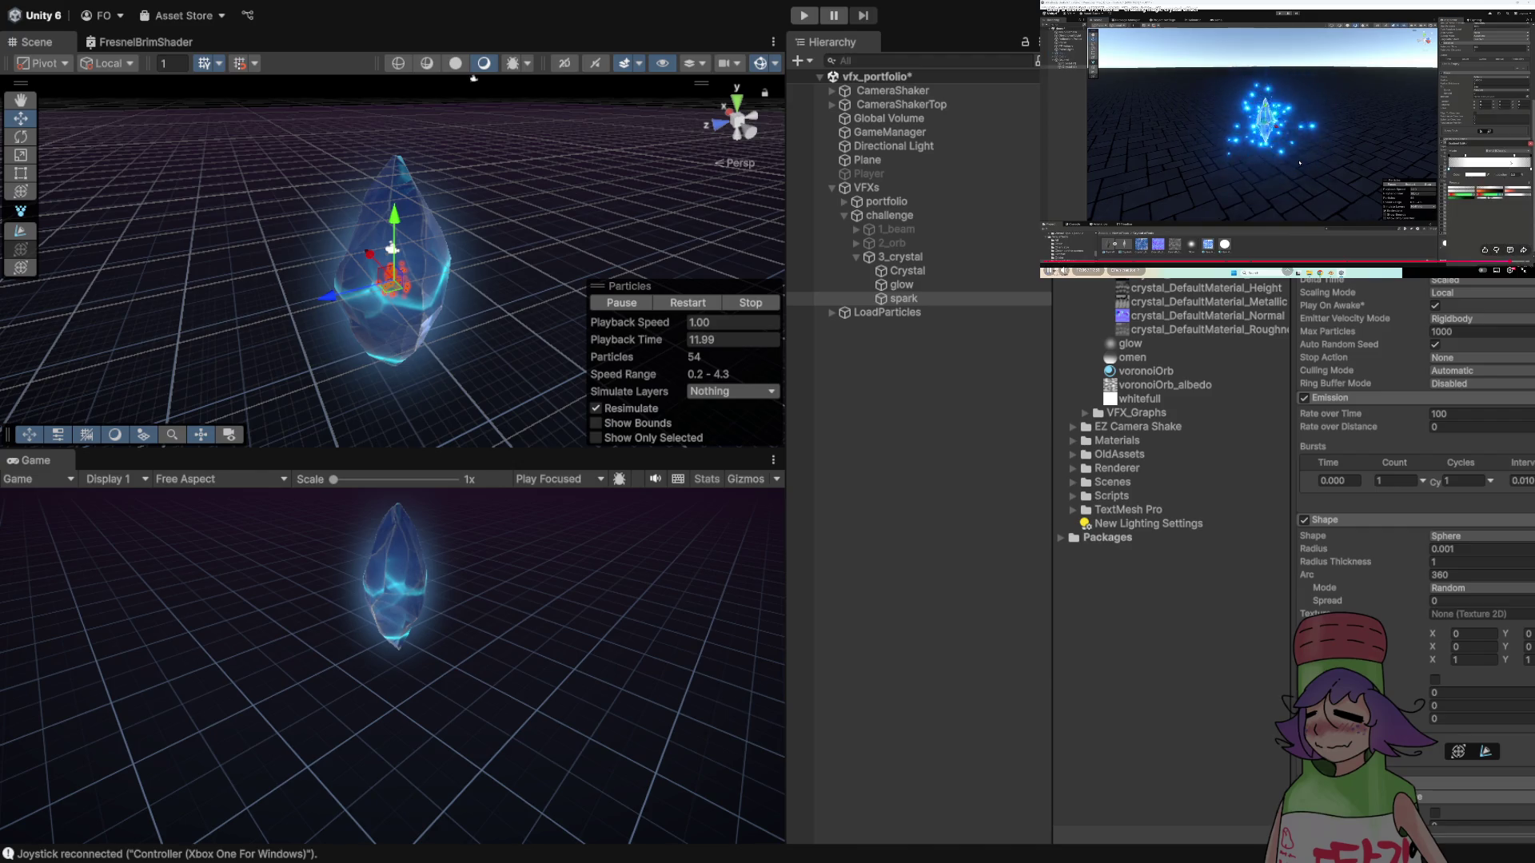
scroll(1415, 480, "down", 5)
scroll(1415, 479, "down", 10)
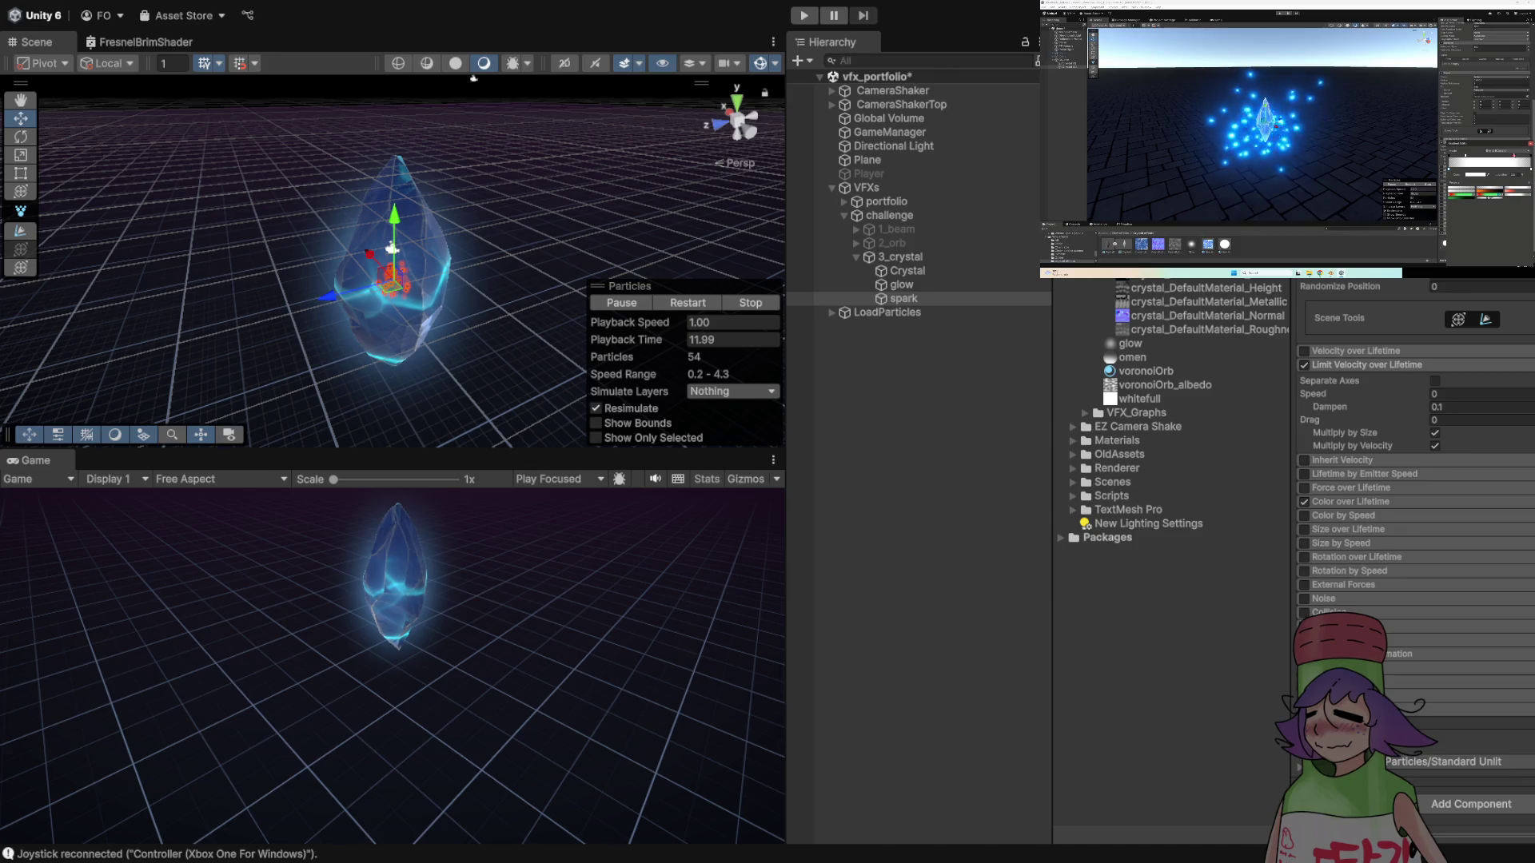
- Expand Color over Lifetime, enable Size over Lifetime for the sparks, and open its Size curve
left_click(1351, 501)
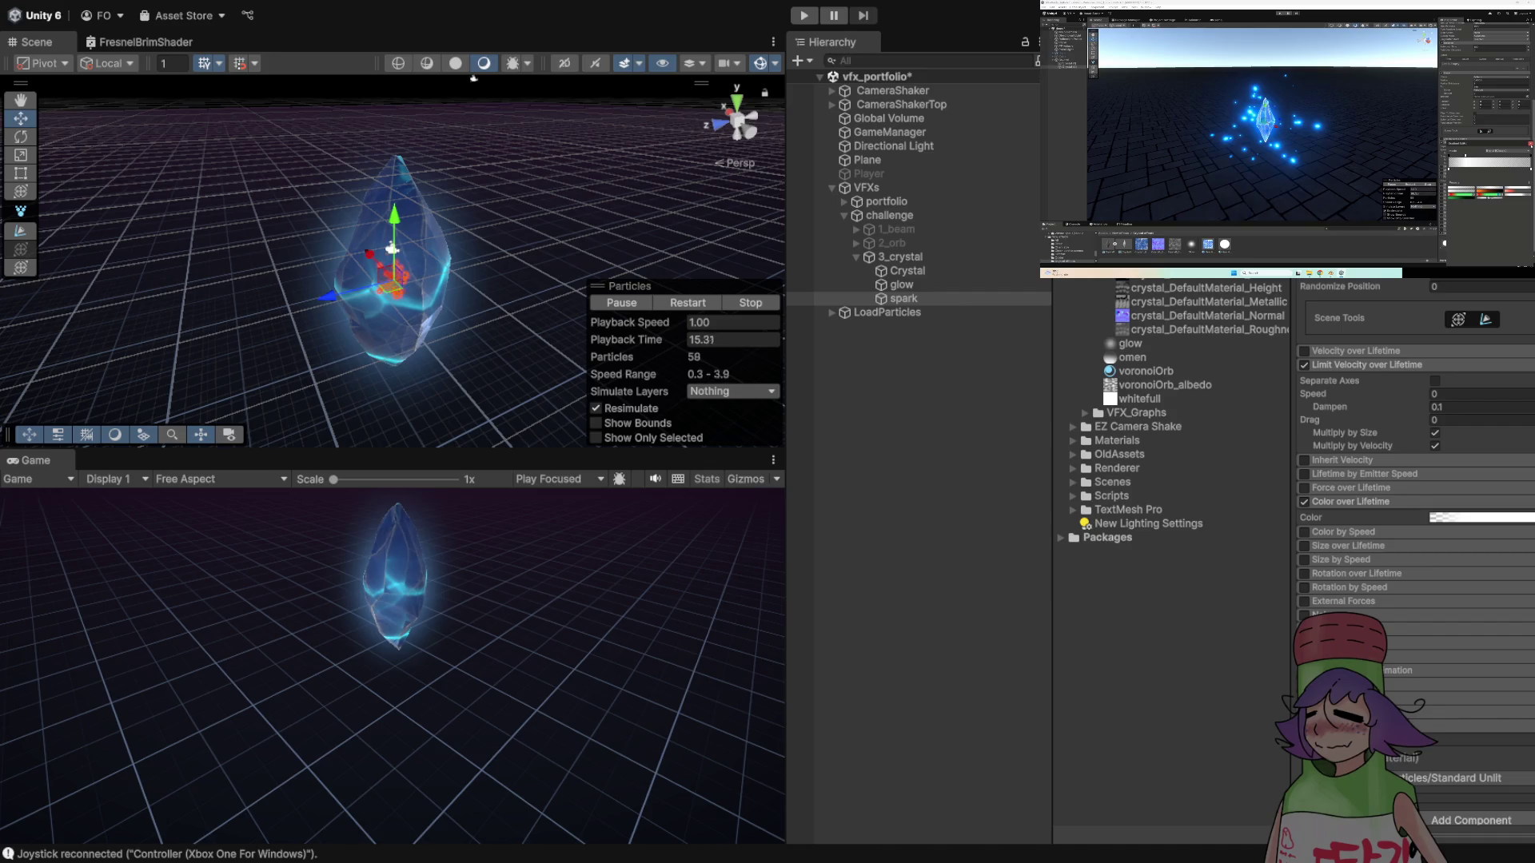
left_click(1217, 156)
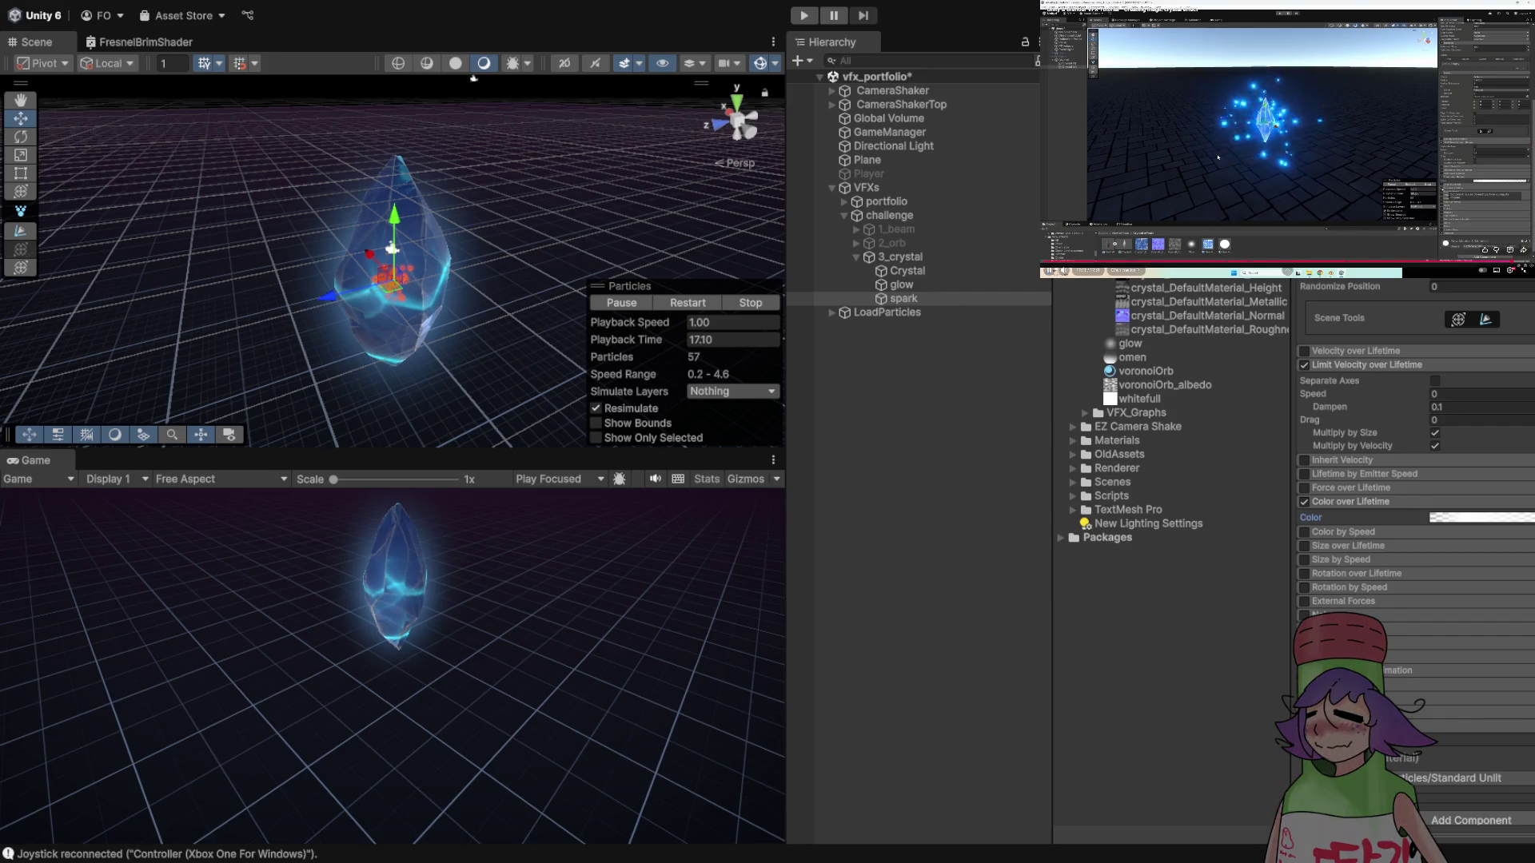
left_click(1304, 559)
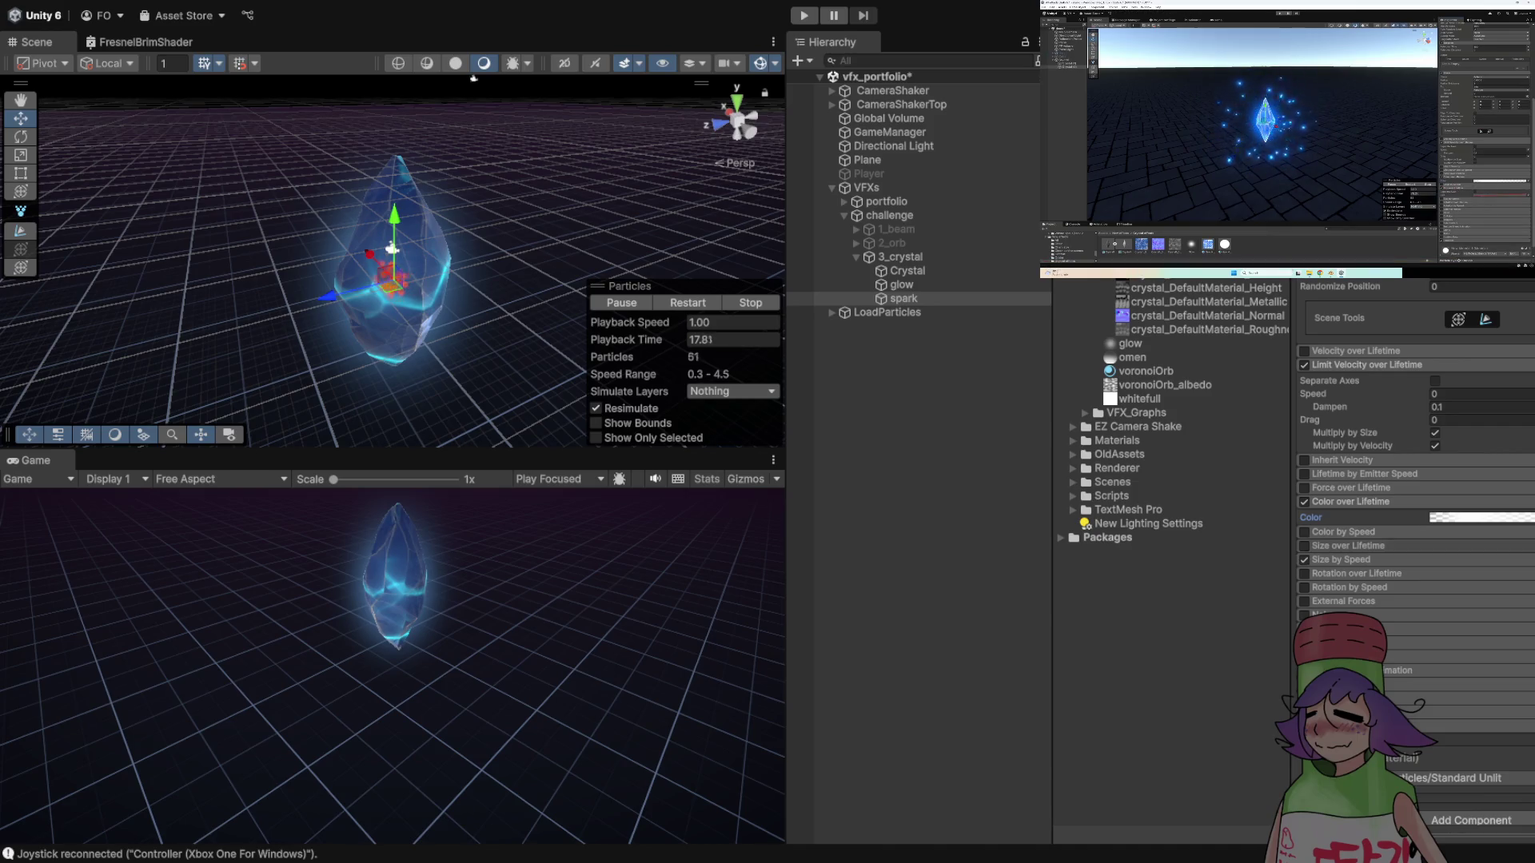
left_click(1359, 545)
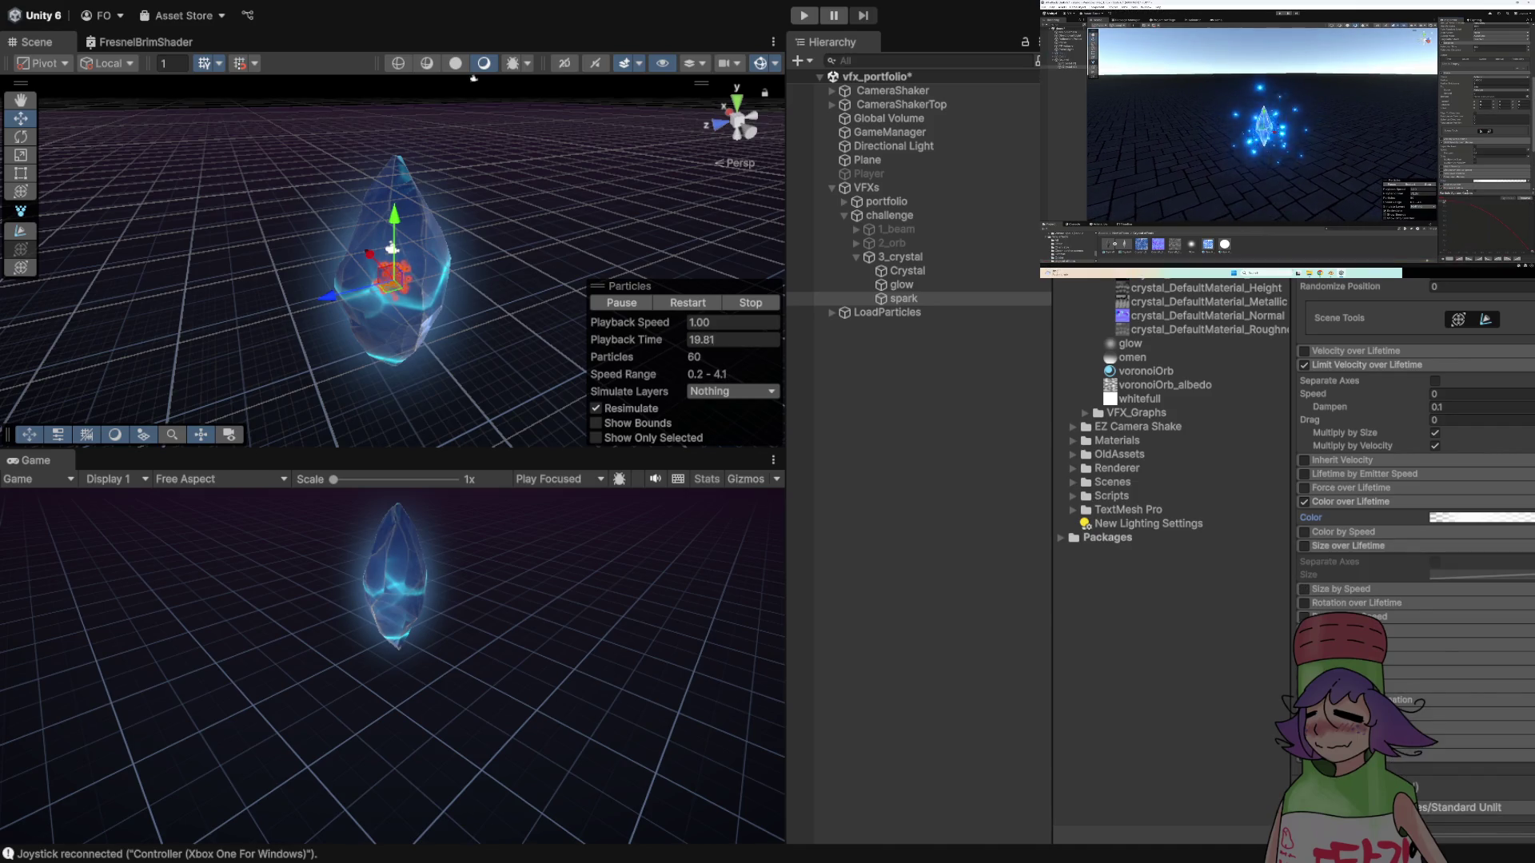
left_click(1304, 546)
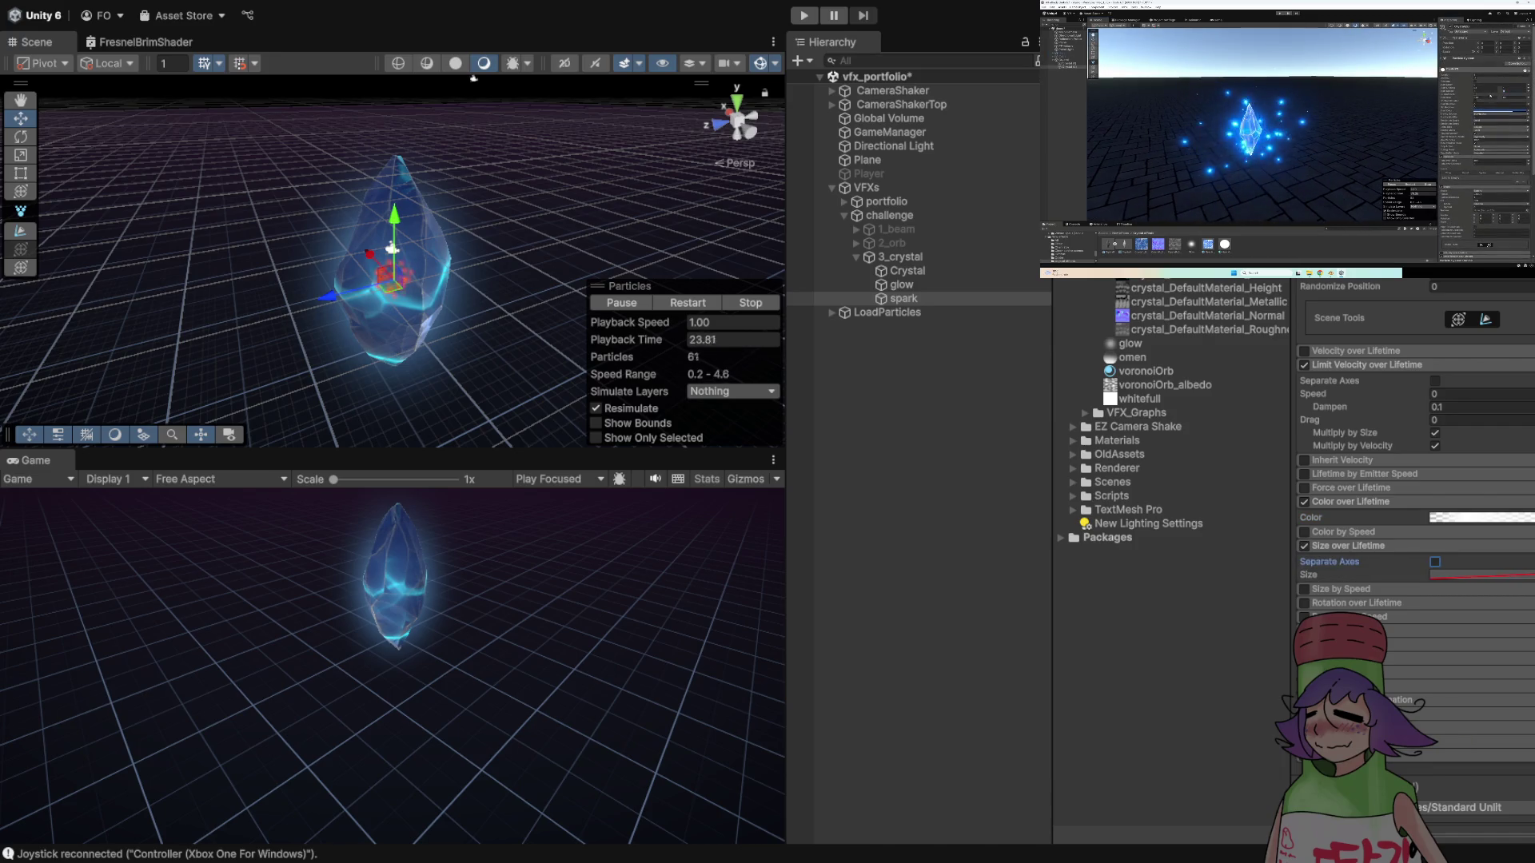
left_click(1479, 575)
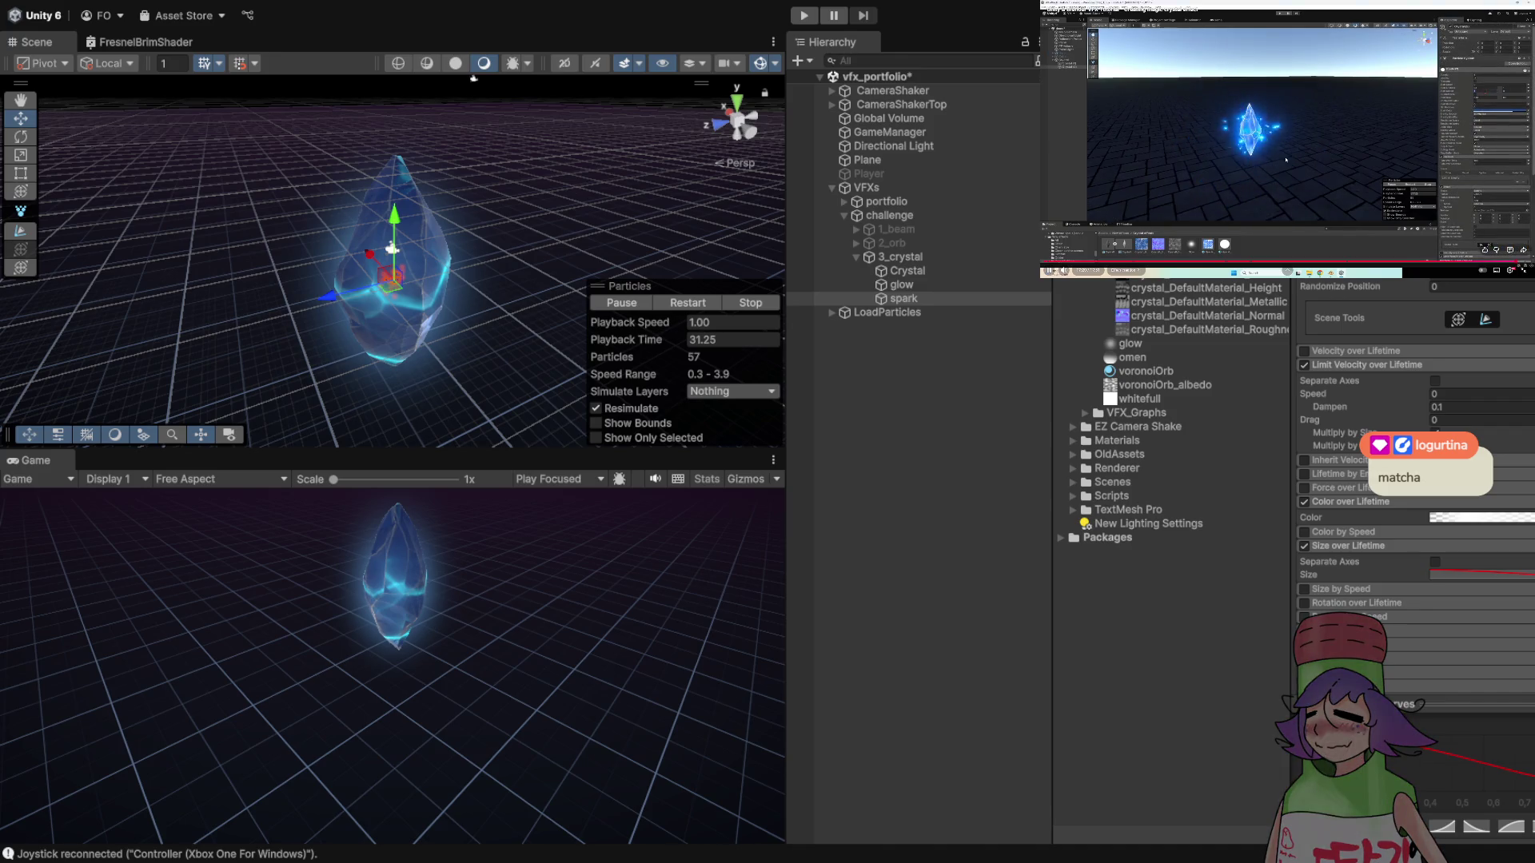
- Recheck the sparks' Start Size, leaving it unchanged
scroll(1415, 480, "up", 5)
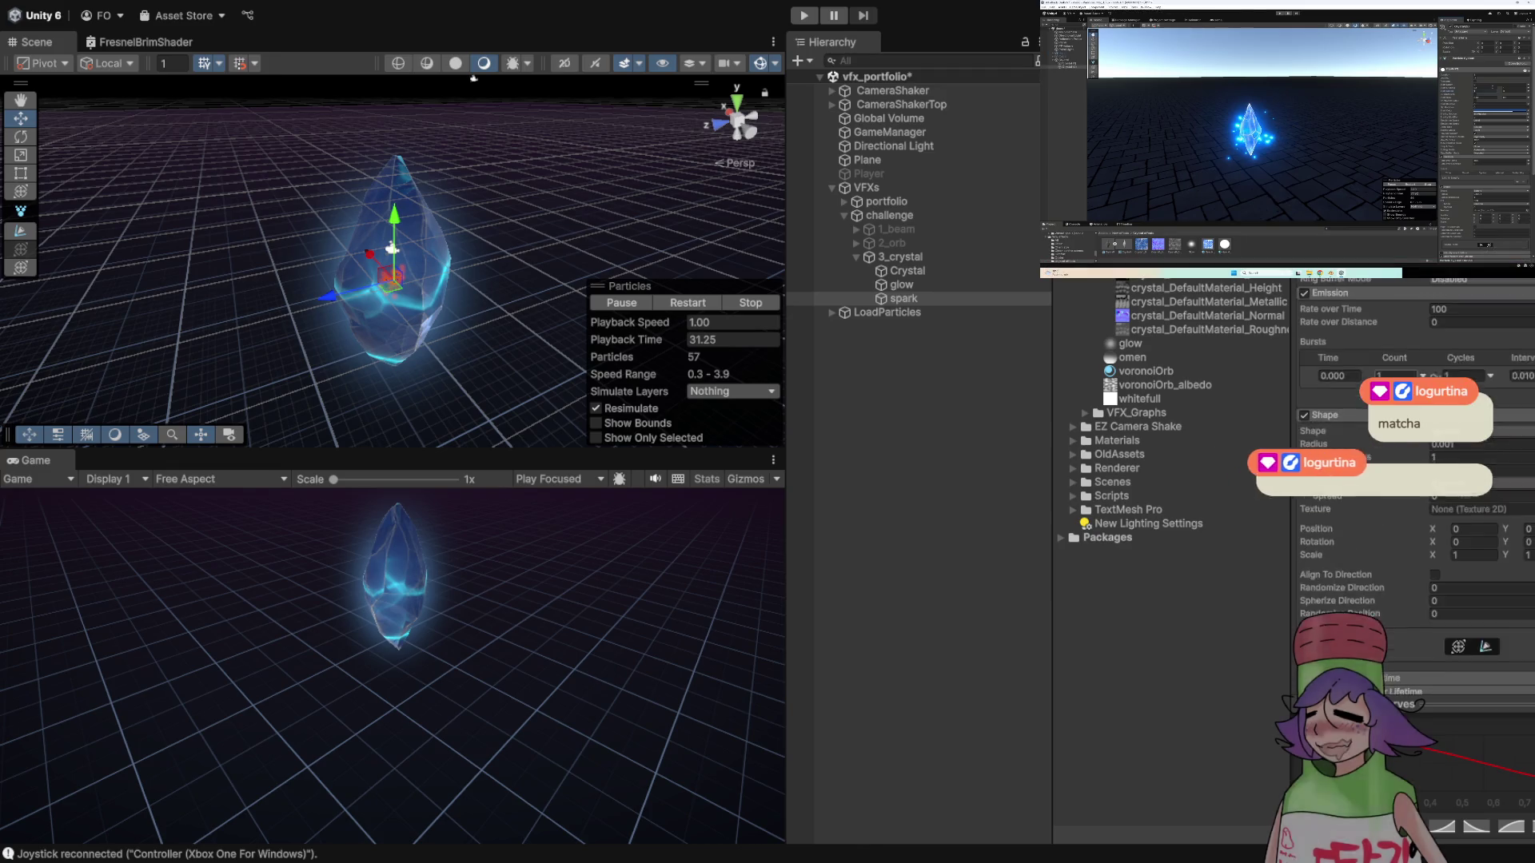
scroll(1415, 479, "up", 5)
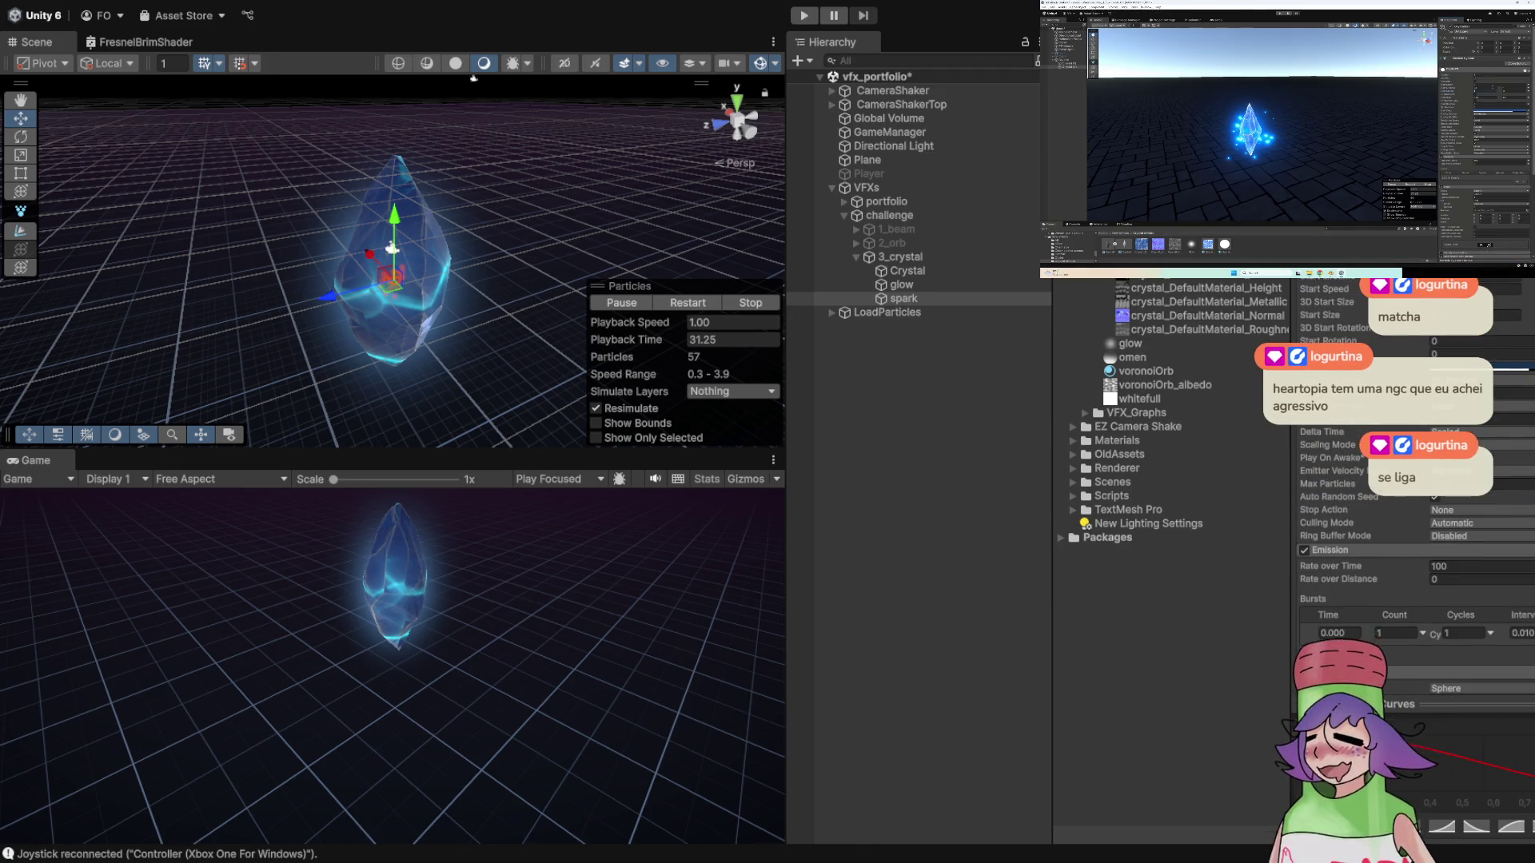
left_click(1503, 315)
key("Return")
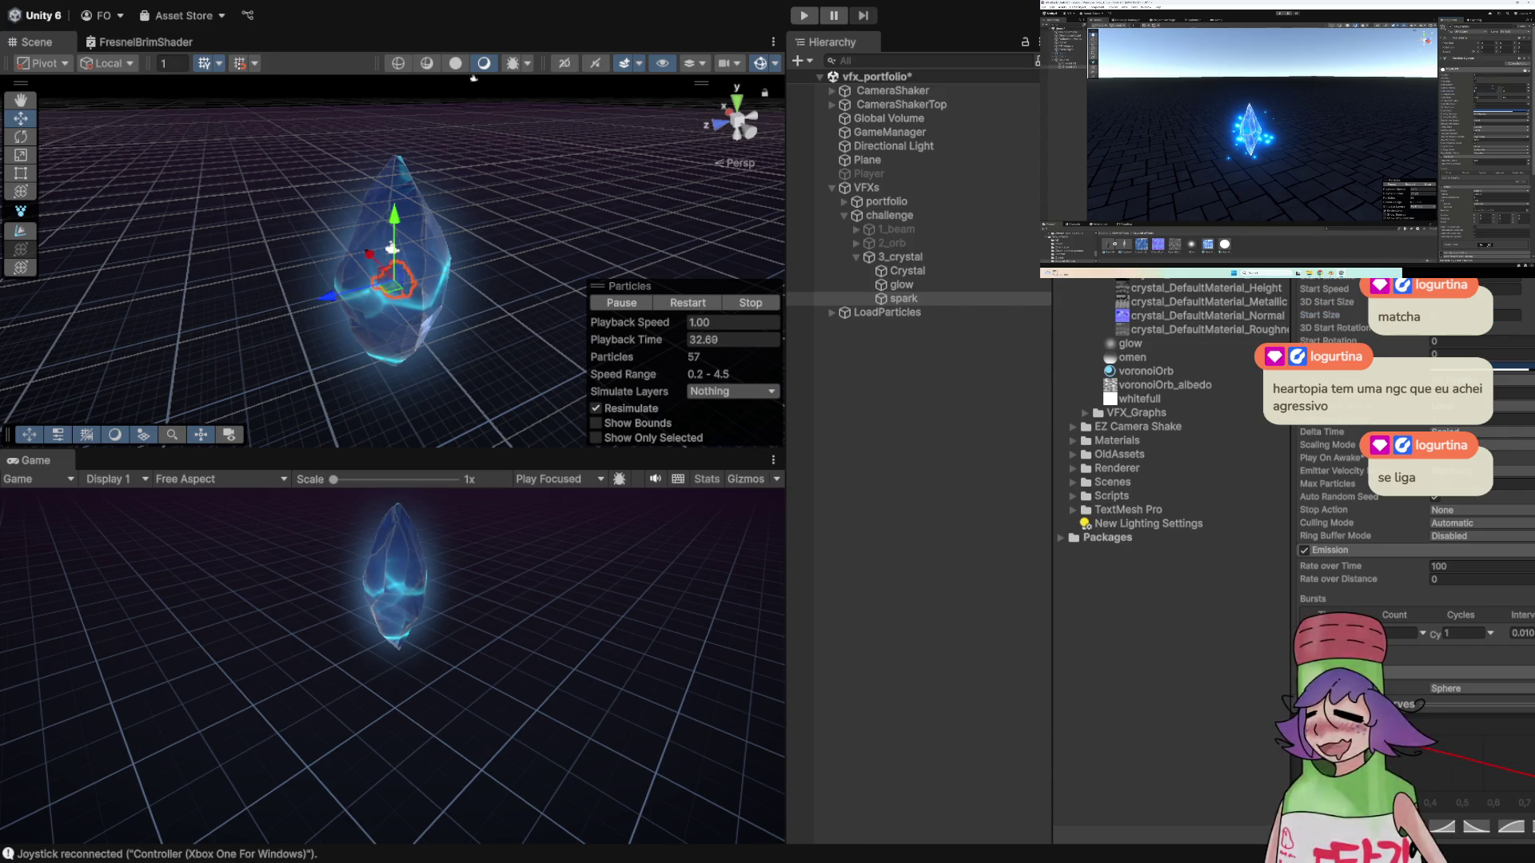
- Try spark sphere radii 6.8, 5.3 and 2.8, then settle on Radius 1.8
scroll(391, 262, "up", 6)
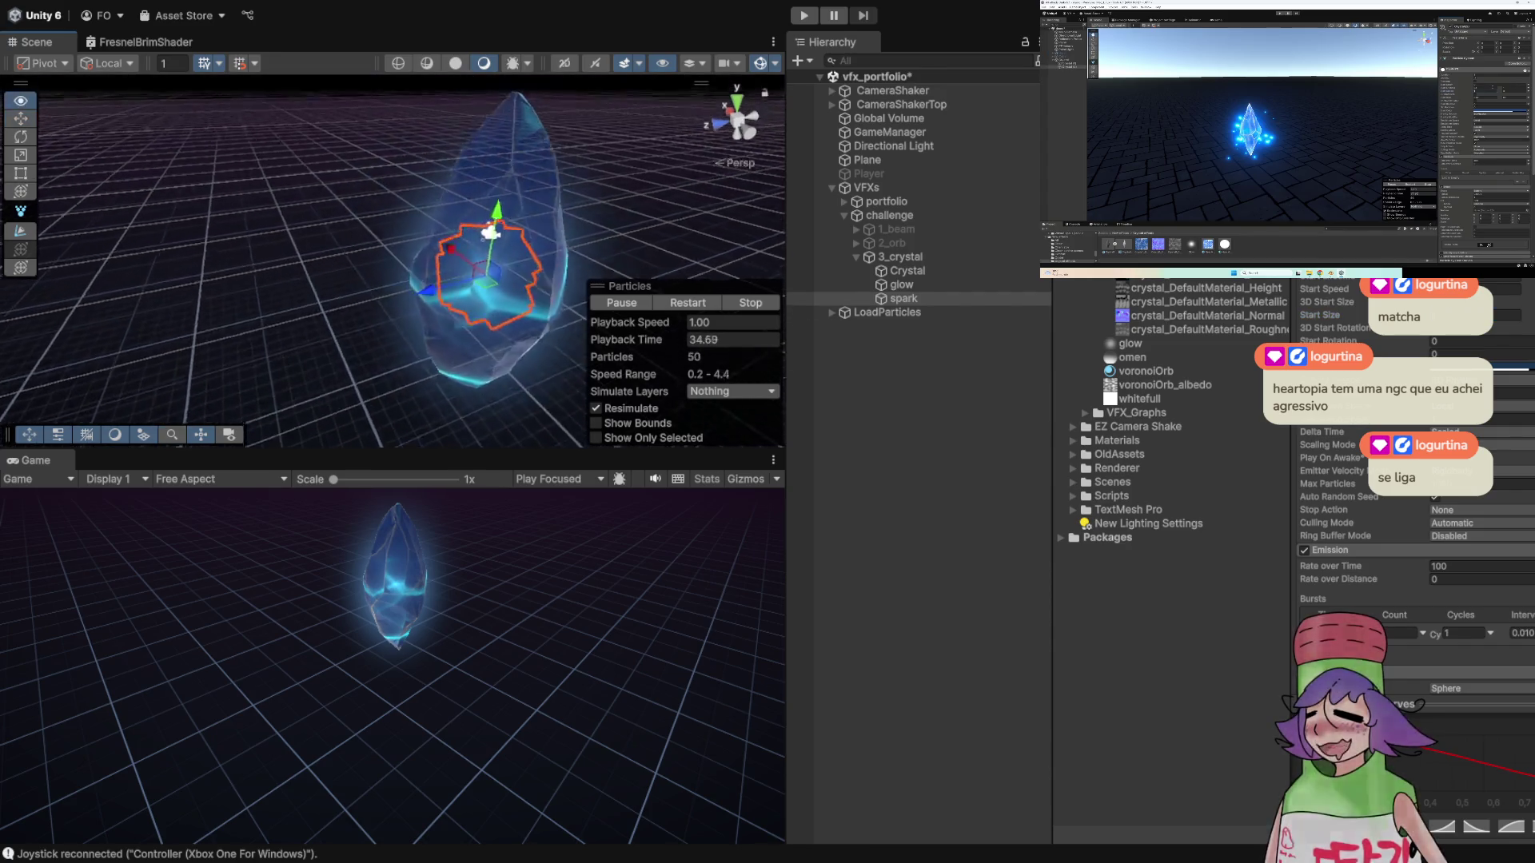
scroll(392, 262, "down", 6)
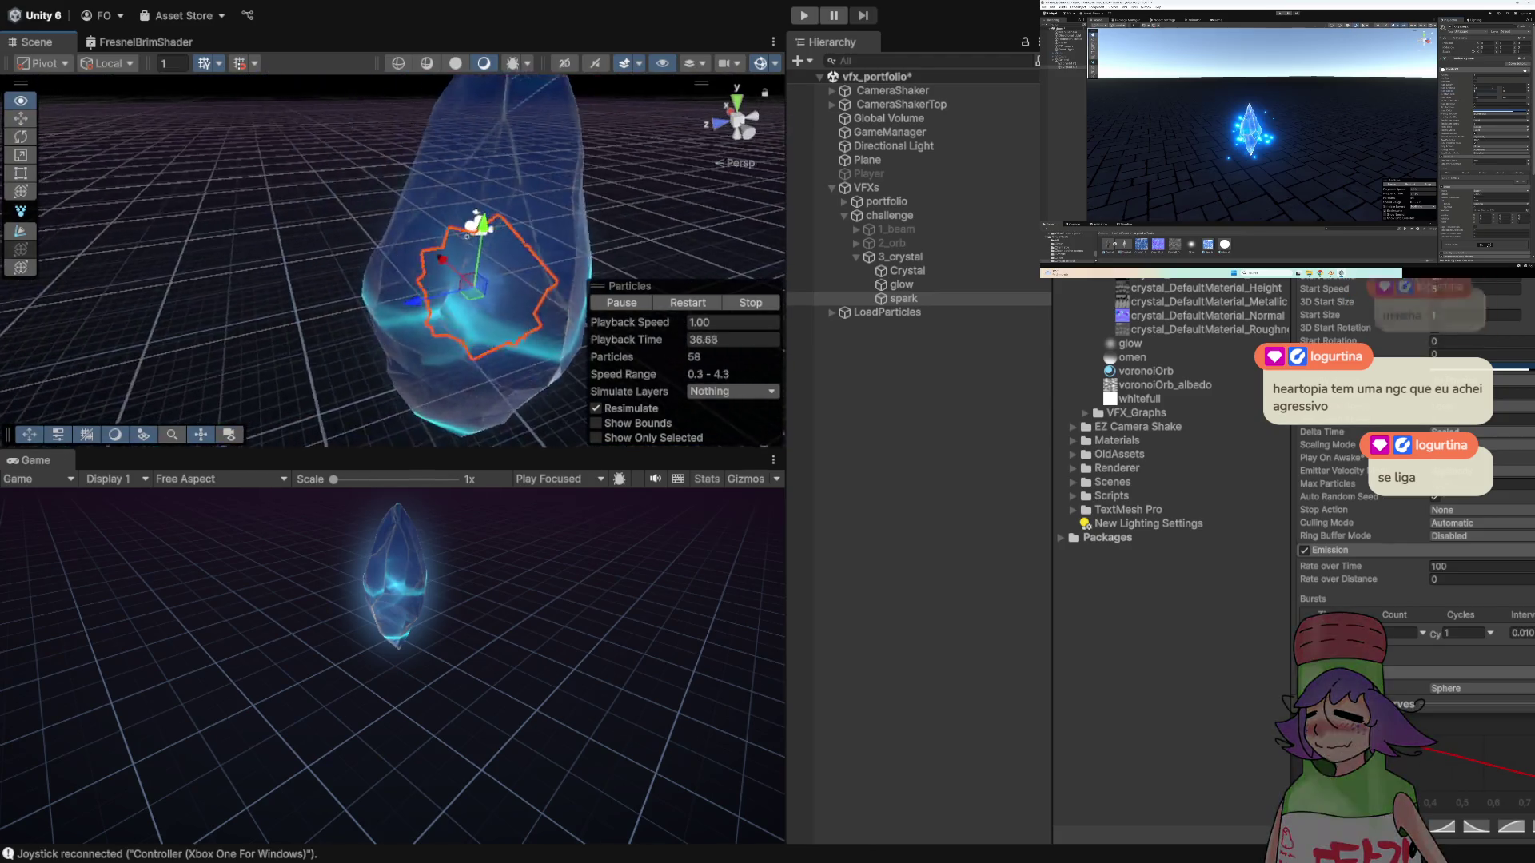
scroll(1359, 480, "down", 5)
scroll(1415, 480, "down", 3)
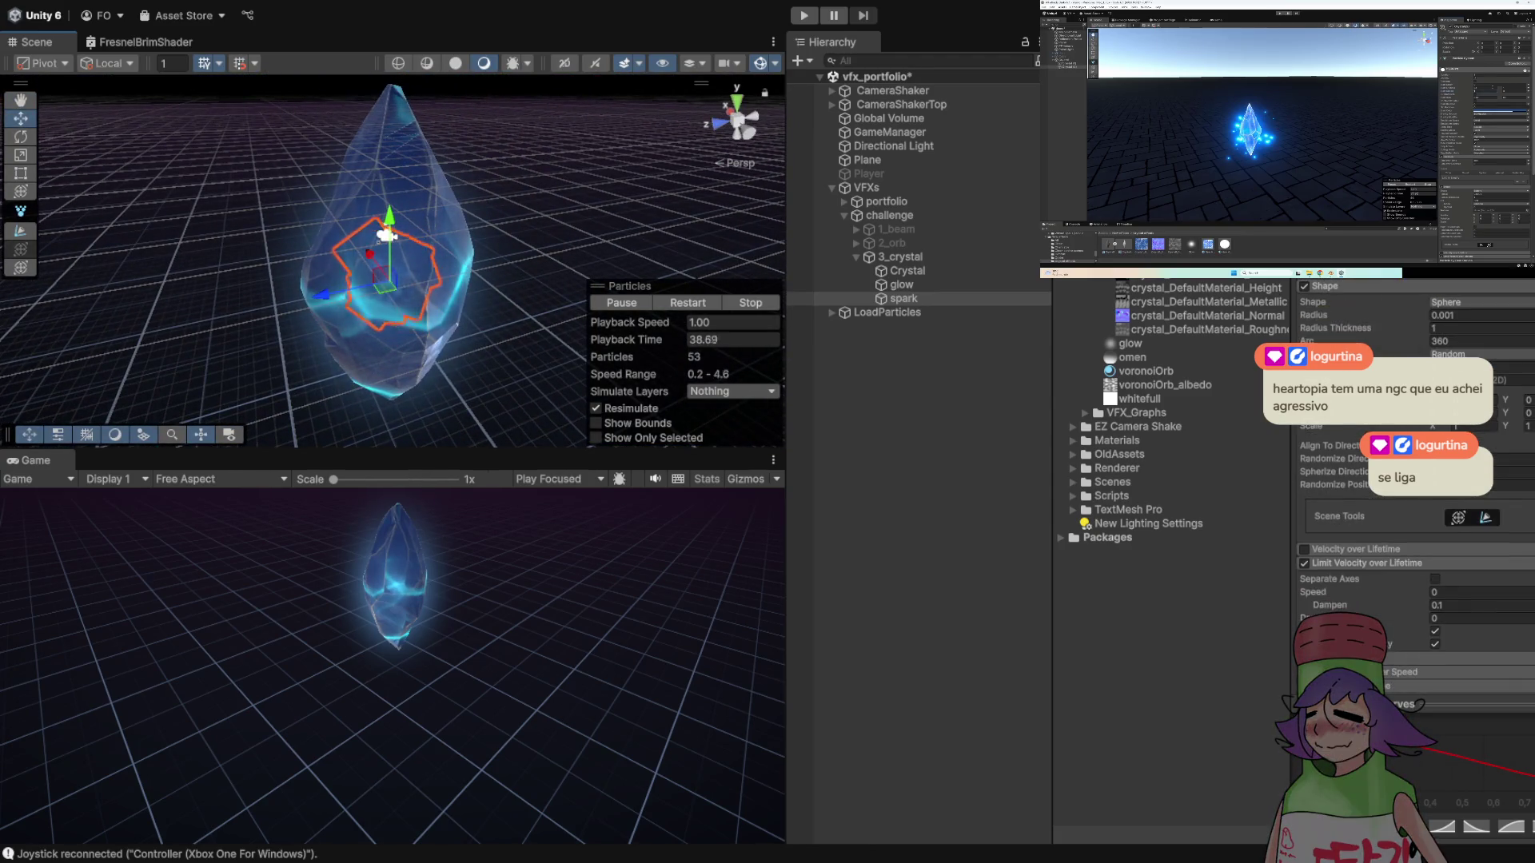
left_click(1479, 315)
type("6.8")
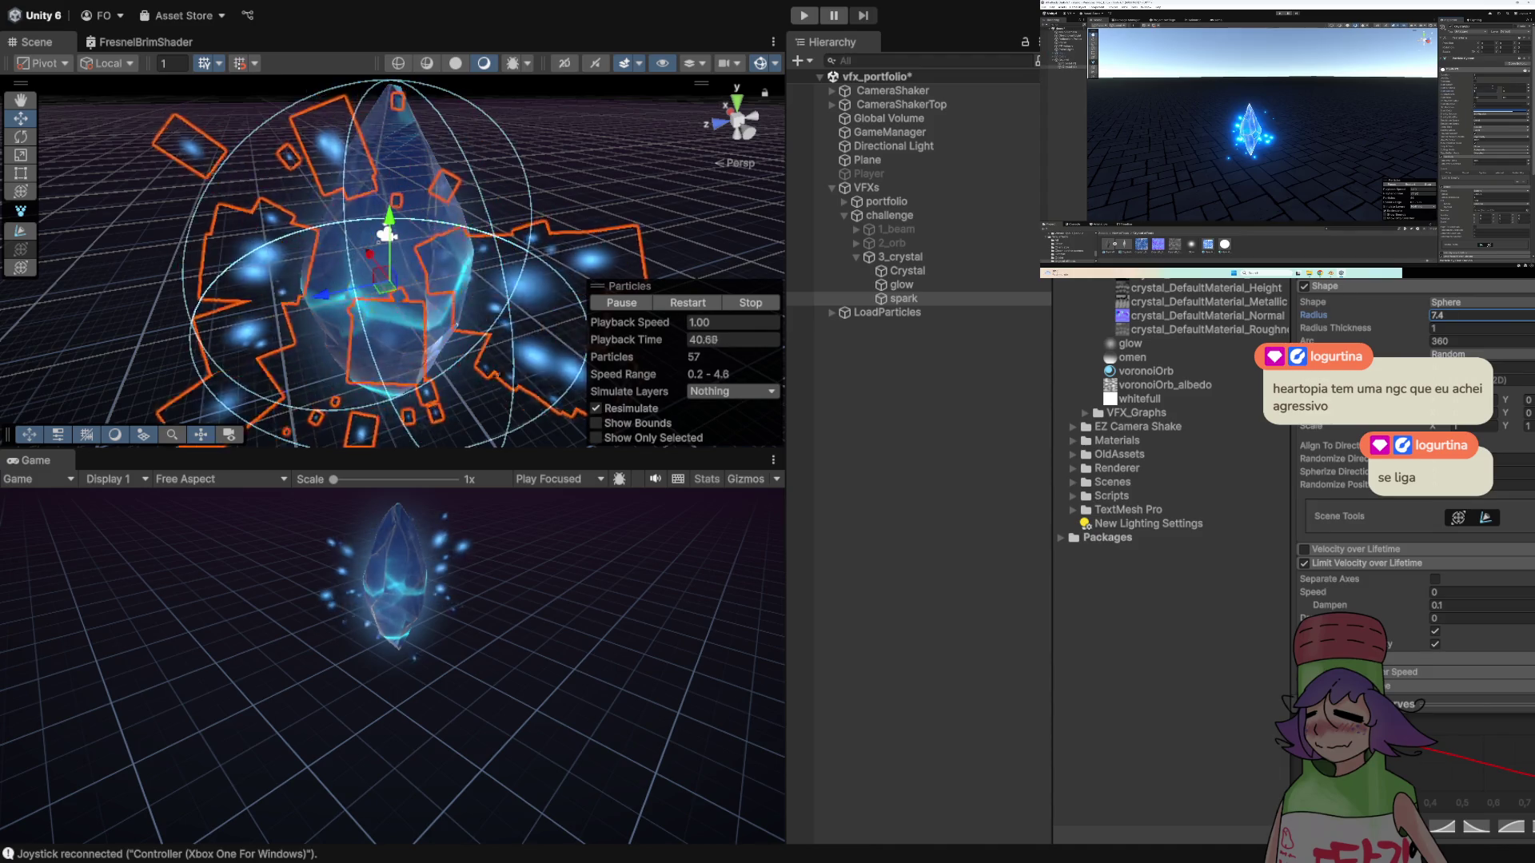
key("BackSpace")
key("BackSpace")
key("BackSpace")
type("5.3")
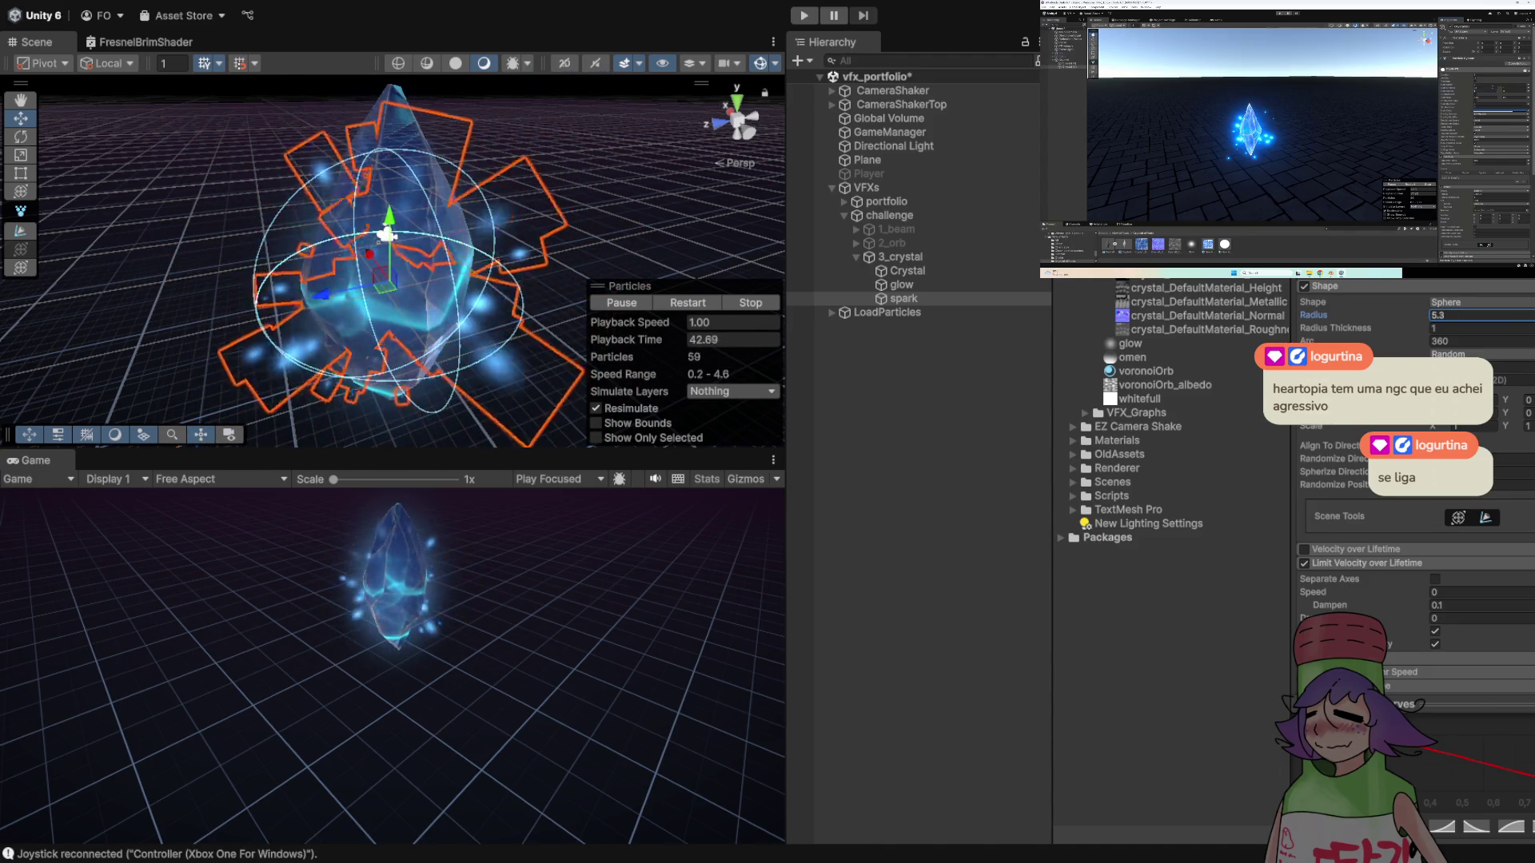
key("BackSpace")
key("BackSpace")
key("BackSpace")
type("2.8")
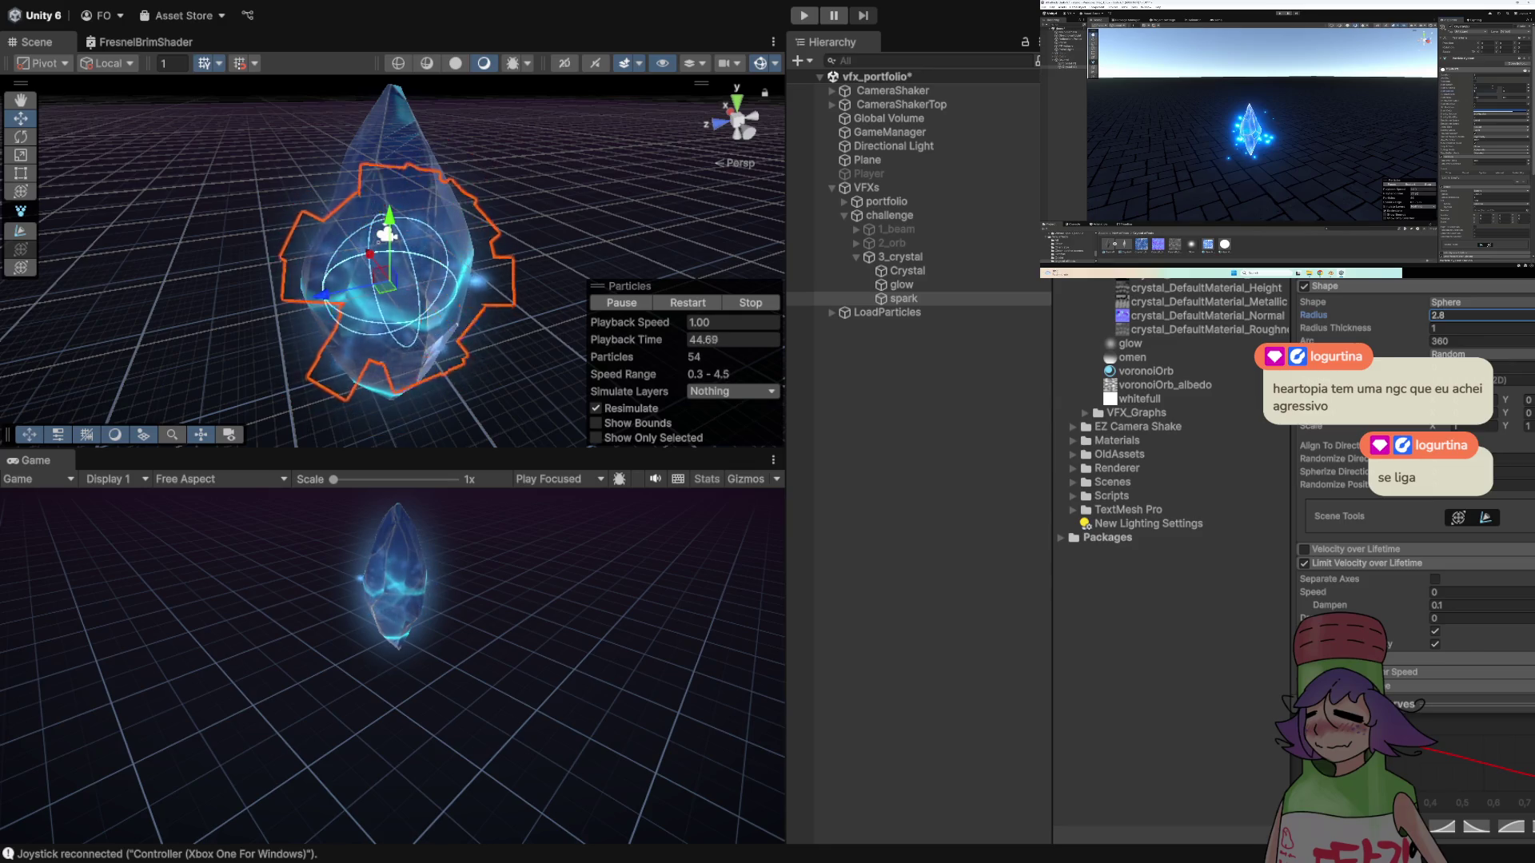
key("BackSpace")
key("BackSpace")
key("BackSpace")
type("1.8")
scroll(1407, 559, "up", 5)
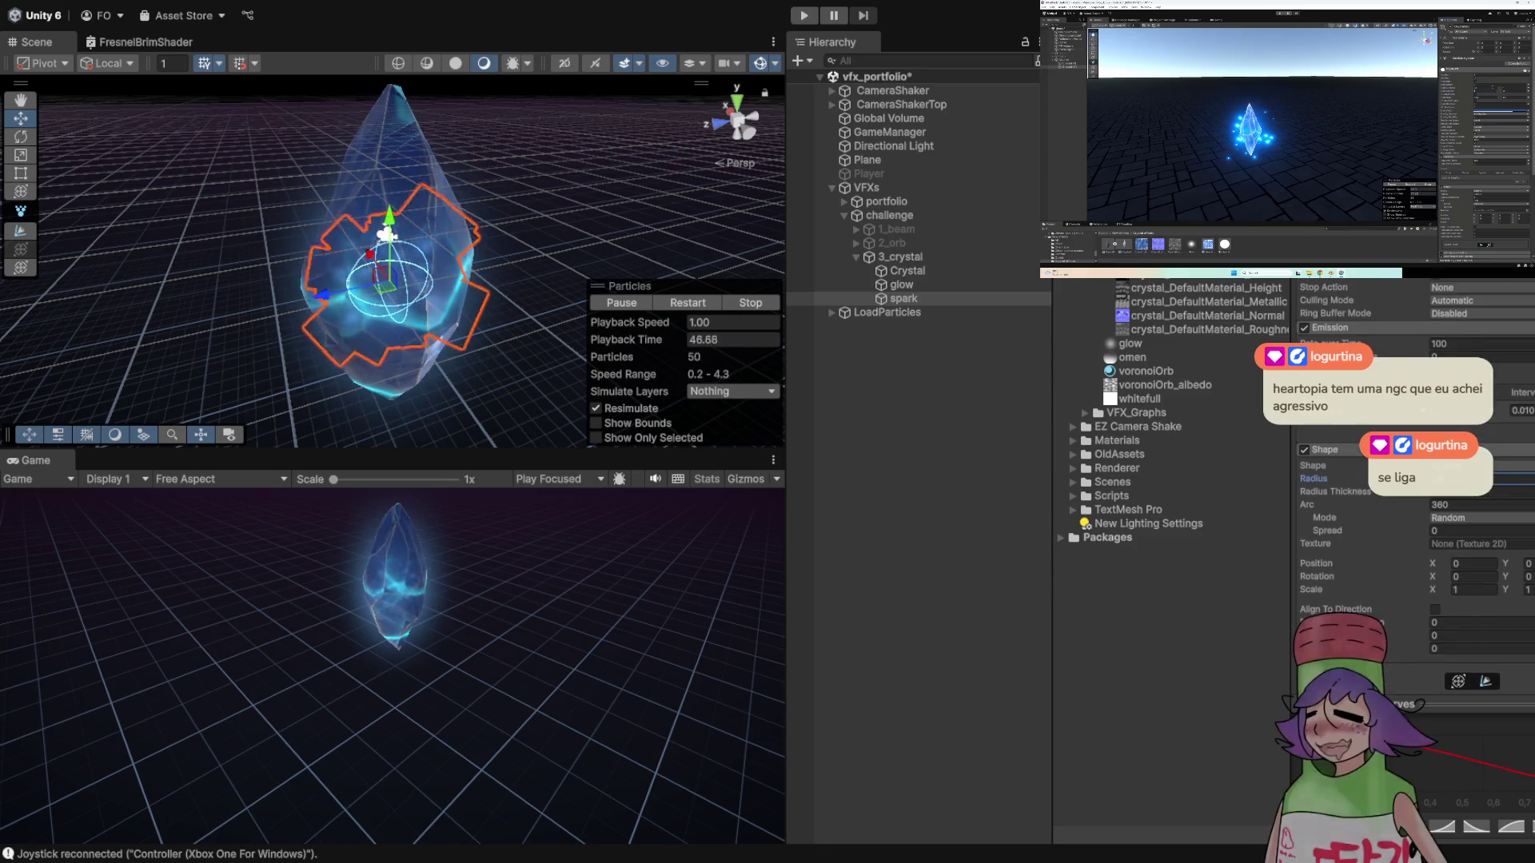
key("Return")
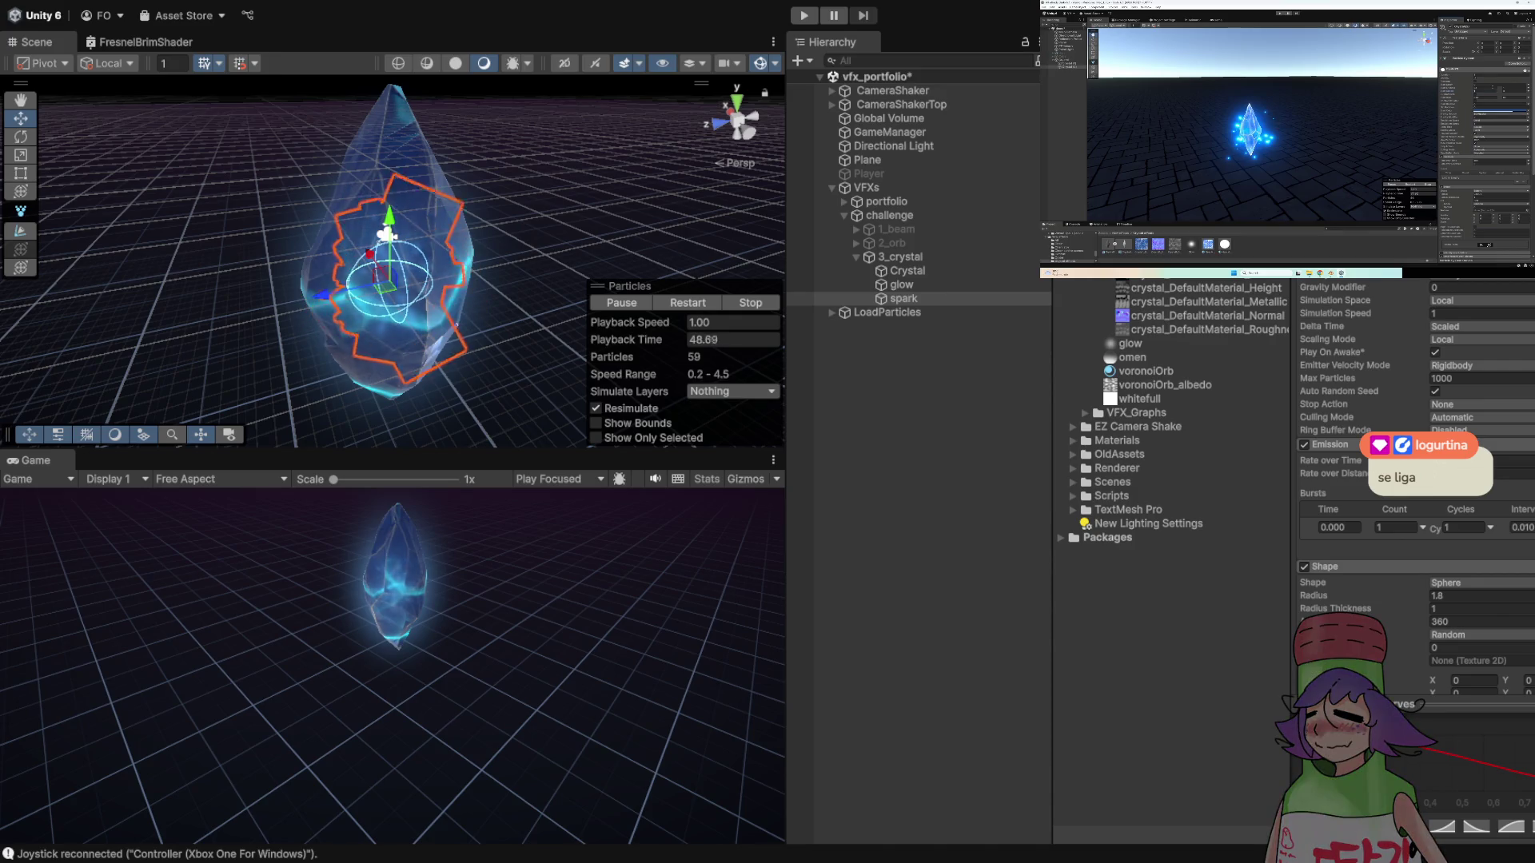
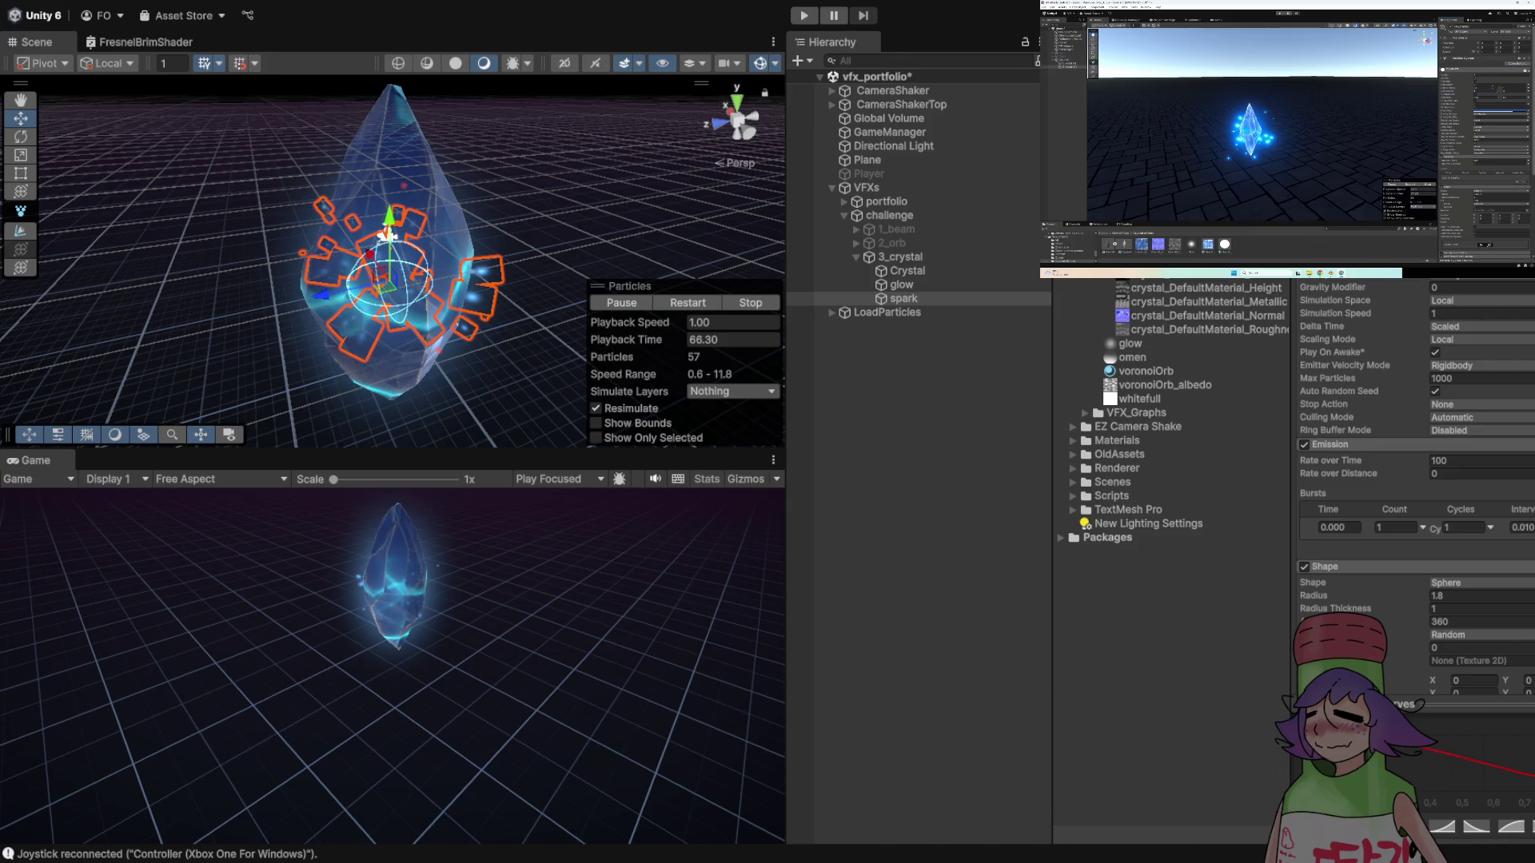
- Try a Hemisphere spawn shape for the sparks, return to Sphere, and stretch Scale Y to about 3
left_click_drag(383, 263, 447, 268)
scroll(1415, 480, "down", 3)
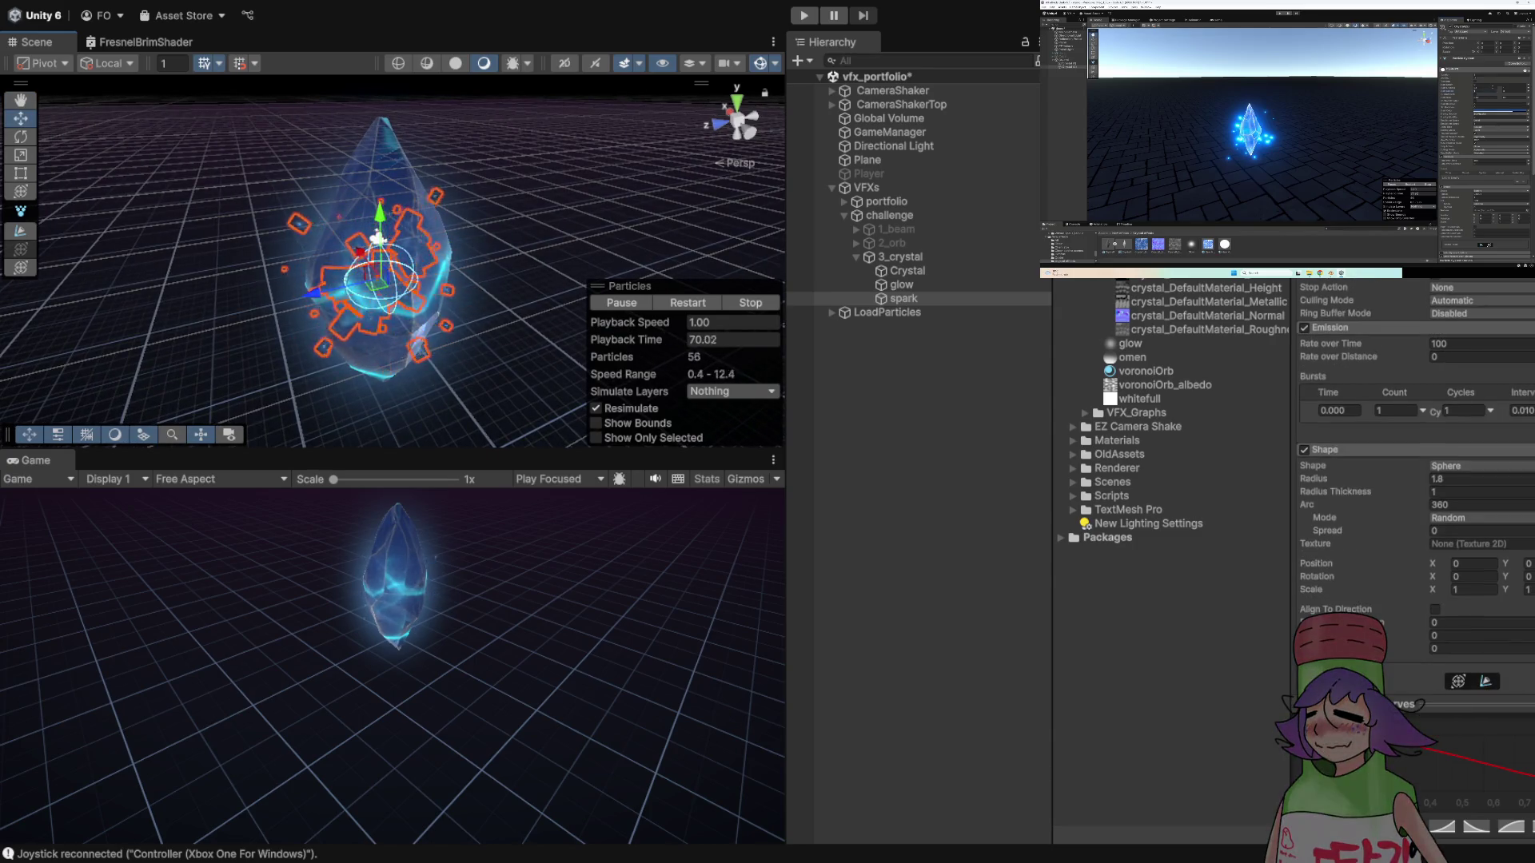
left_click(1471, 465)
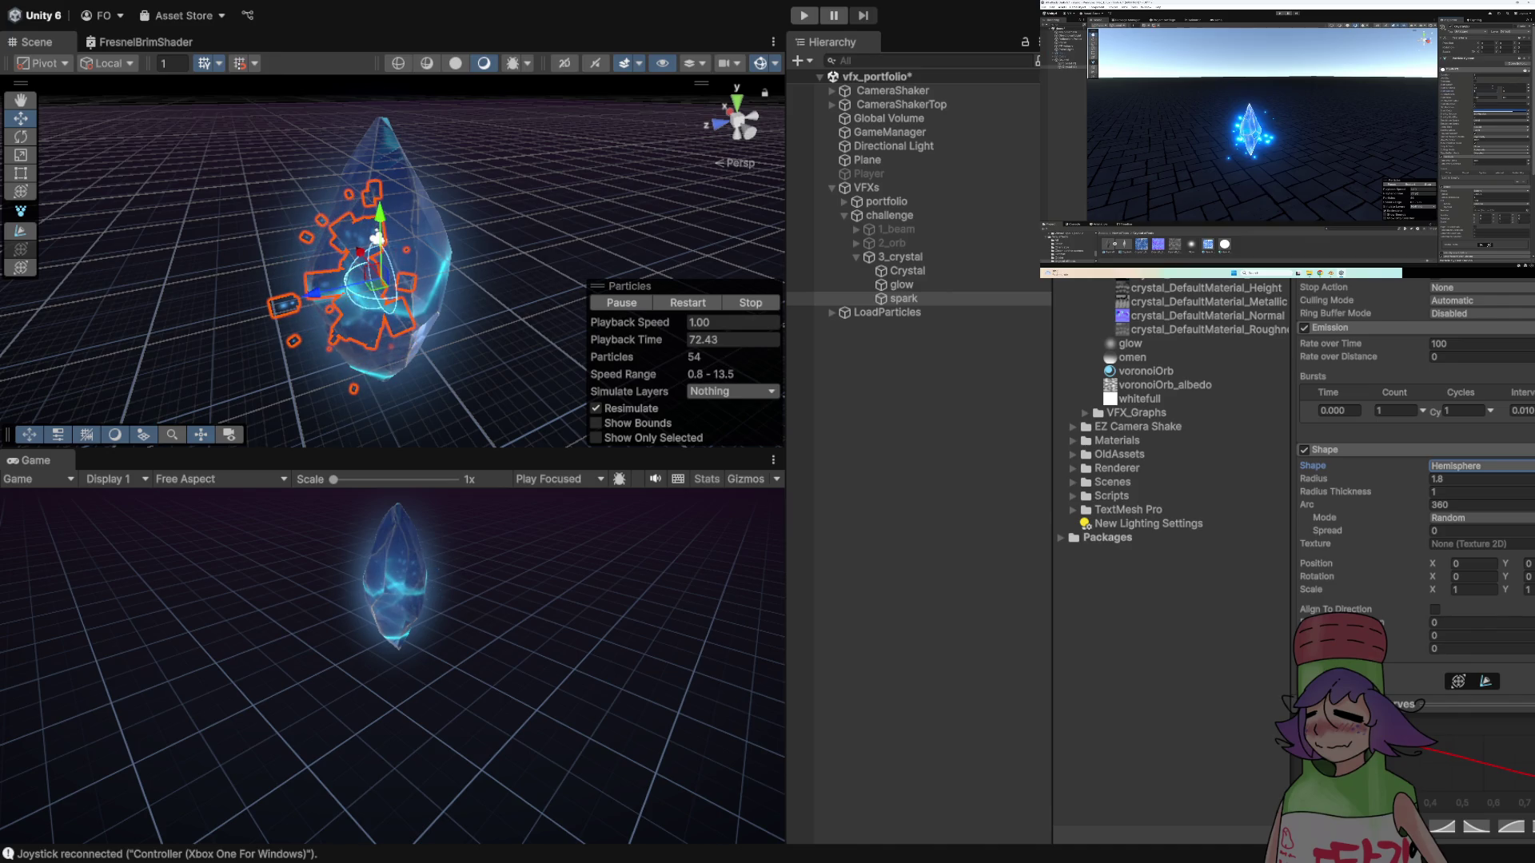
left_click(1471, 466)
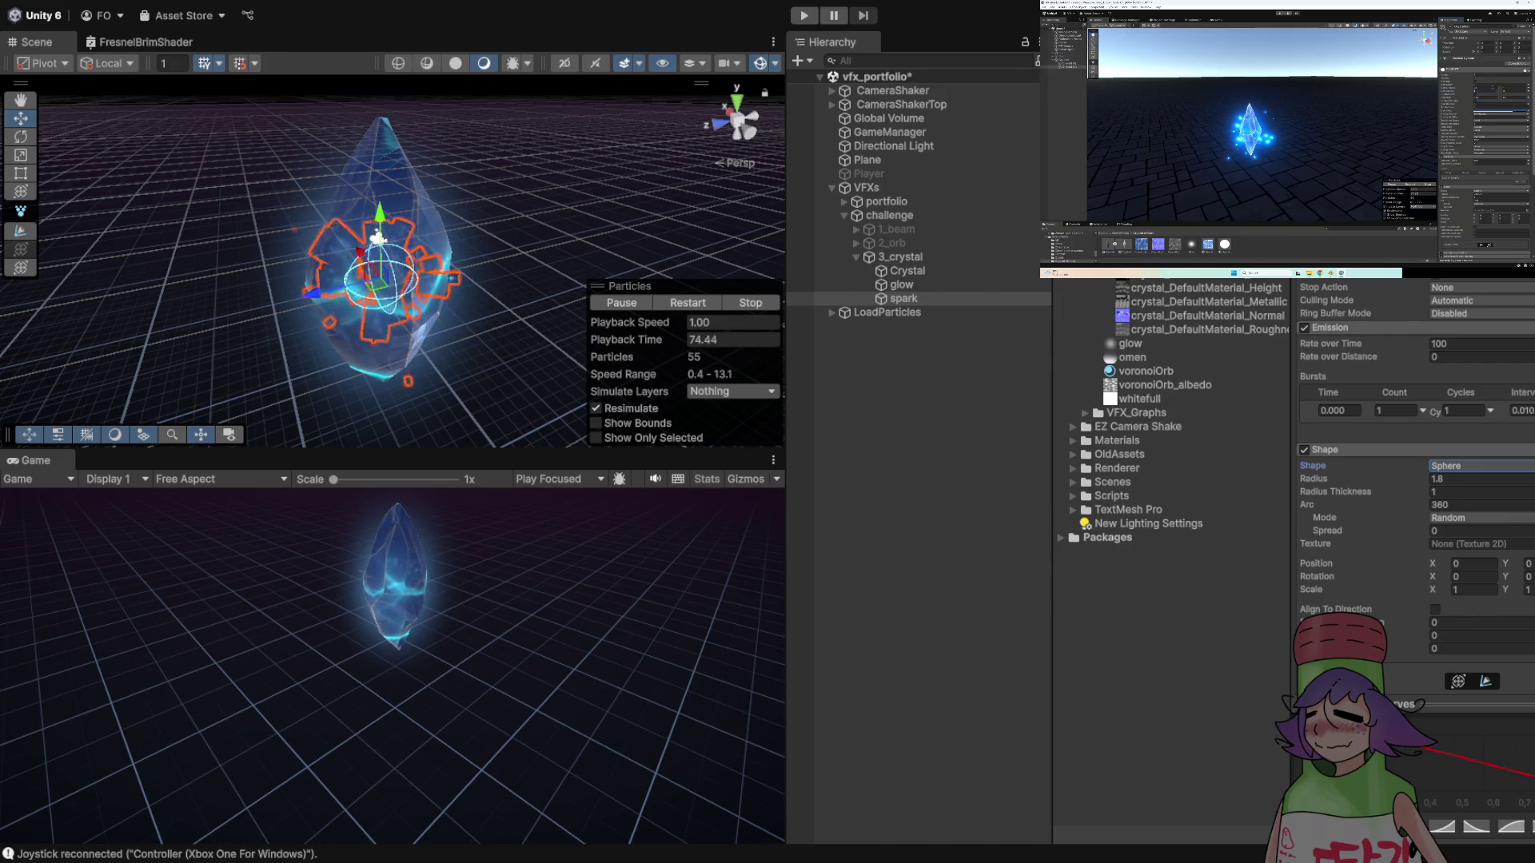
left_click(1527, 589)
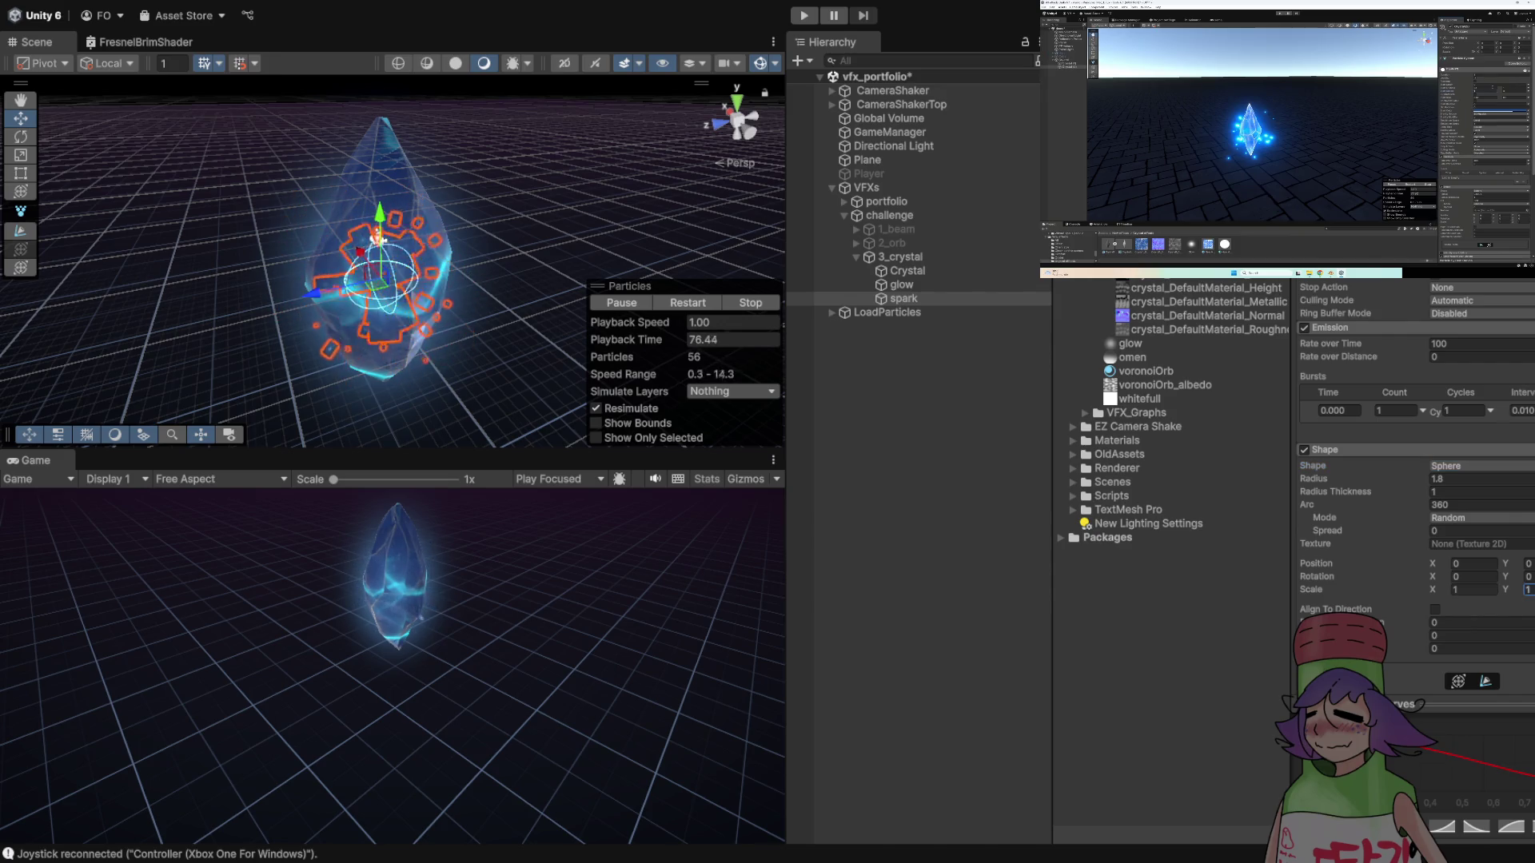
type("23.")
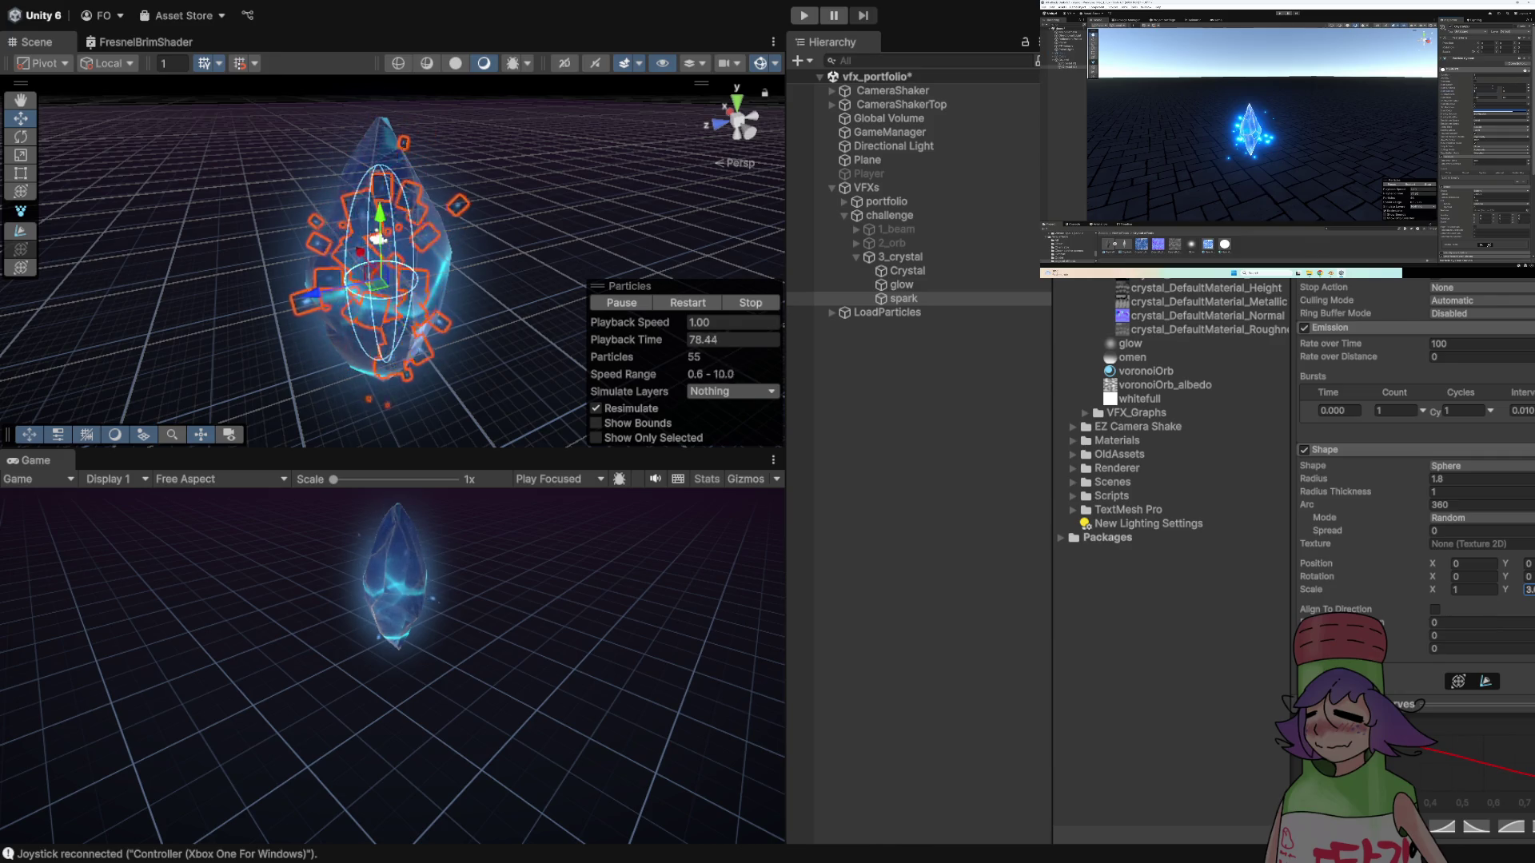
mouse_move(383, 263)
left_mouse_down()
mouse_move(511, 262)
mouse_move(532, 232)
mouse_move(503, 240)
left_mouse_up()
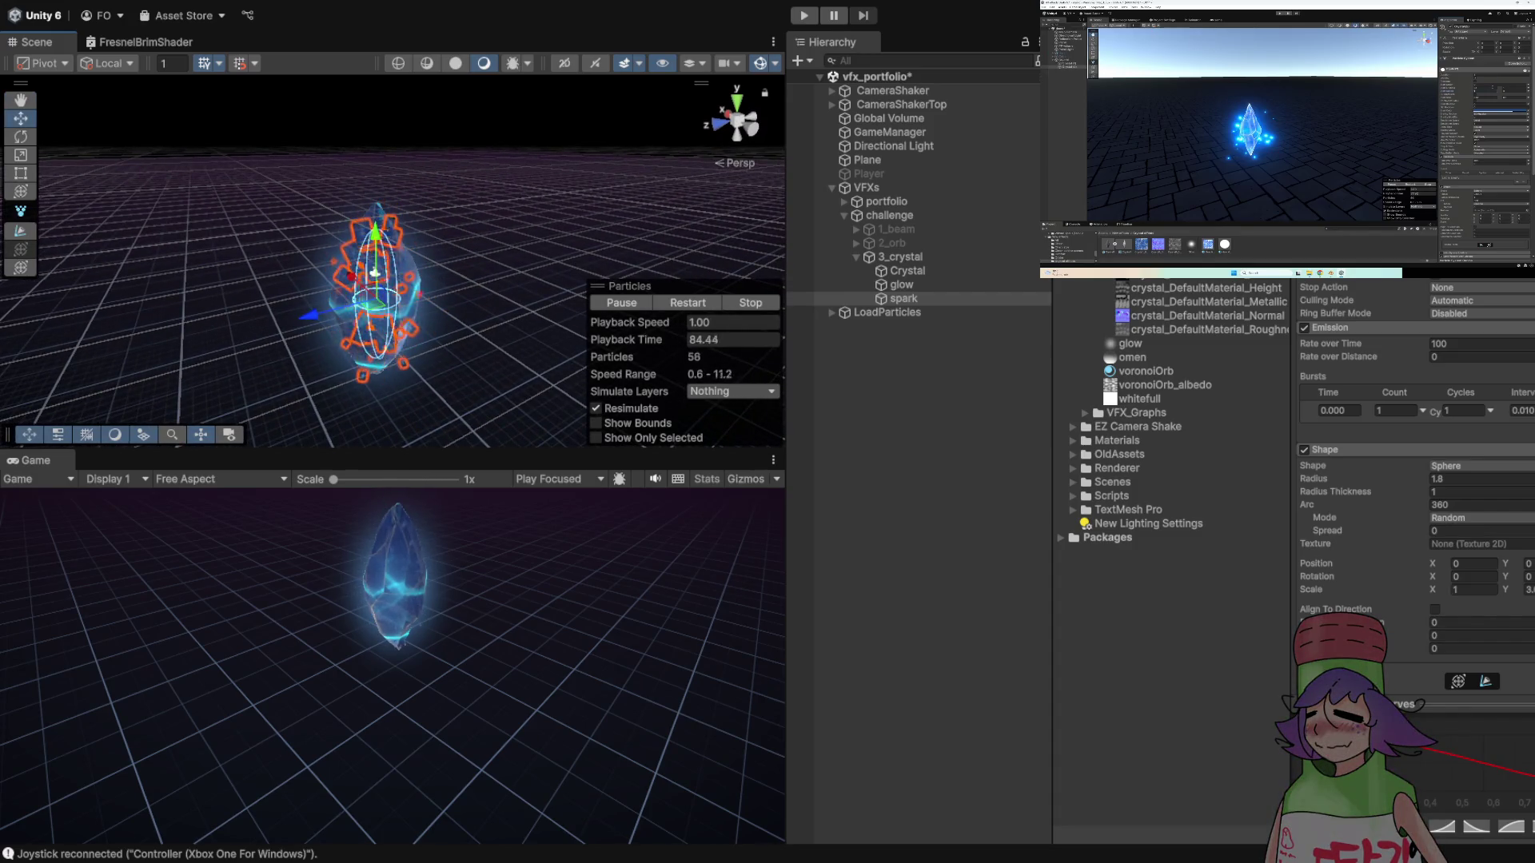
- Keep the spawn shape's Scale X at 1 and widen the spark spawn radius to 2.58
left_click(1474, 589)
type("1.73")
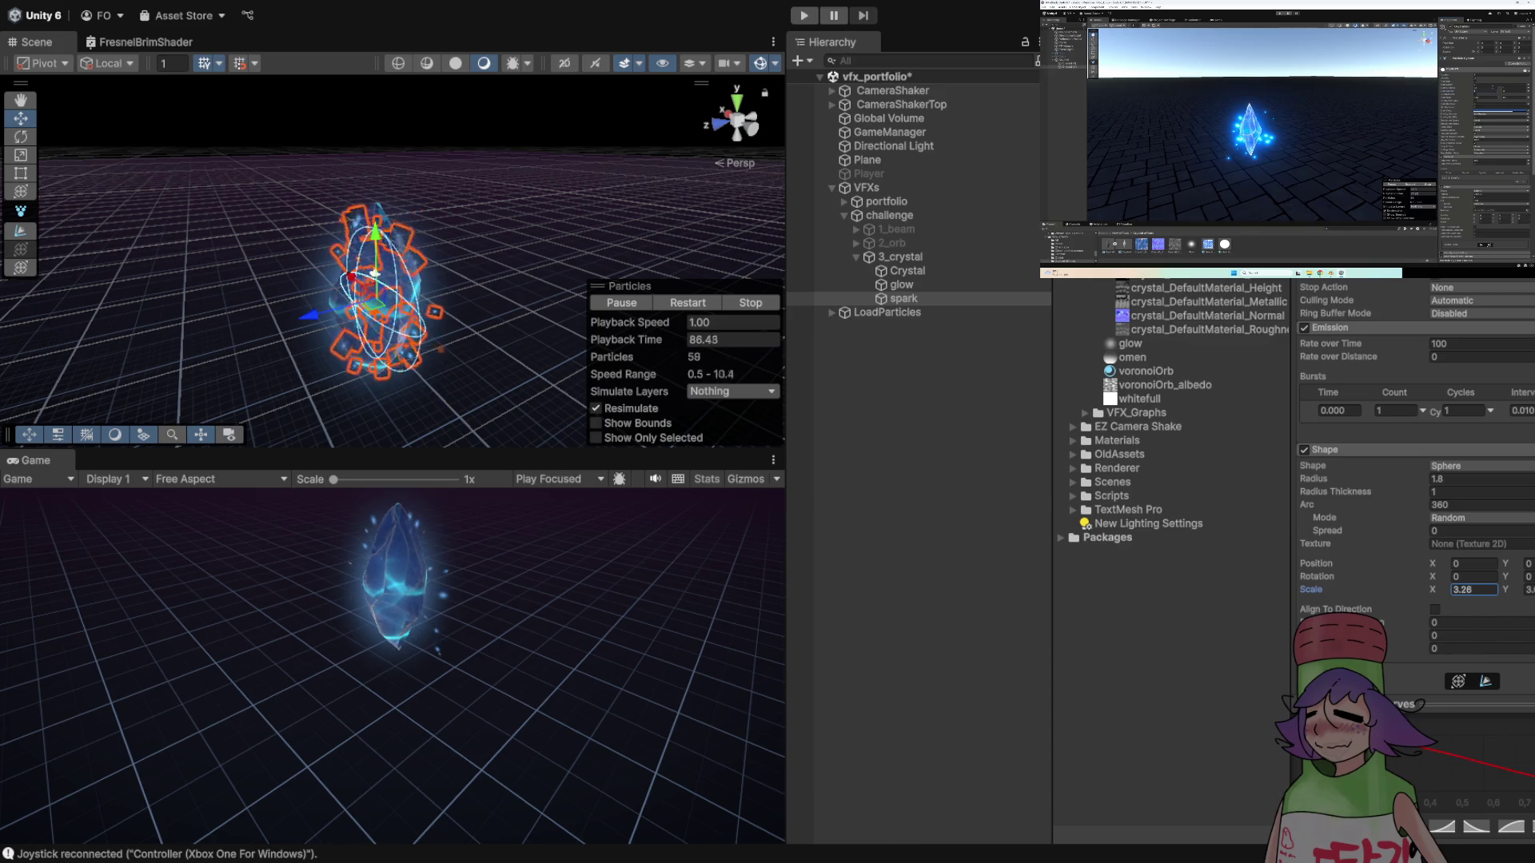
key("Escape")
left_click_drag(1314, 478, 1327, 478)
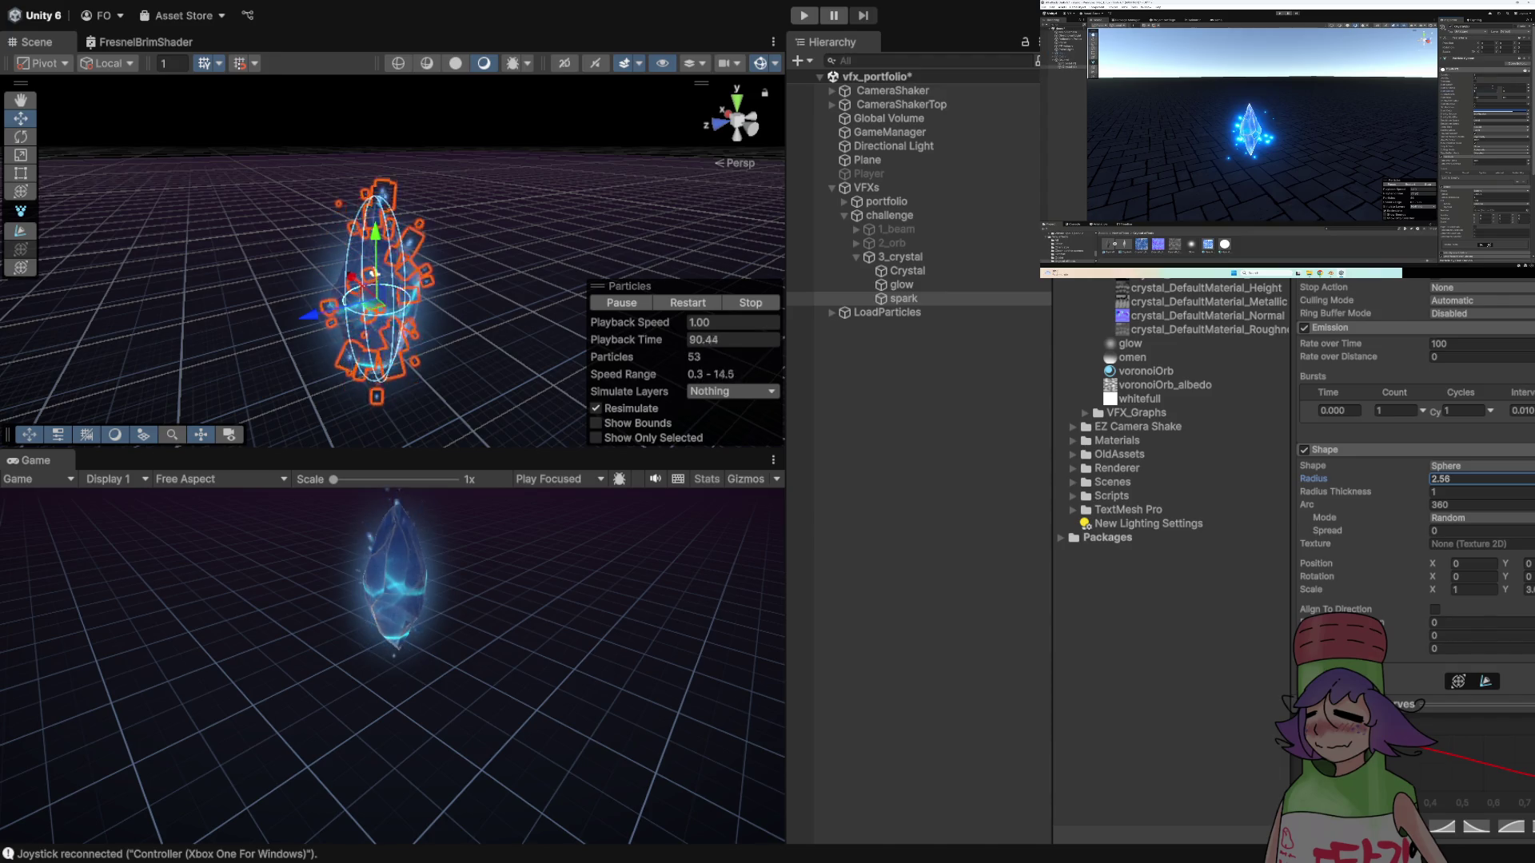
scroll(392, 264, "down", 3)
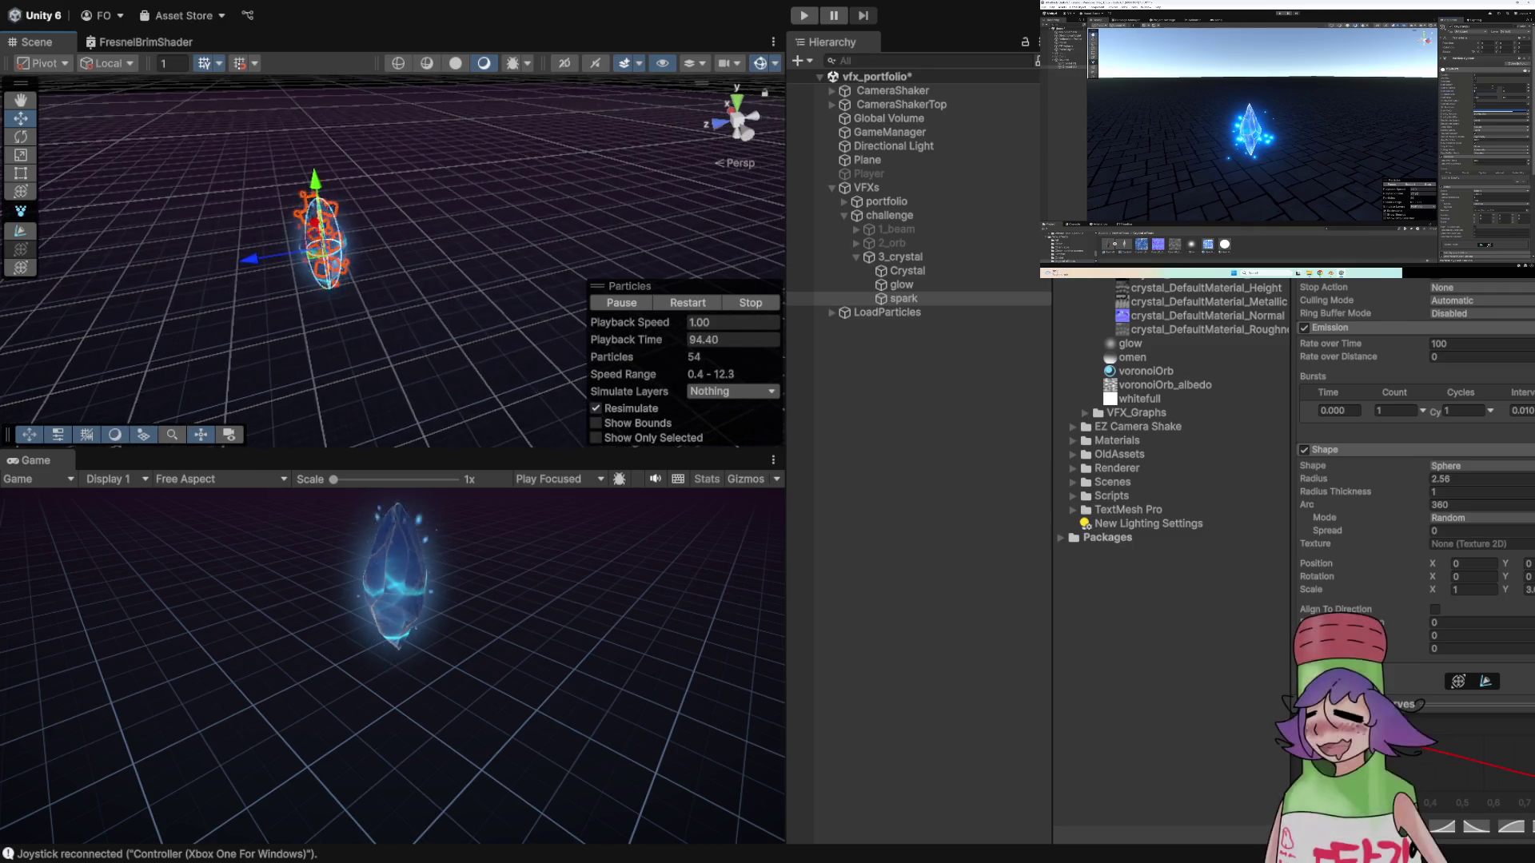
scroll(1407, 479, "up", 5)
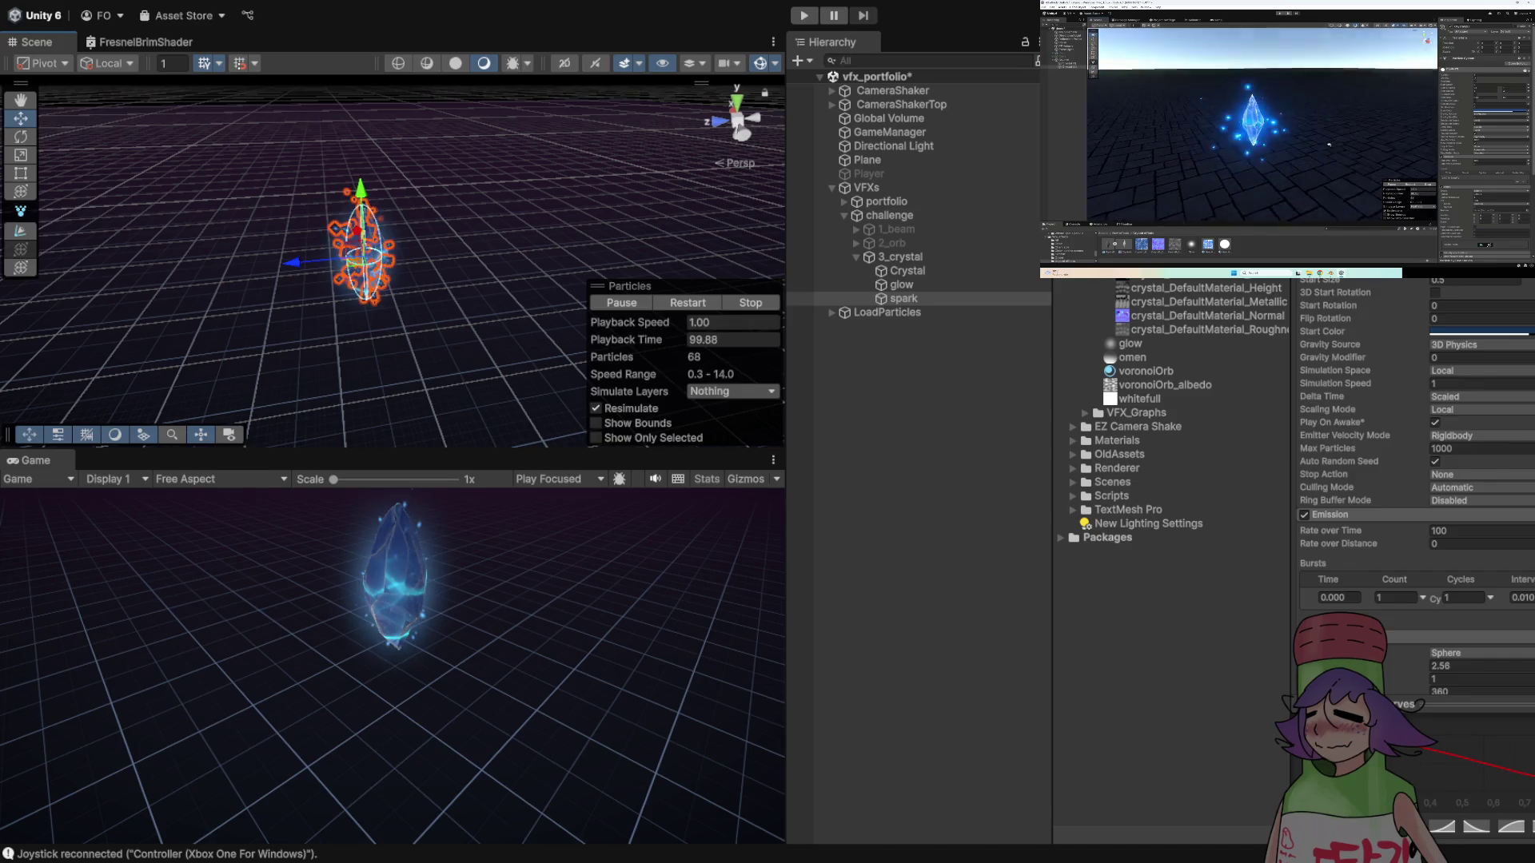
- Select the 3_crystal group in the Hierarchy after checking the ground plane and spark
left_click(868, 160)
left_click(900, 257)
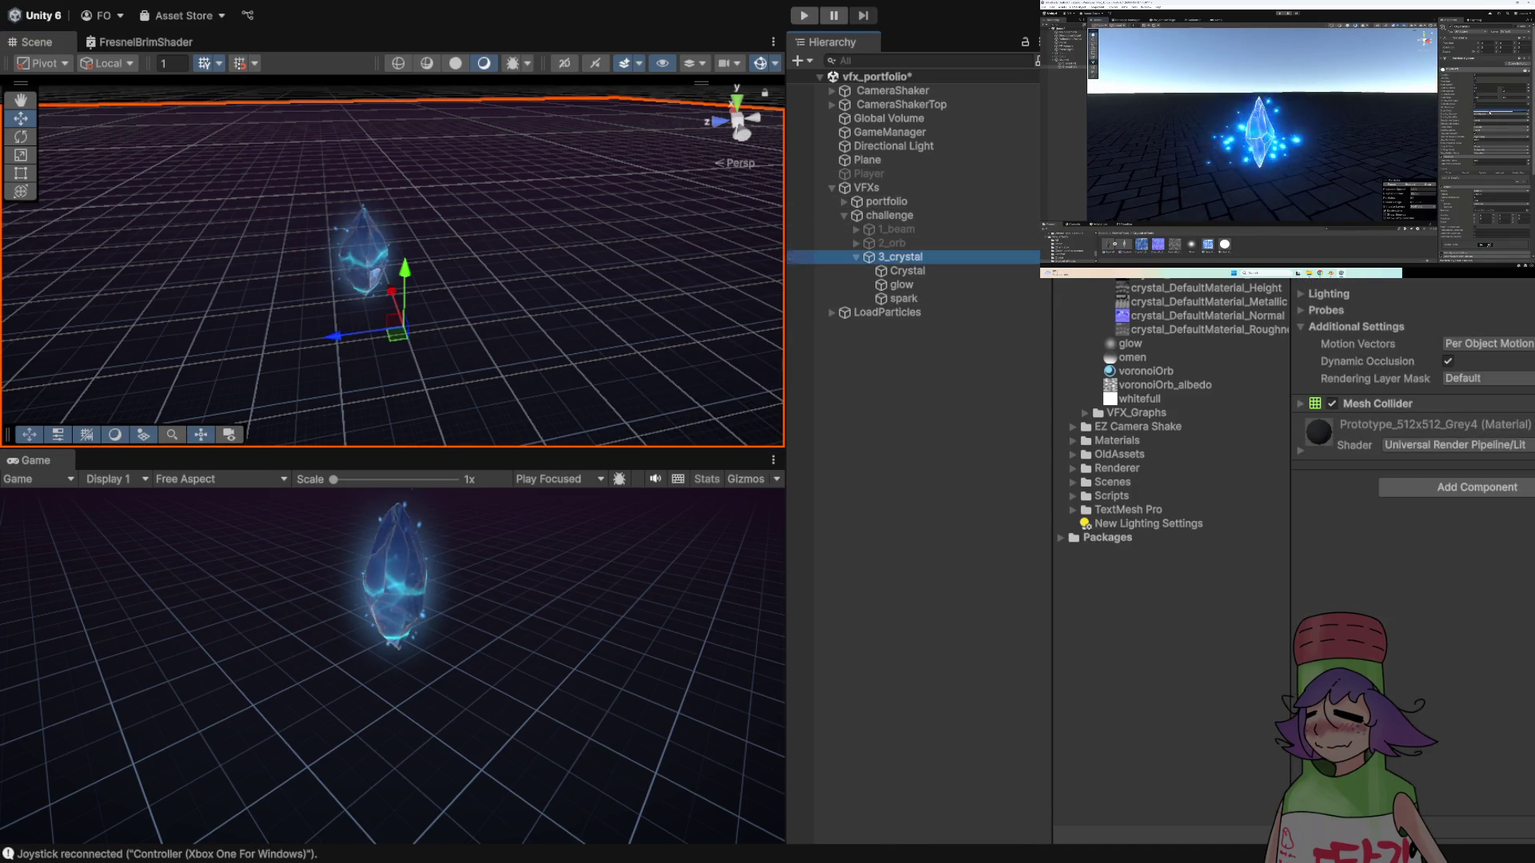
left_click(903, 299)
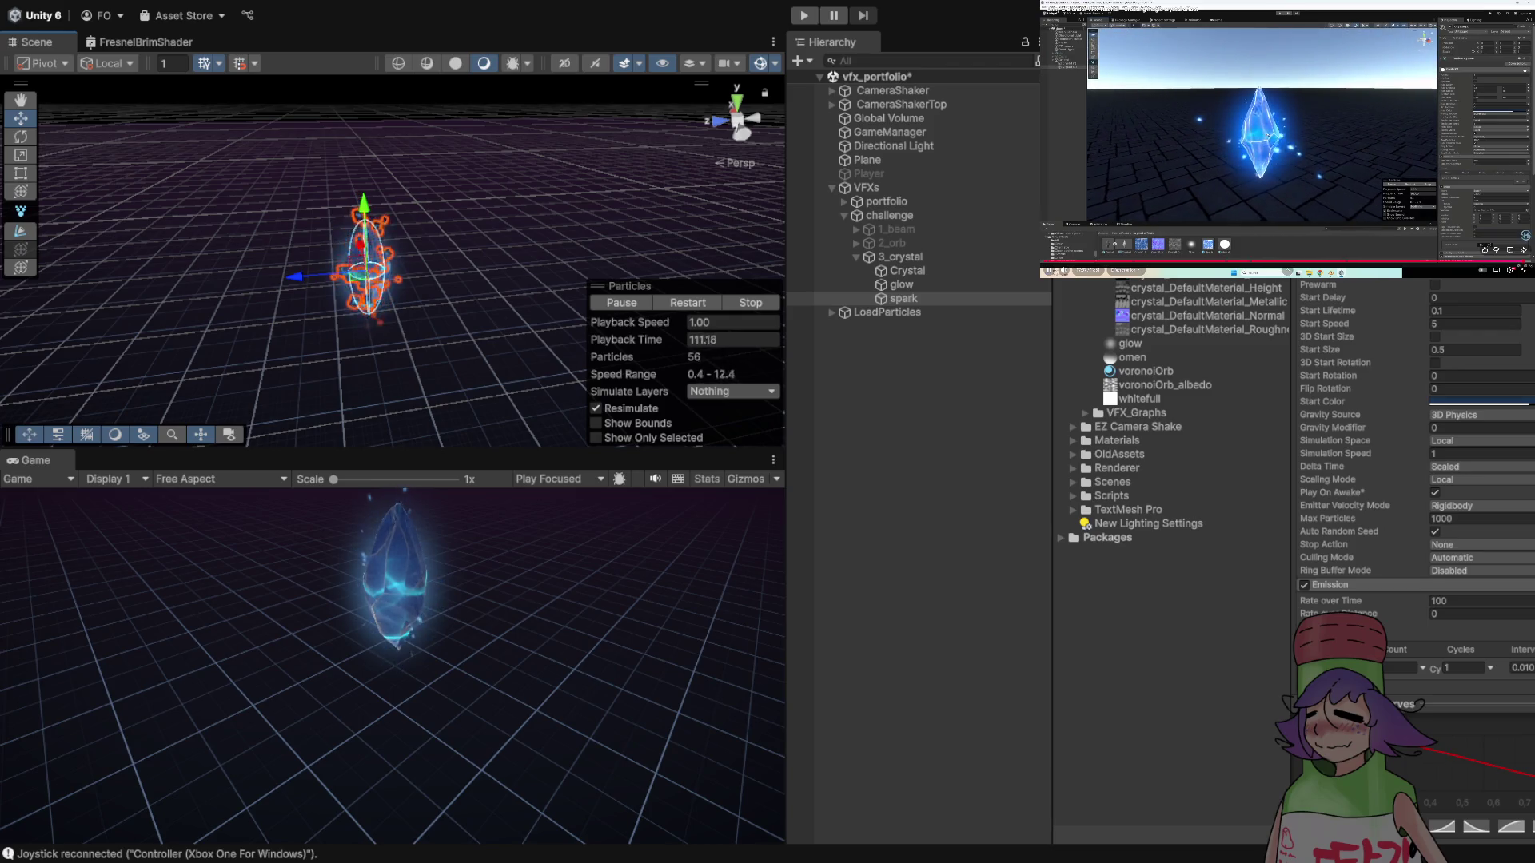
left_click(901, 257)
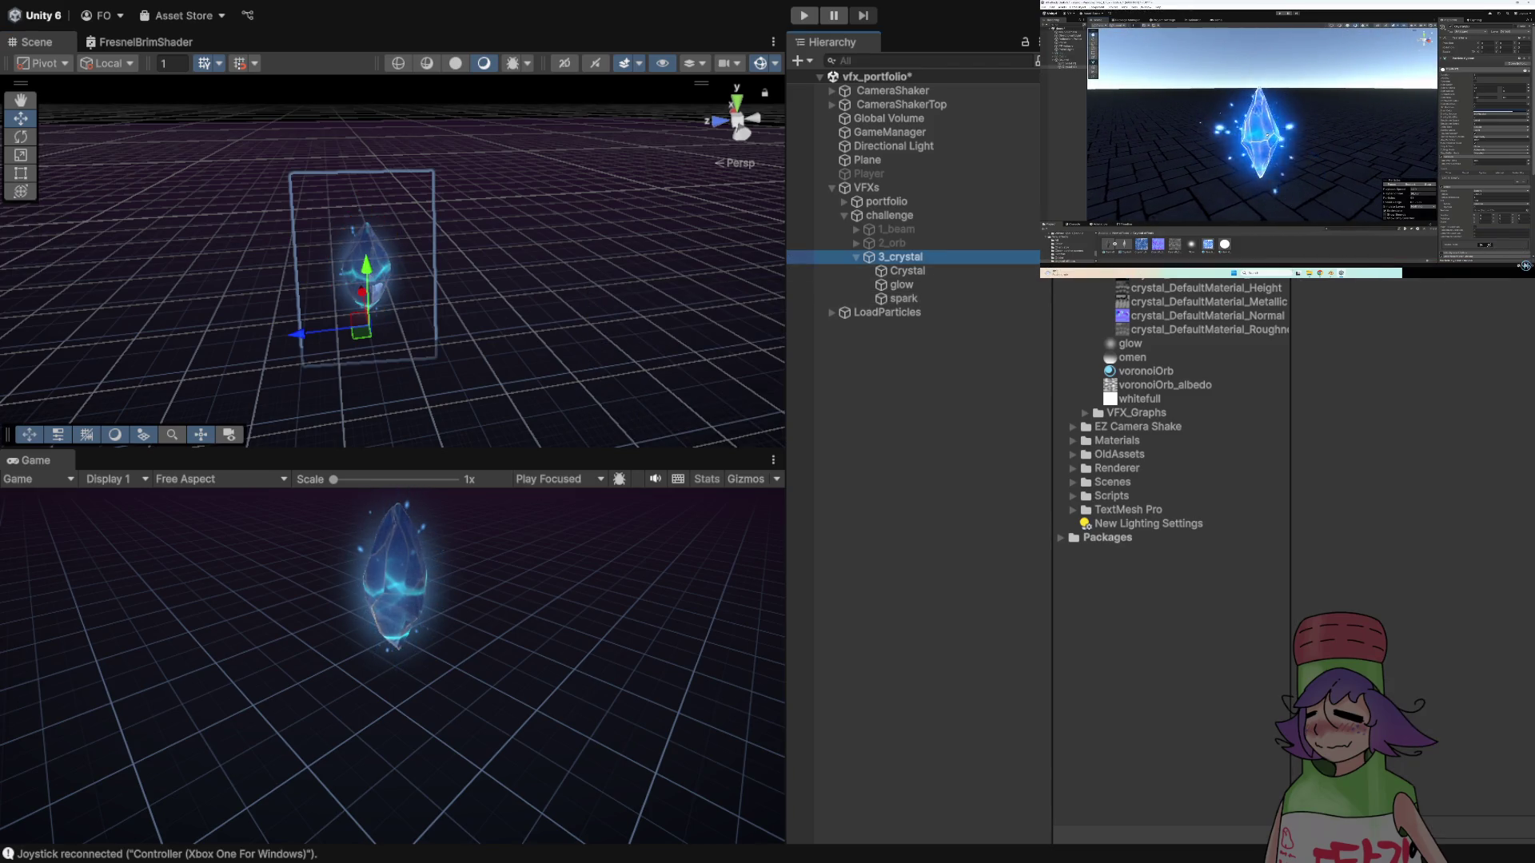
- Run the crystal effect in Play mode, stop it, and collapse 3_crystal
key("ctrl+p")
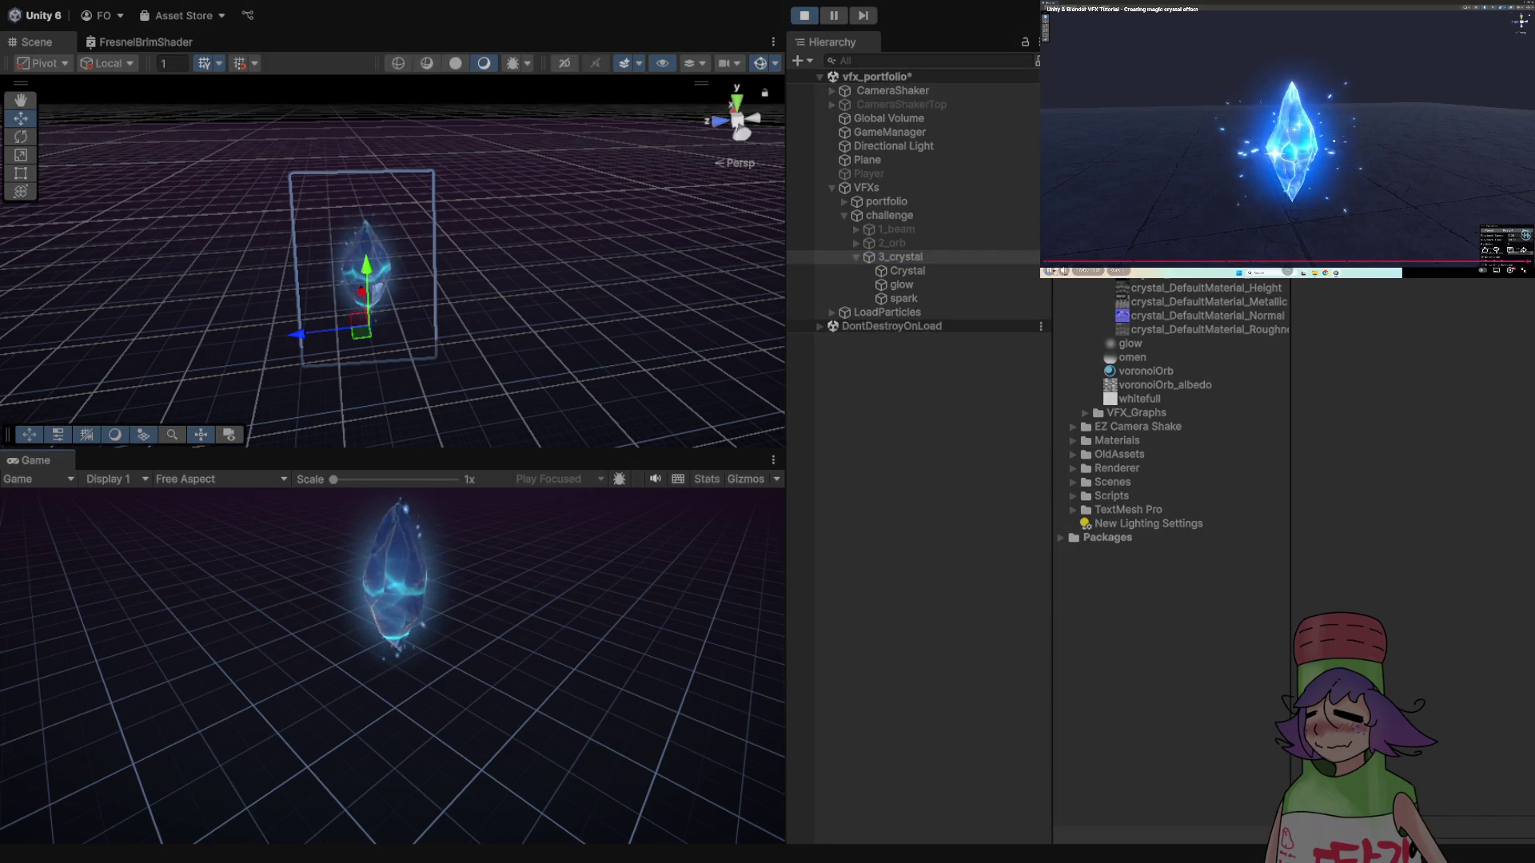
mouse_move(1287, 271)
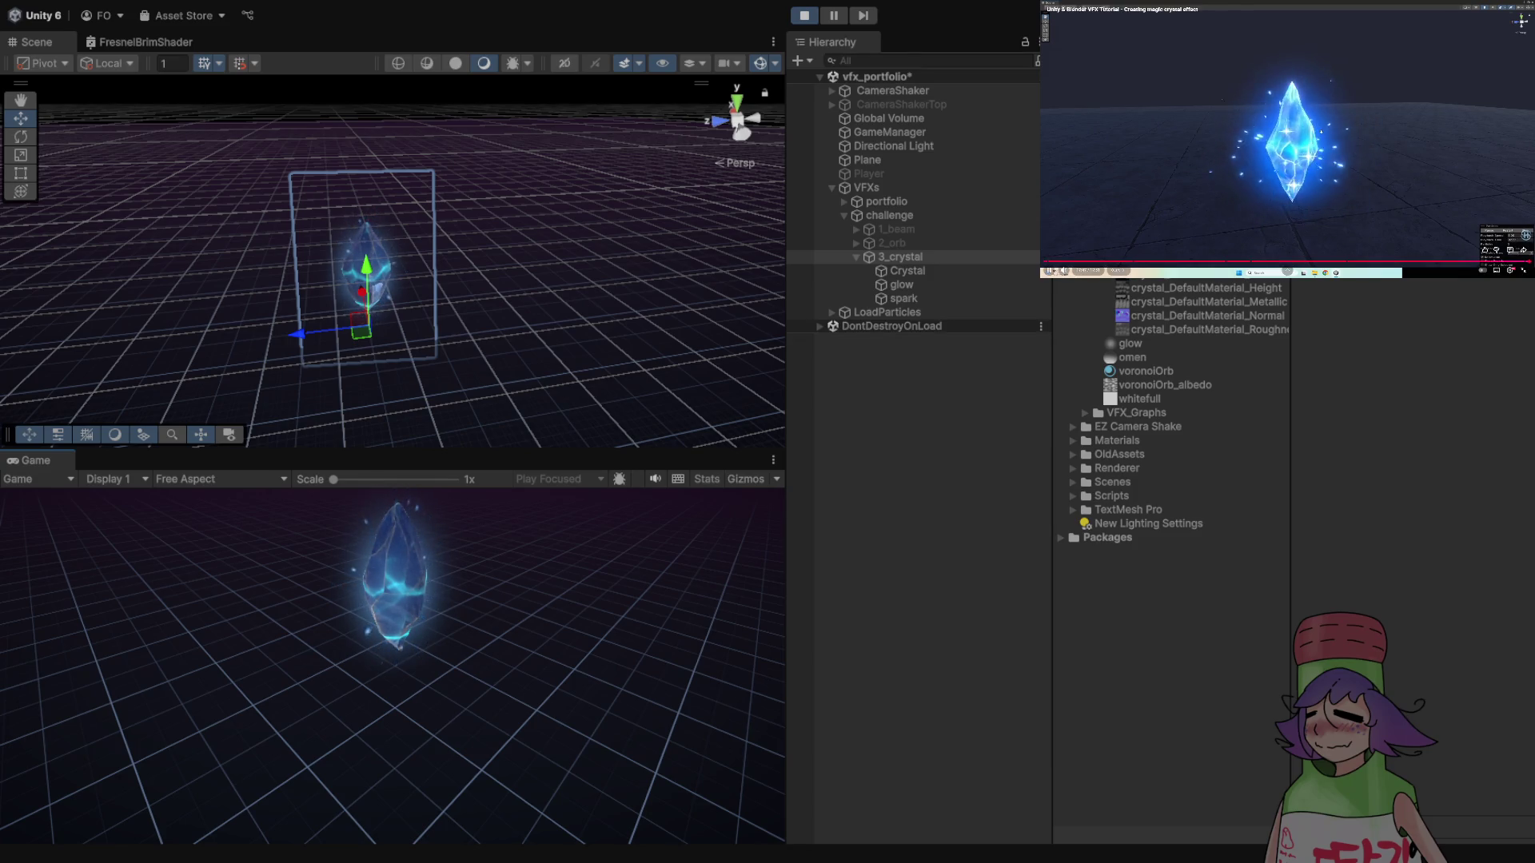
left_click(804, 15)
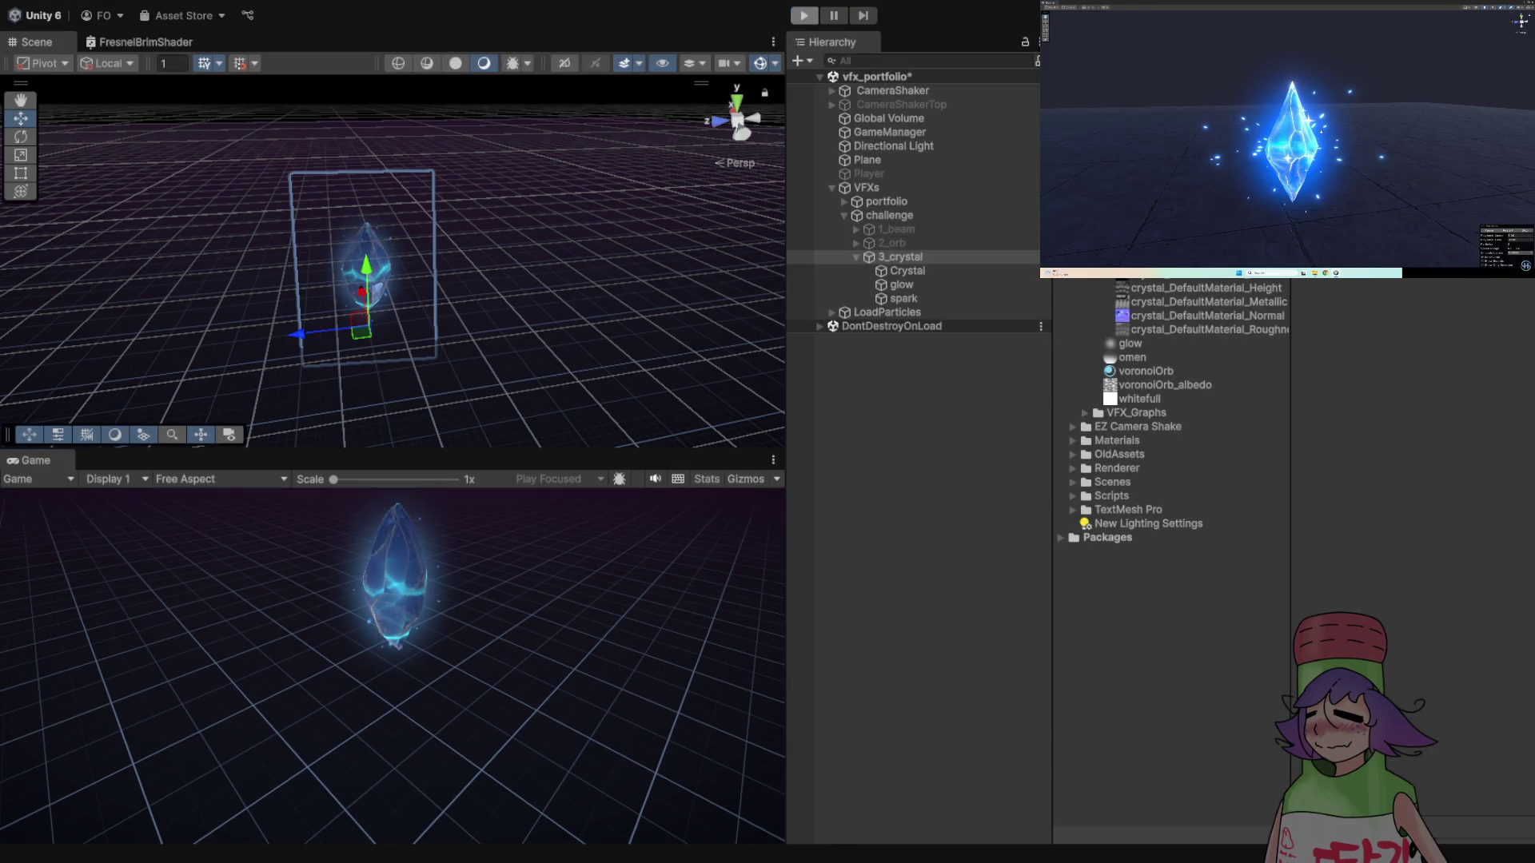
left_click(856, 256)
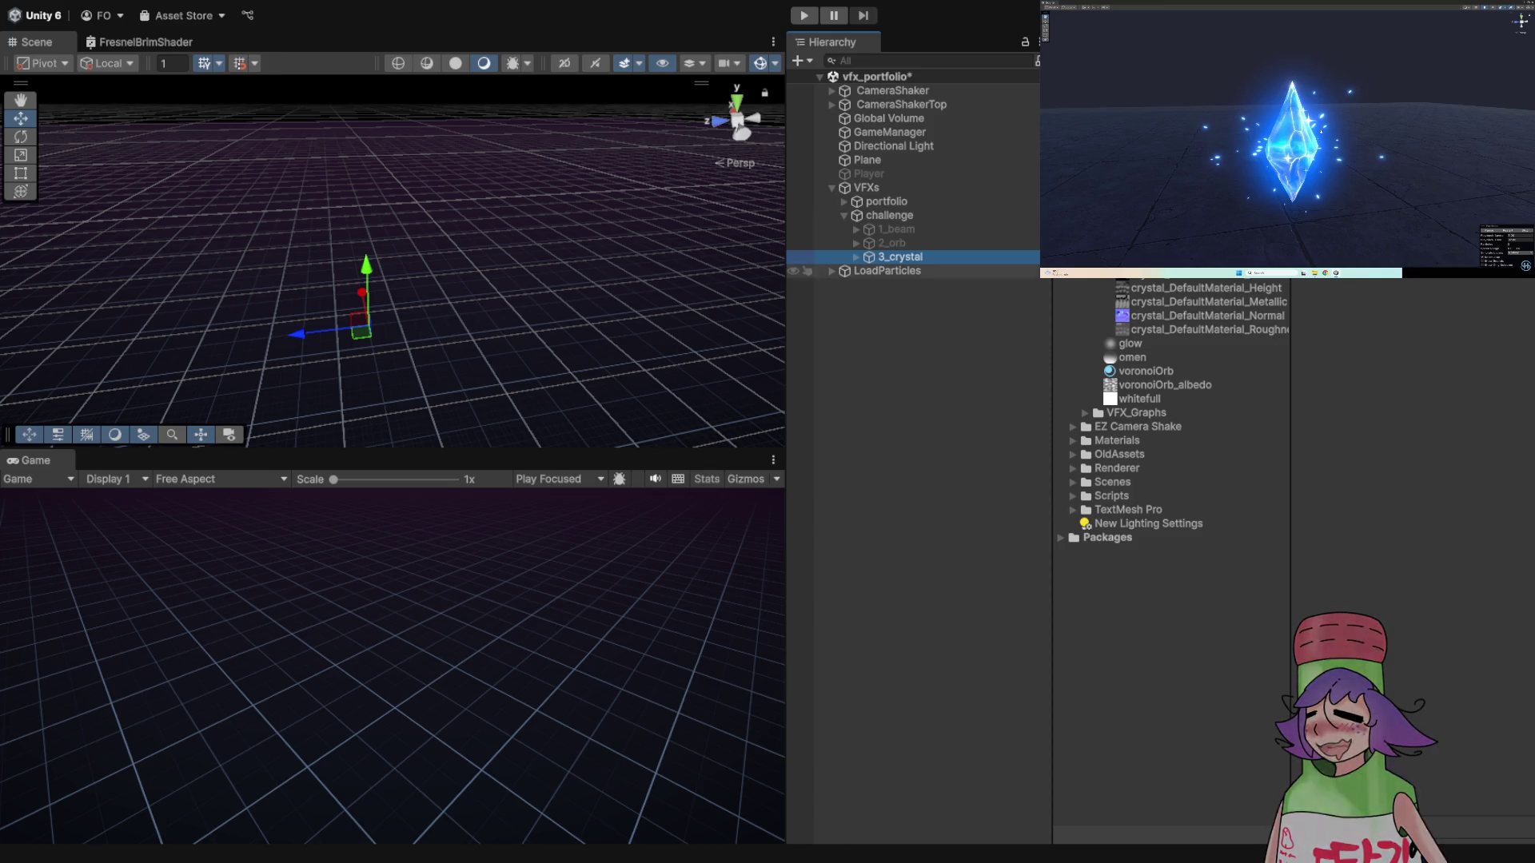
- Expand 3_crystal, select its Crystal particle system, then reselect the 3_crystal group
left_click(856, 257)
left_click(907, 271)
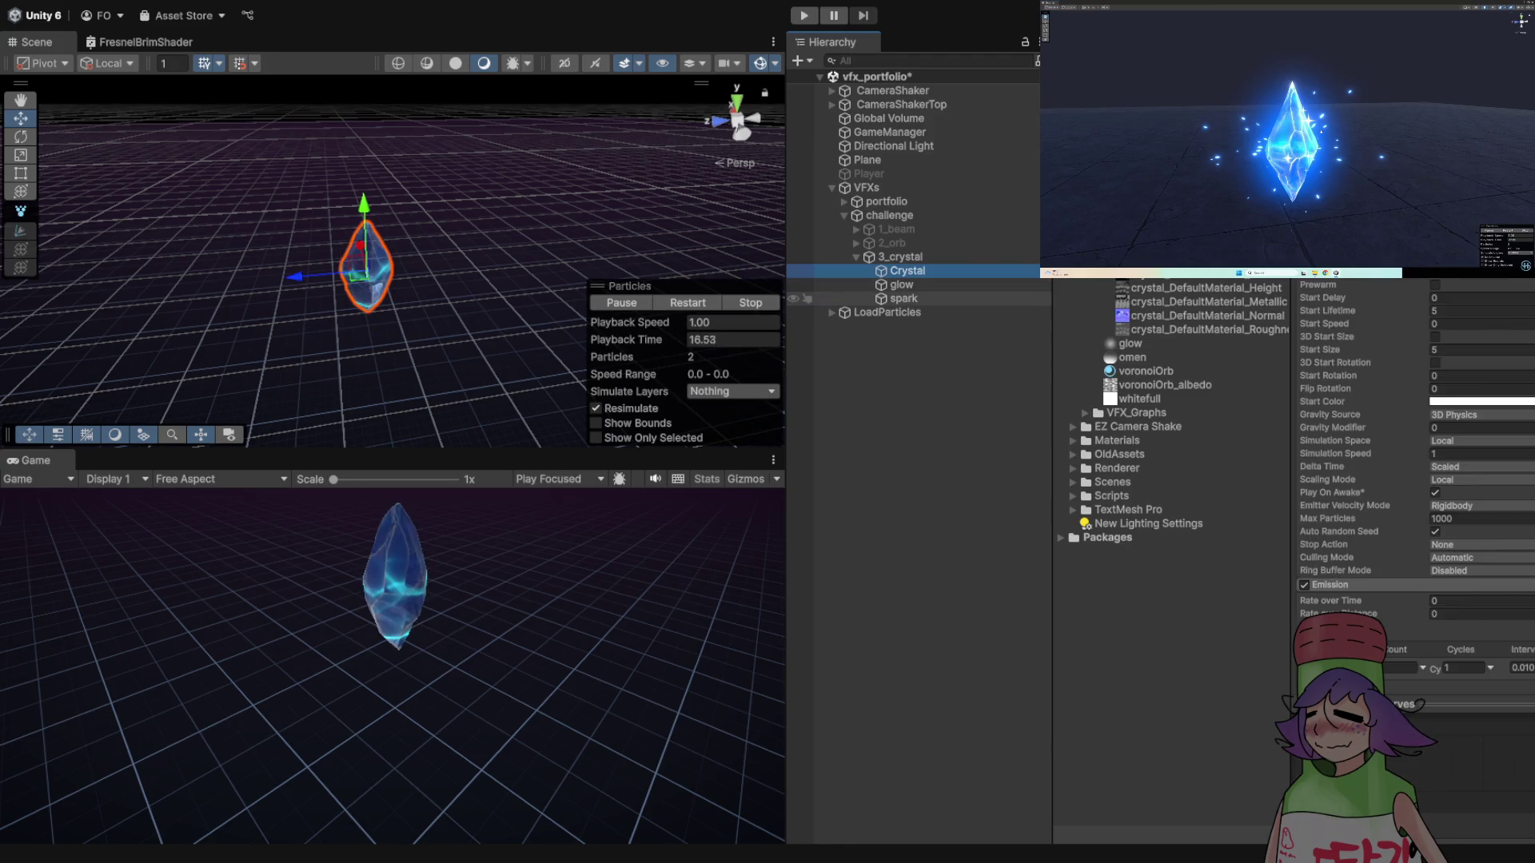
key("Left")
key("Left")
mouse_move(384, 264)
left_mouse_down()
mouse_move(479, 231)
mouse_move(386, 238)
left_mouse_up()
scroll(479, 232, "up", 3)
scroll(471, 216, "down", 3)
left_click(899, 257)
left_click(856, 257)
left_click(903, 271)
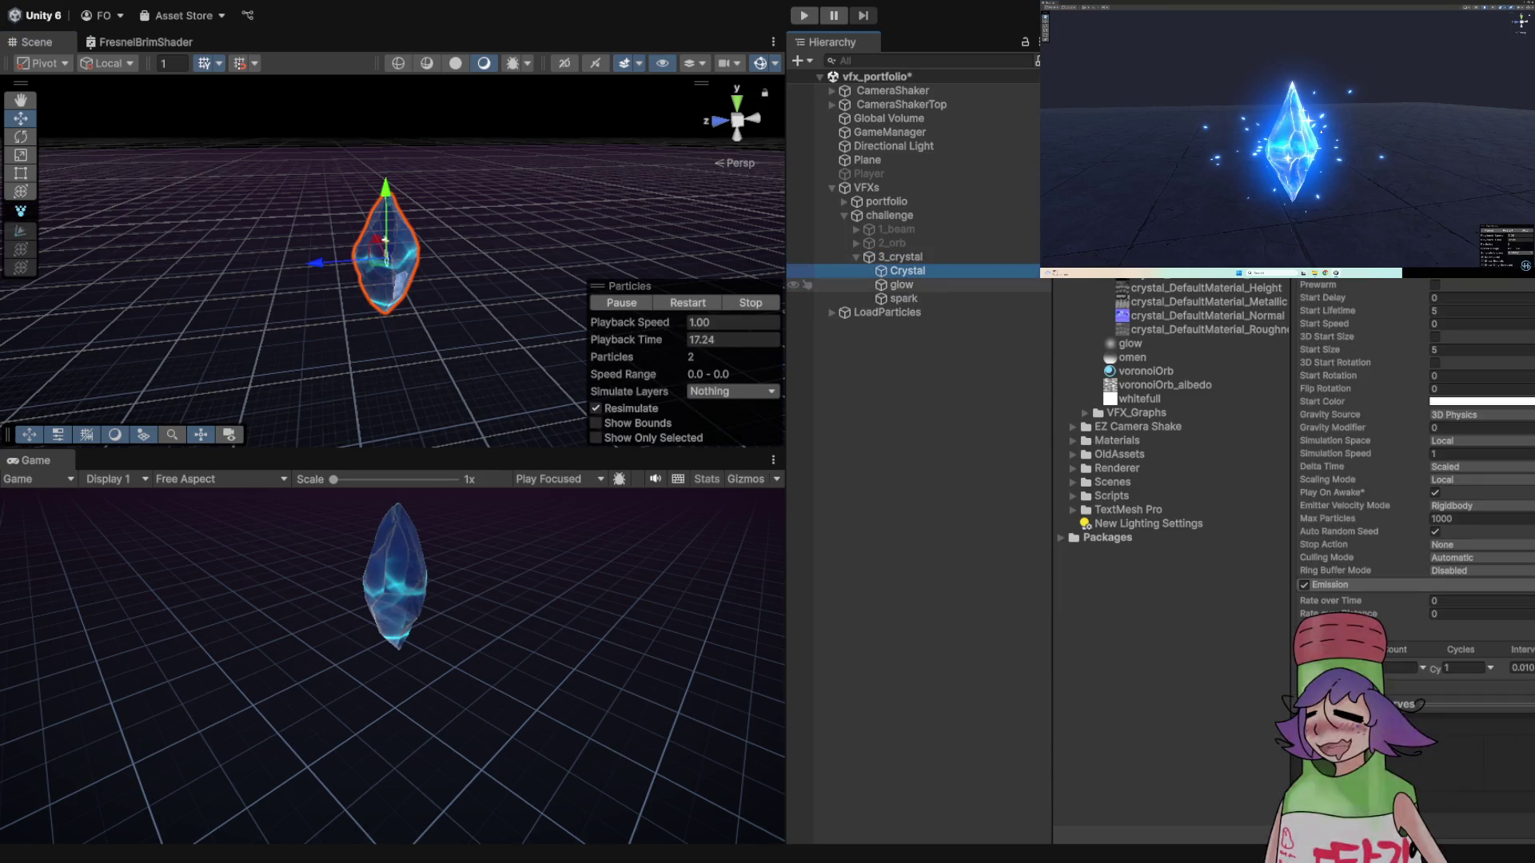
left_click(899, 257)
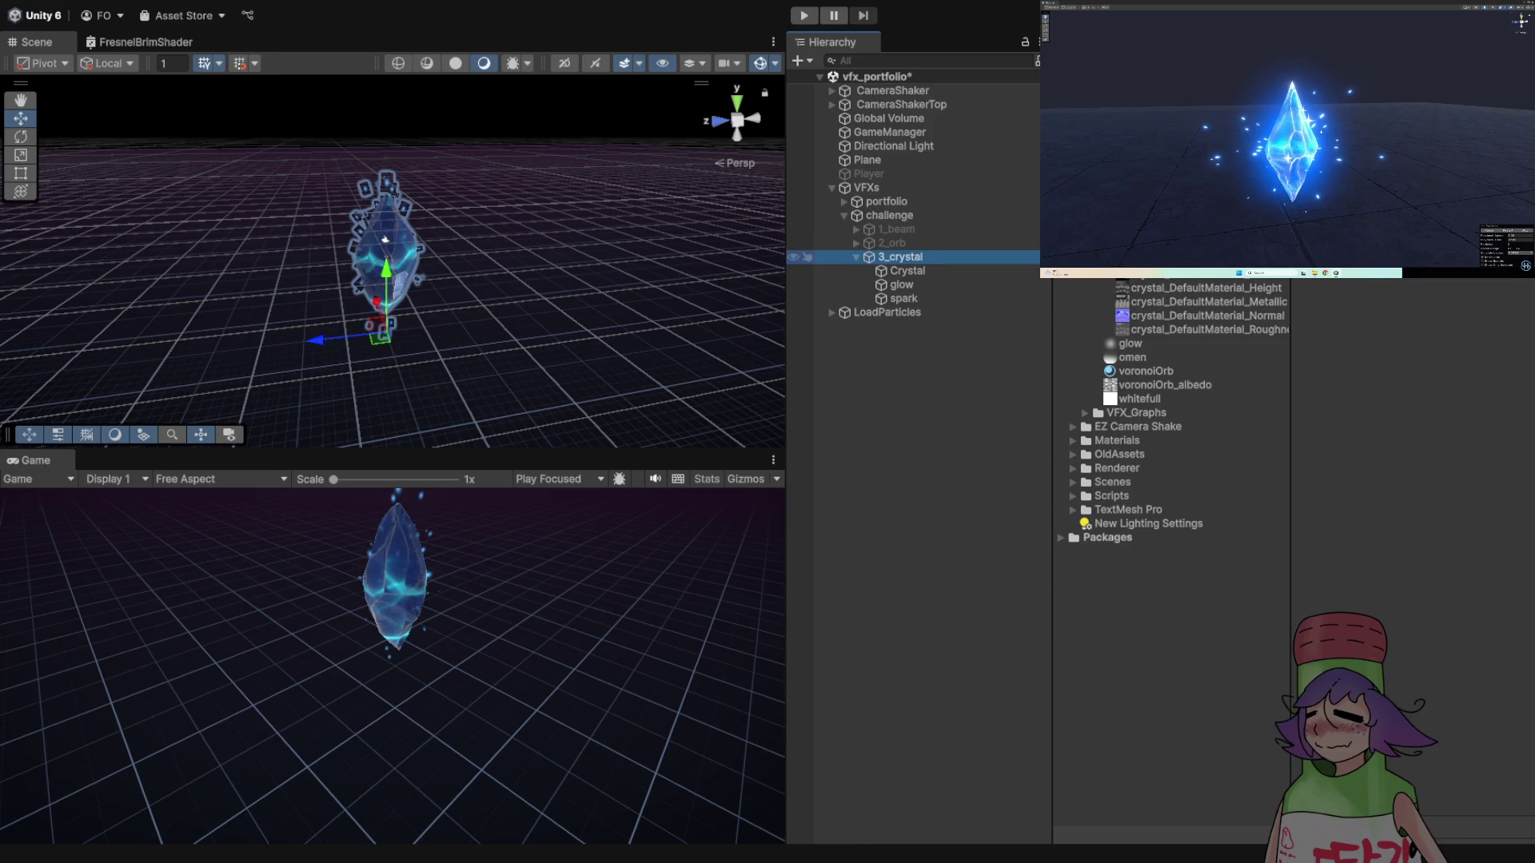
- Cycle through the glow, Crystal and spark systems, ending with 3_crystal selected
left_click(901, 284)
left_click(907, 271)
left_click(901, 285)
left_click(904, 298)
left_click(901, 284)
left_click(906, 271)
left_click(899, 256)
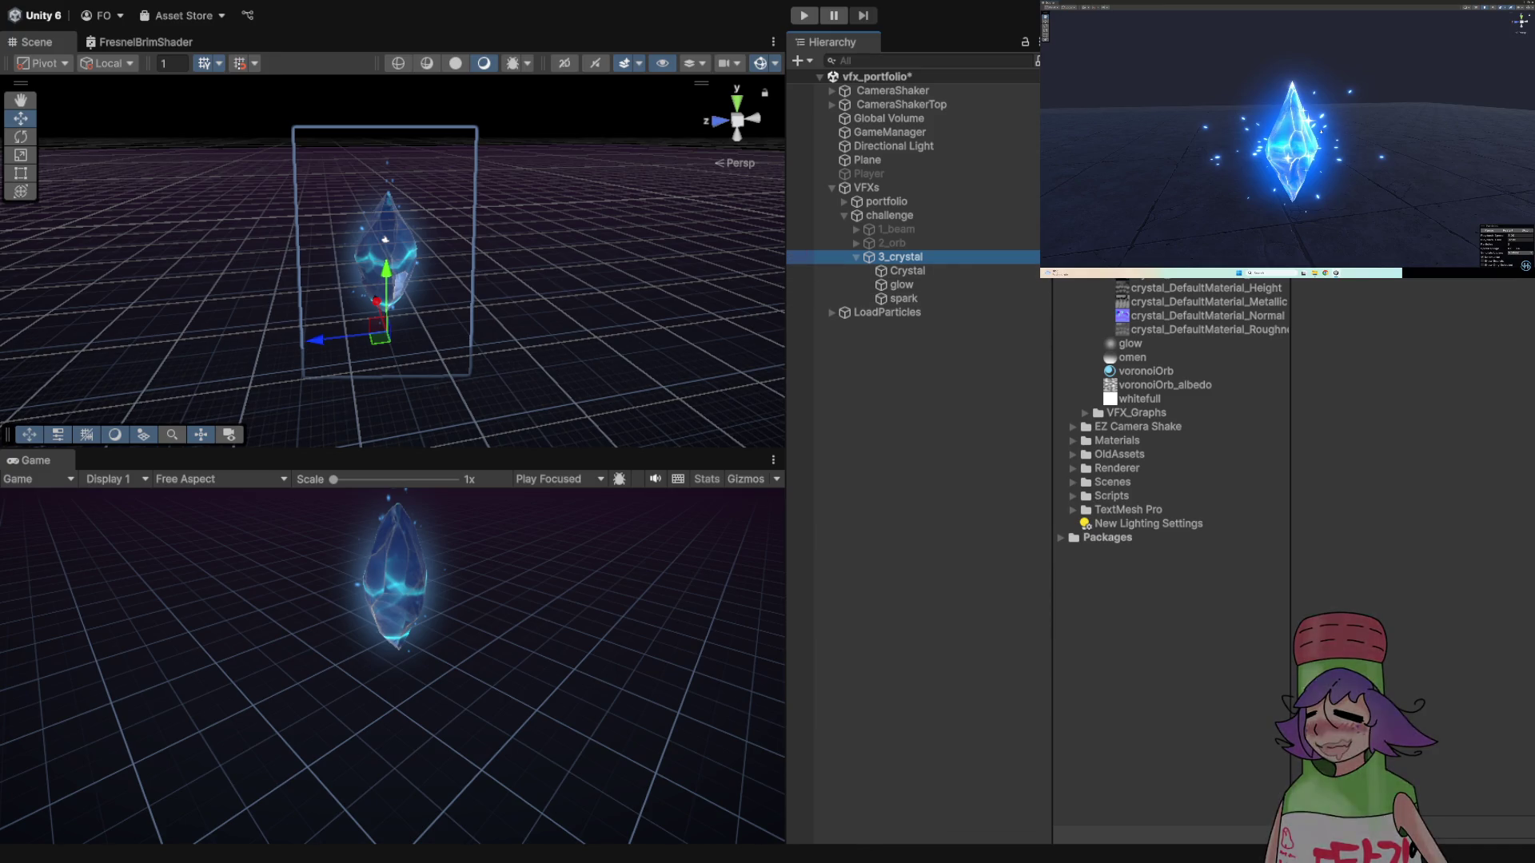
scroll(1171, 400, "down", 4)
scroll(1171, 360, "up", 2)
scroll(1171, 360, "down", 2)
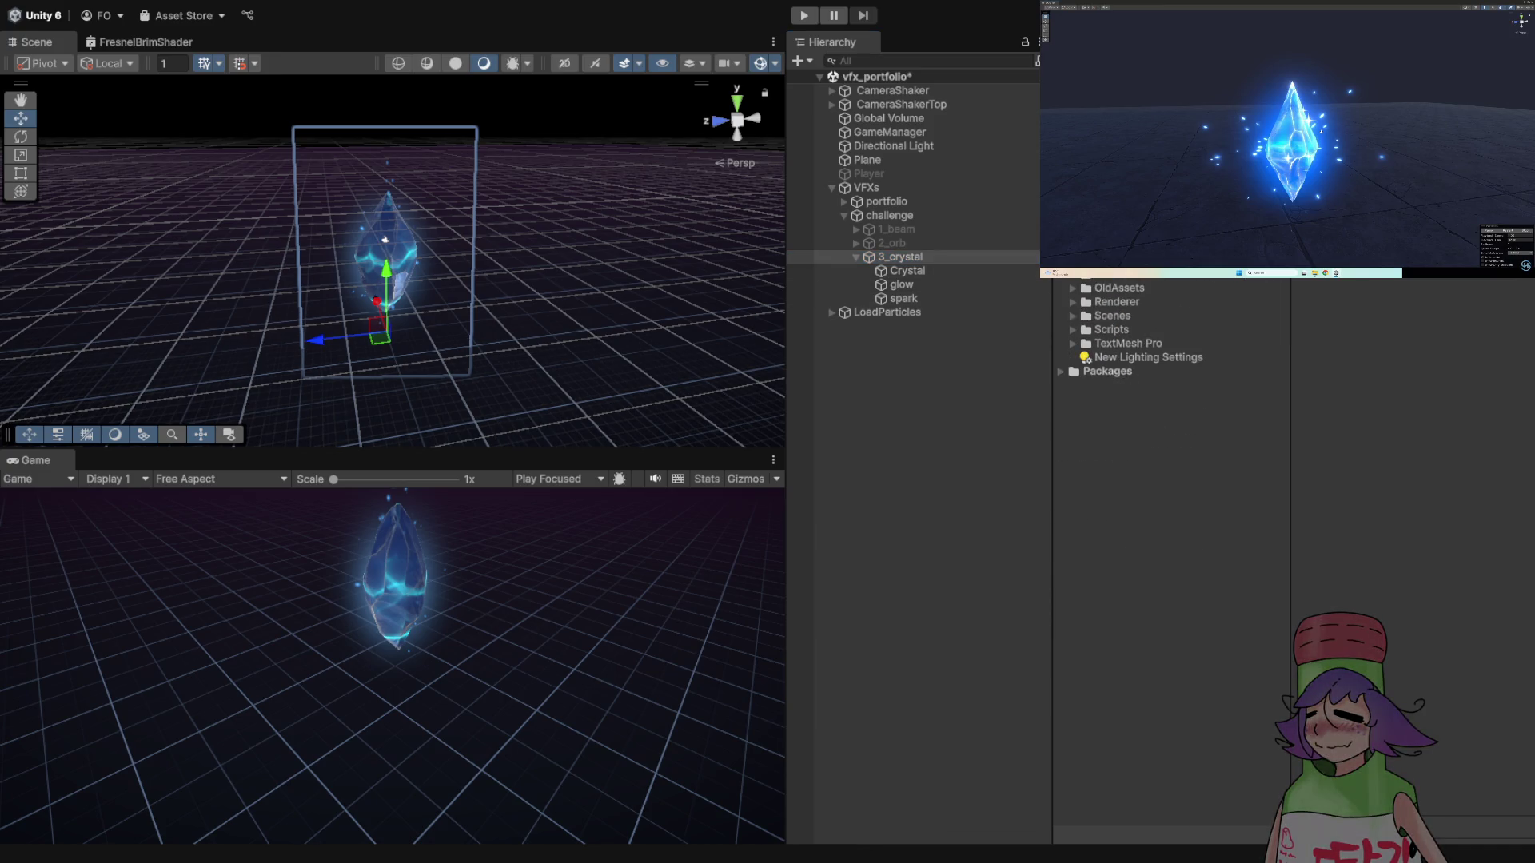
scroll(1171, 399, "down", 3)
left_click(1171, 559)
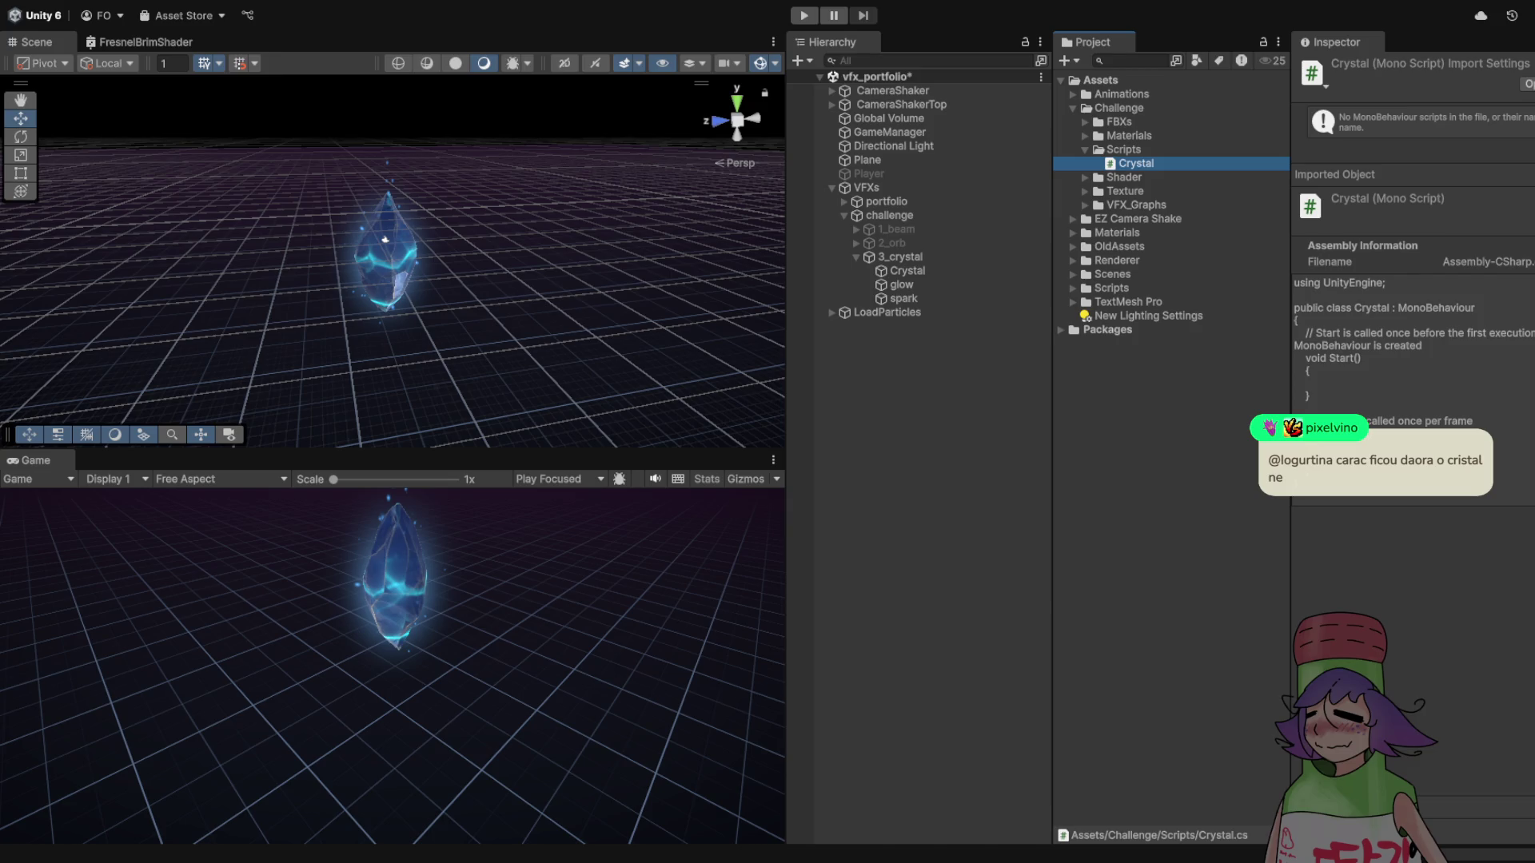
- Select 3_crystal in the Scene view and switch to the Rotate tool
left_click(385, 239)
key("e")
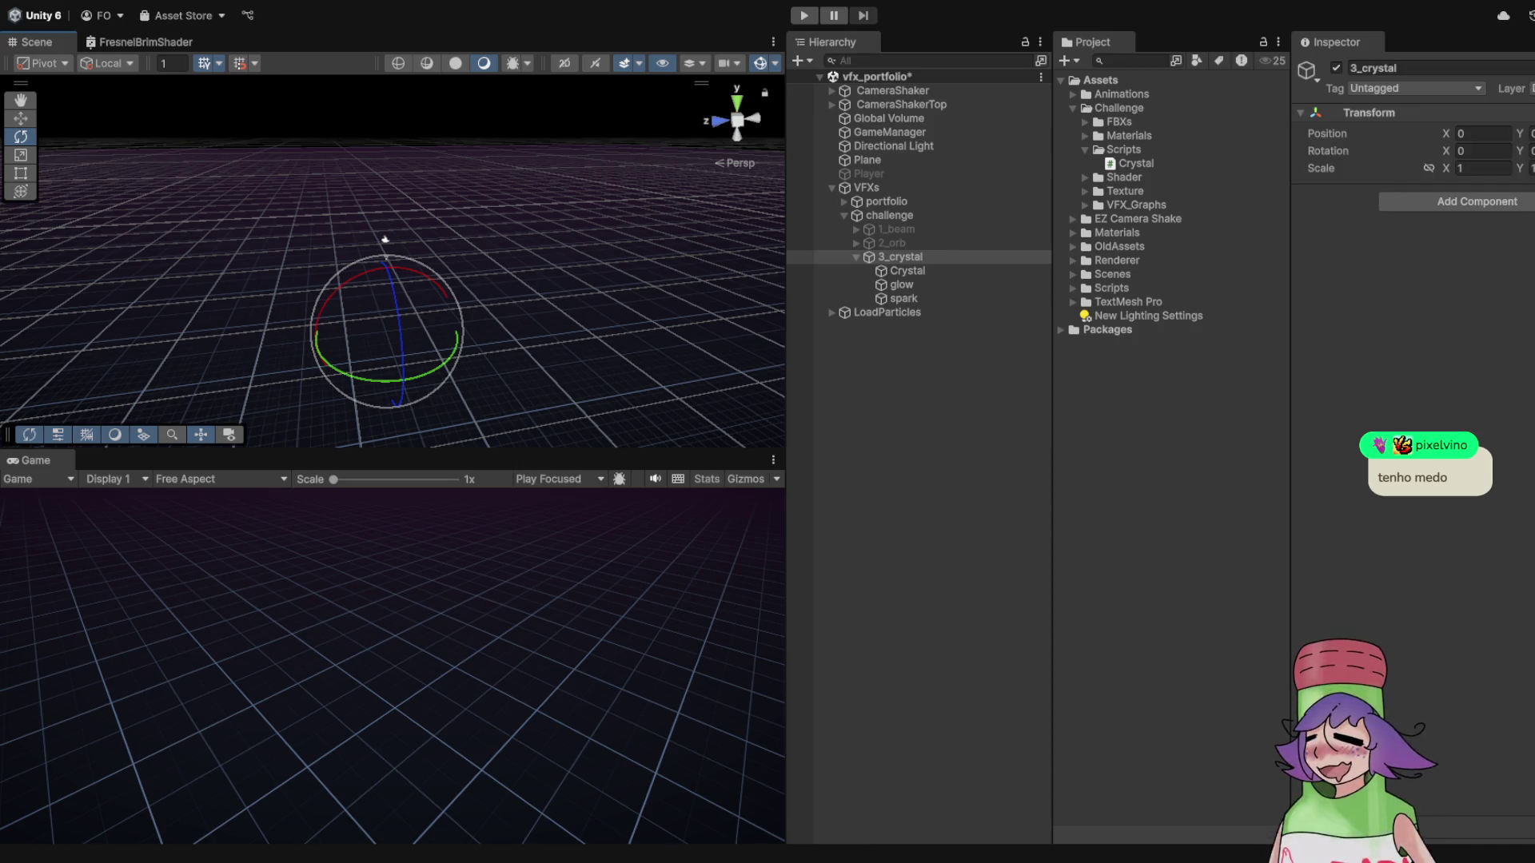
- Attach the Crystal script to 3_crystal and, in Play mode, set Bob Amplitude 2.78 and Bob Frequency 0.07
mouse_move(1136, 163)
left_mouse_down()
mouse_move(1359, 171)
mouse_move(1407, 240)
left_mouse_up()
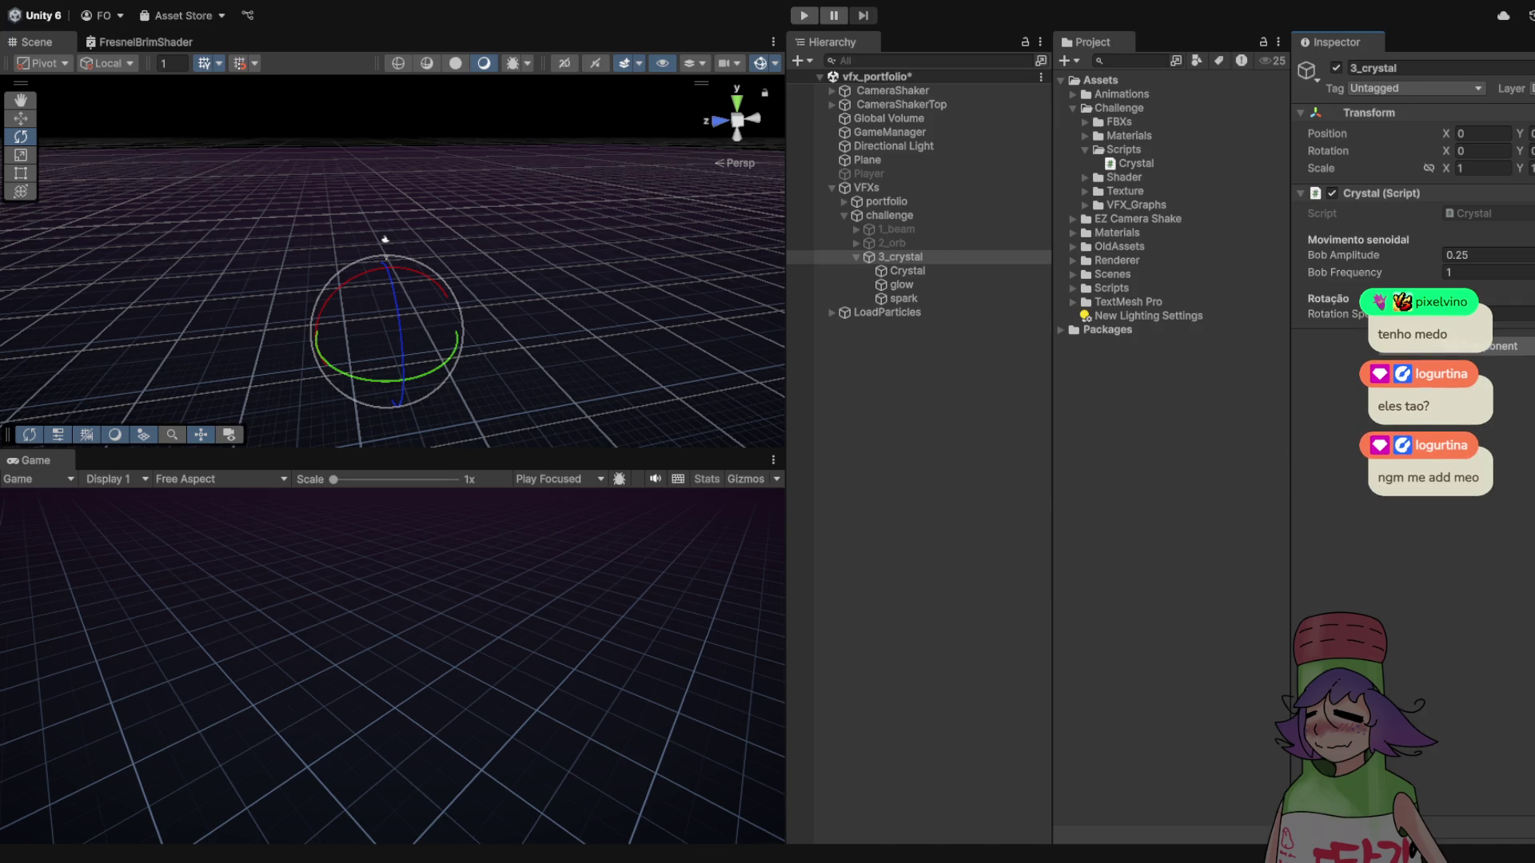
key("ctrl+p")
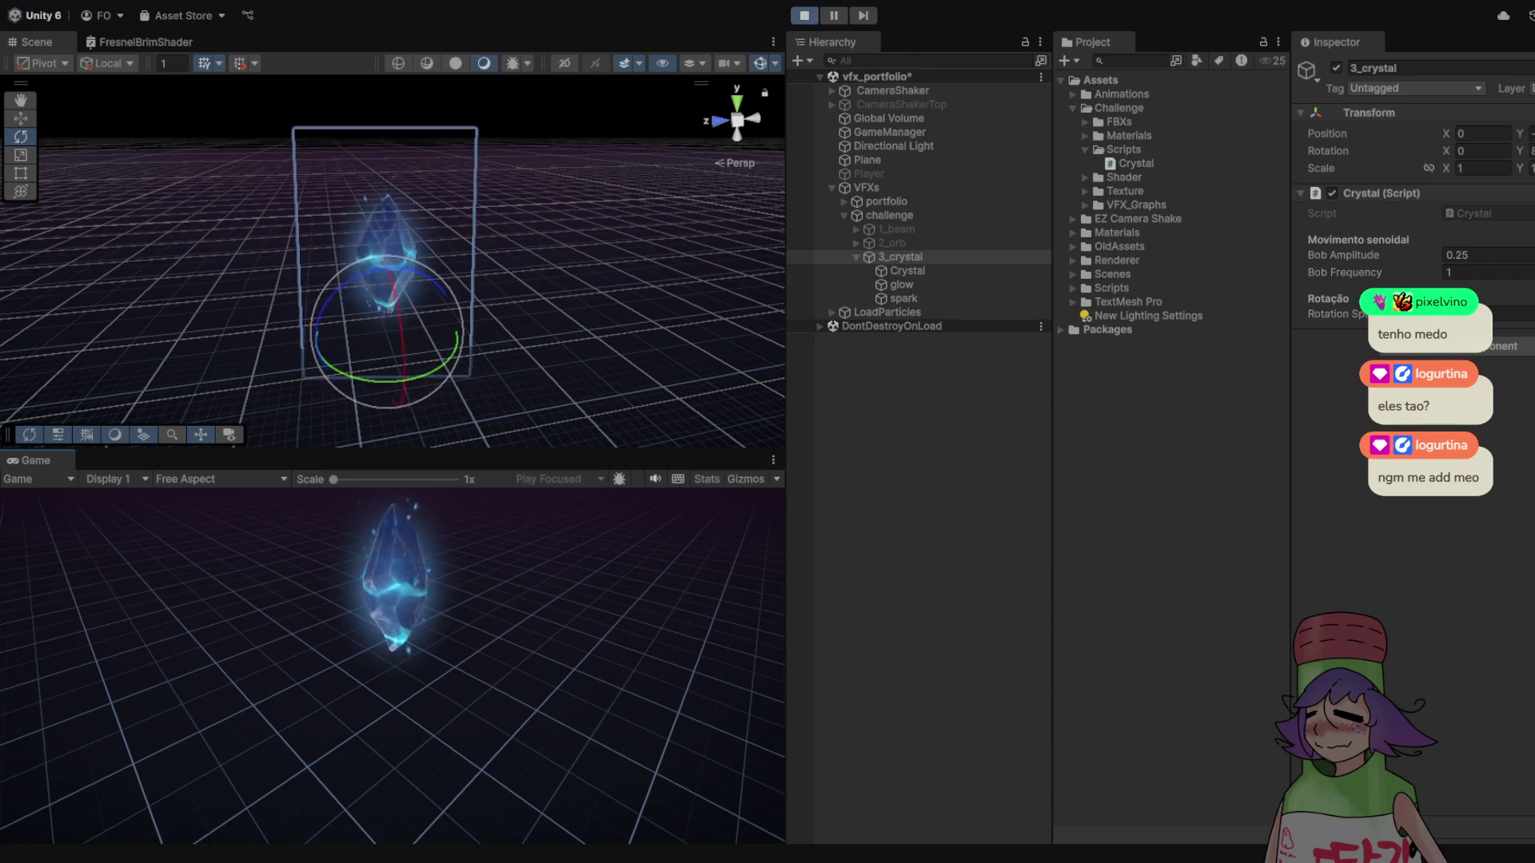
left_click(1487, 254)
type("2.78")
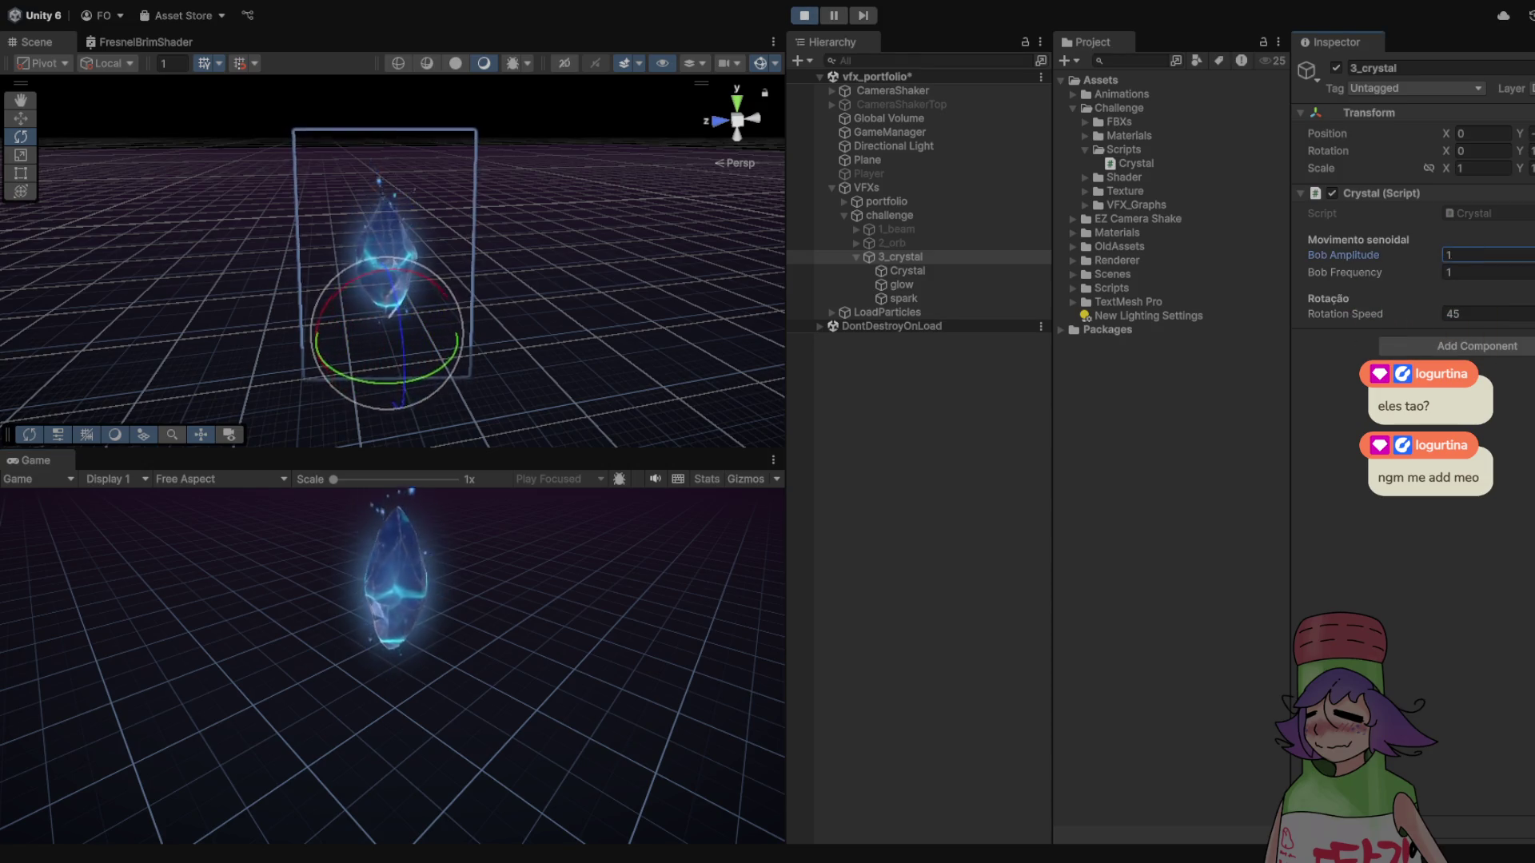
key("Tab")
type("0.07")
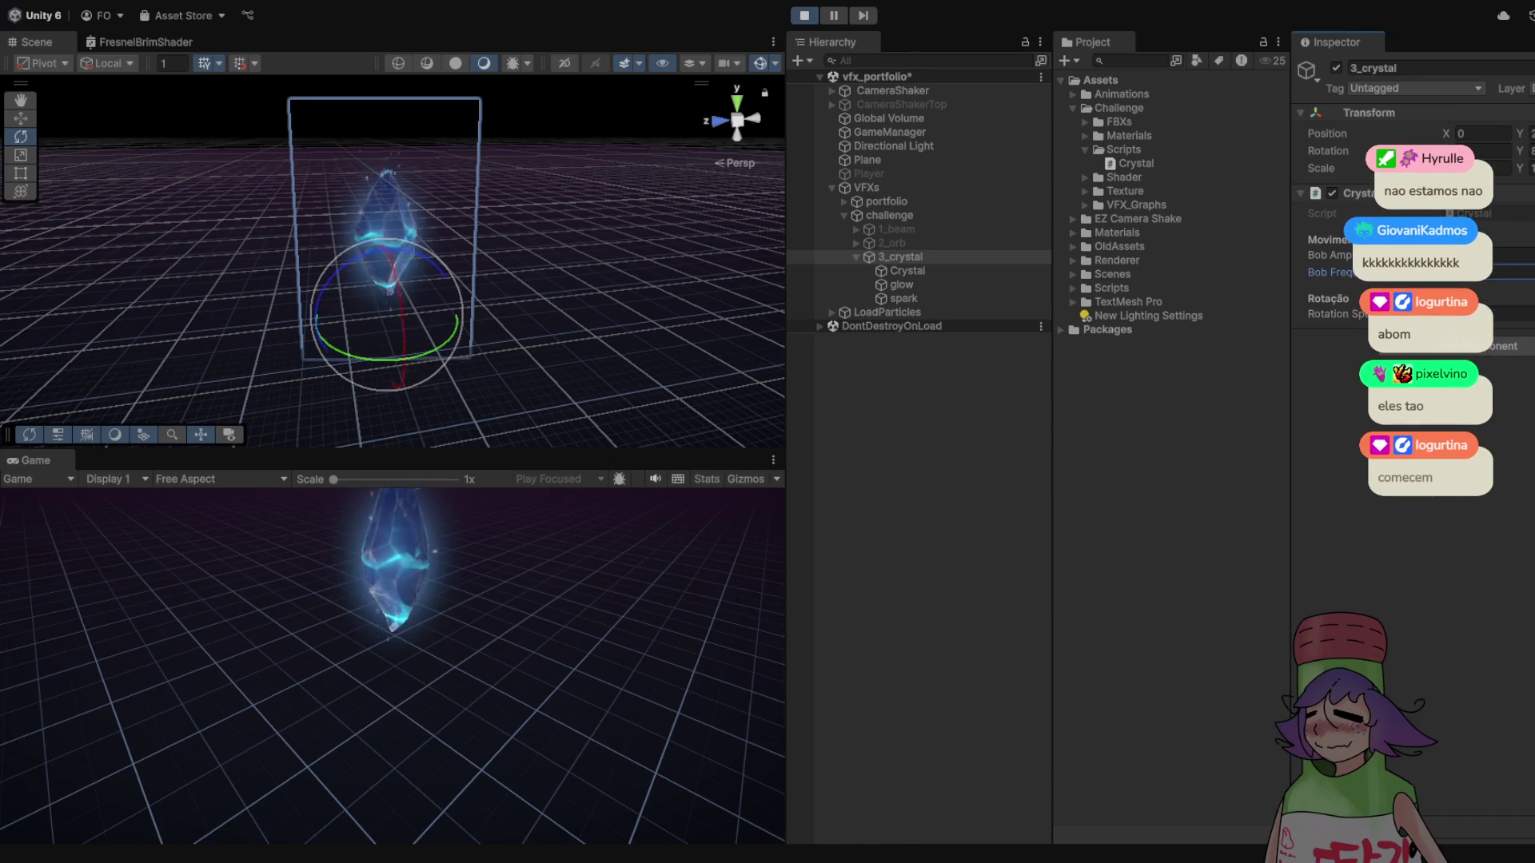
- Adjust the rotation speed, then stop and rerun the Play-mode preview
left_click(1511, 314)
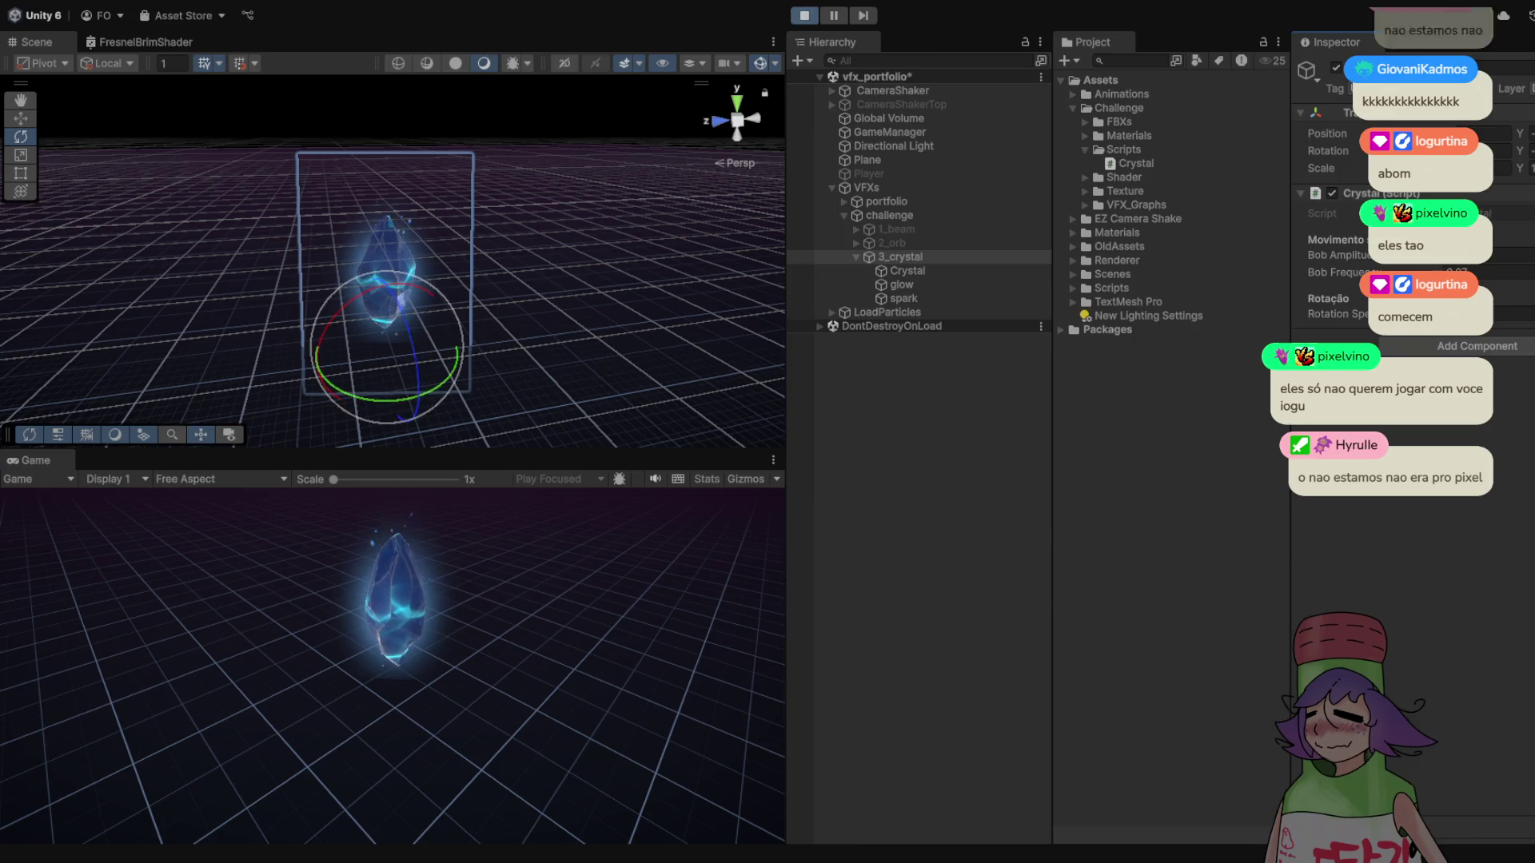
key("ctrl+p")
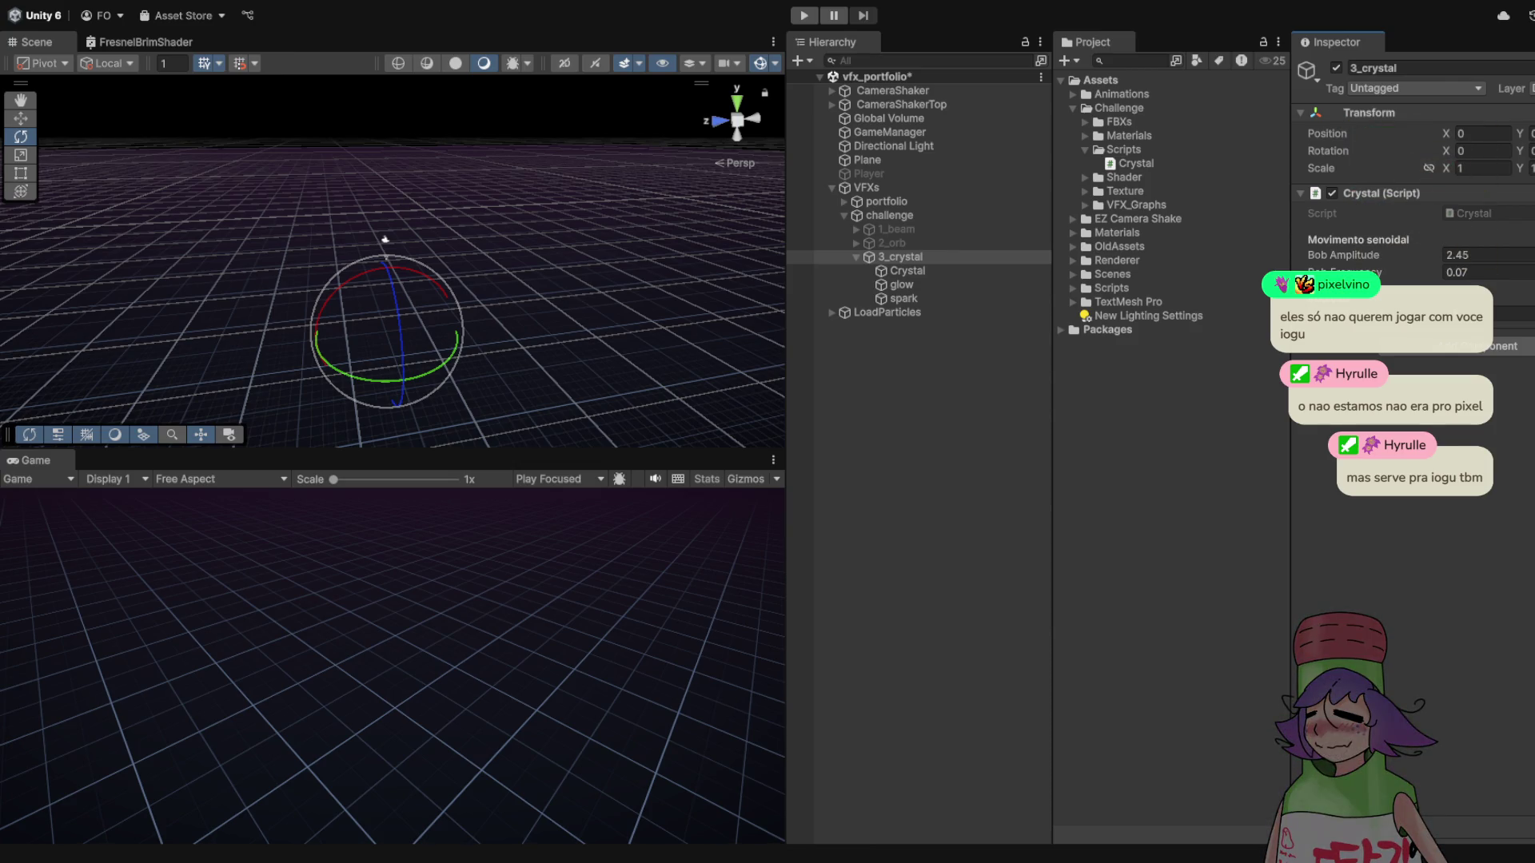
left_click(805, 15)
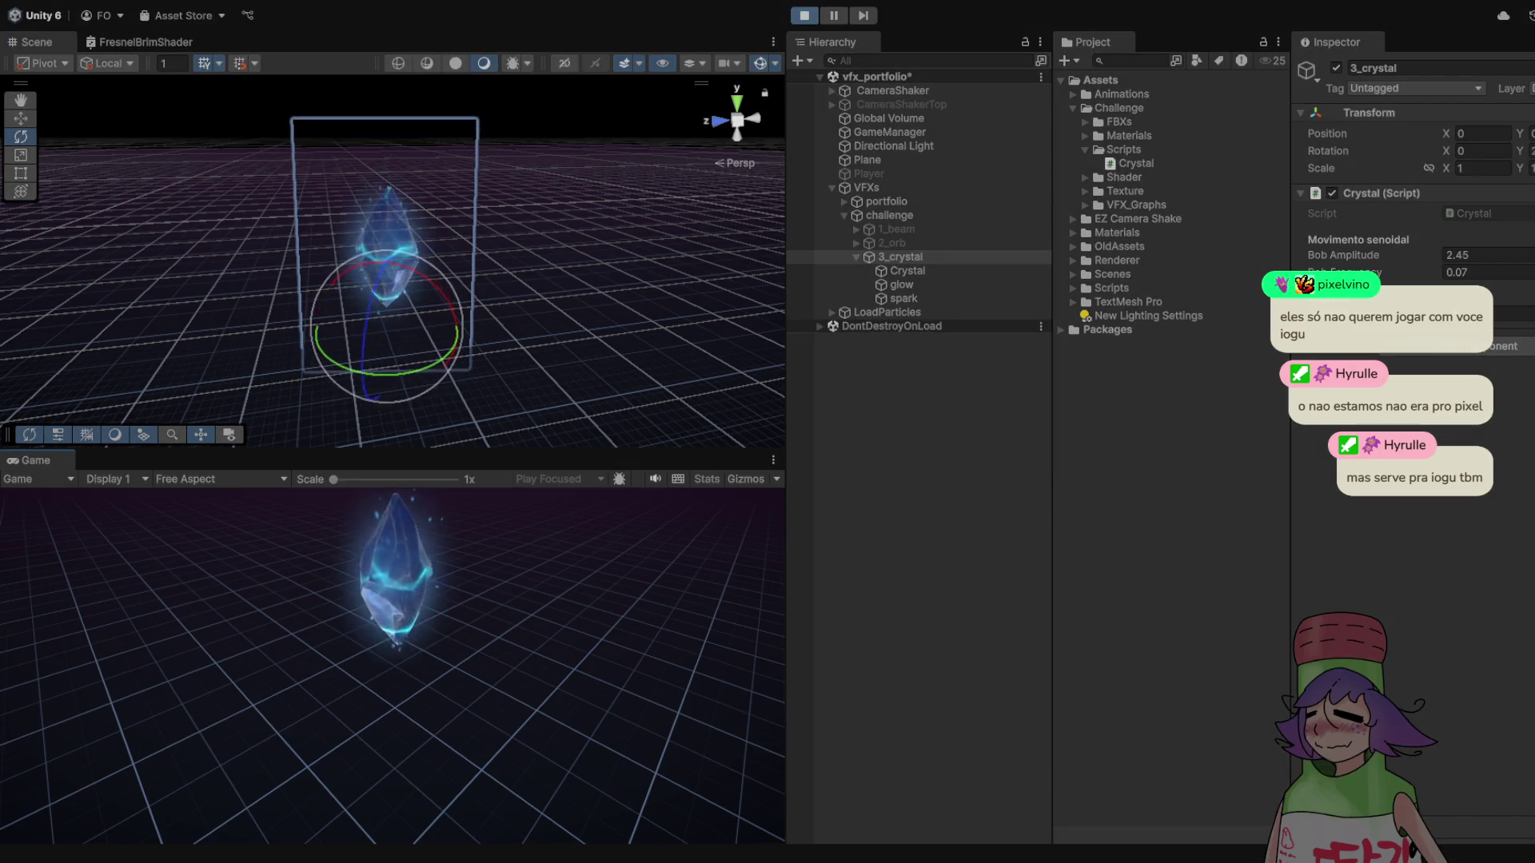
key("ctrl+p")
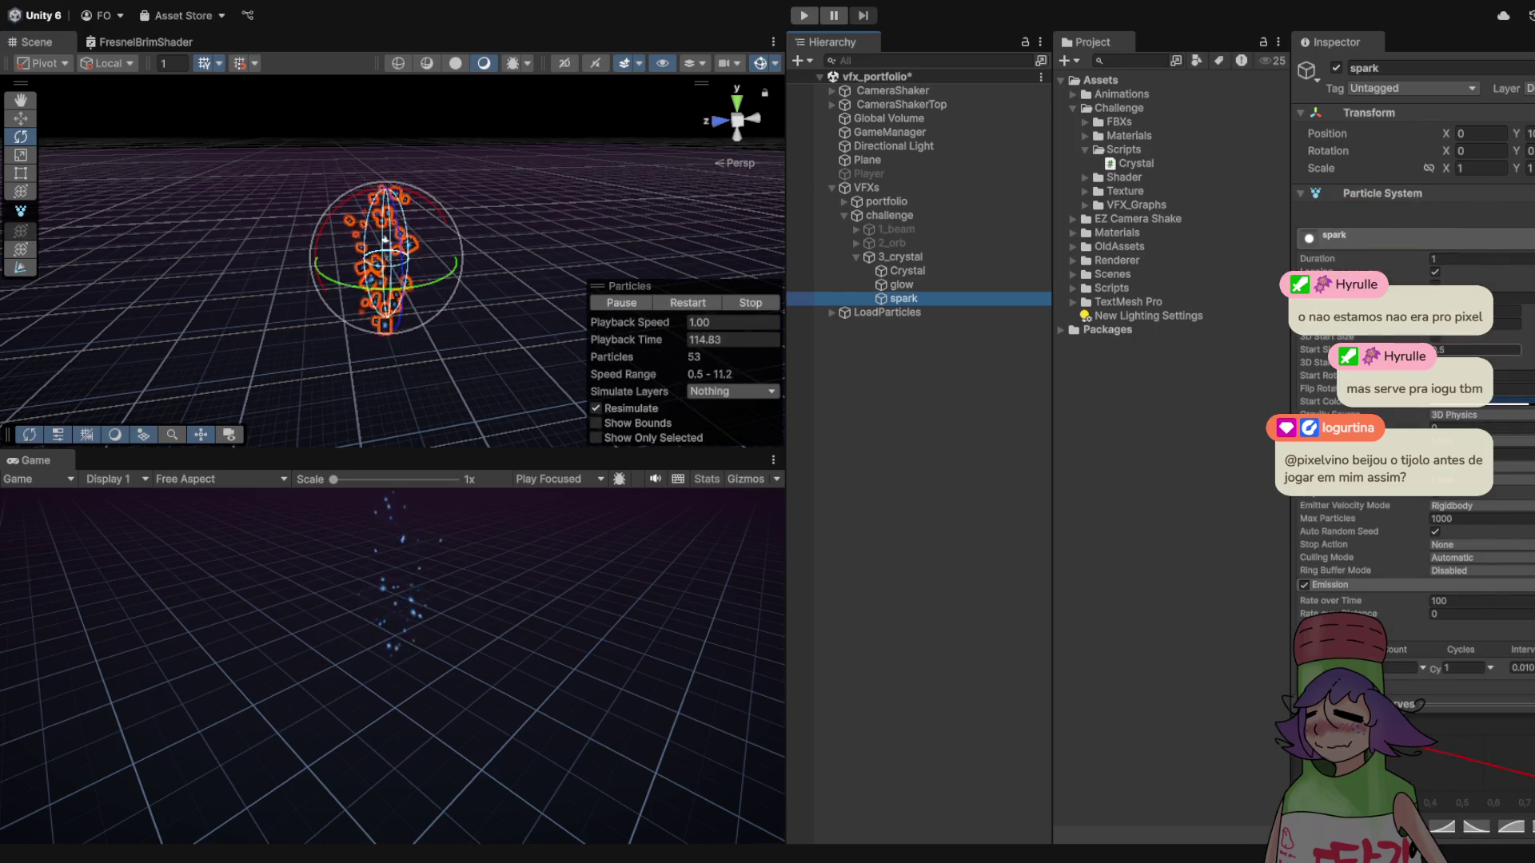
- Set the spark Start Speed to 2 and preview the slower sparks in Play mode
left_click(1475, 324)
type("2")
key("Return")
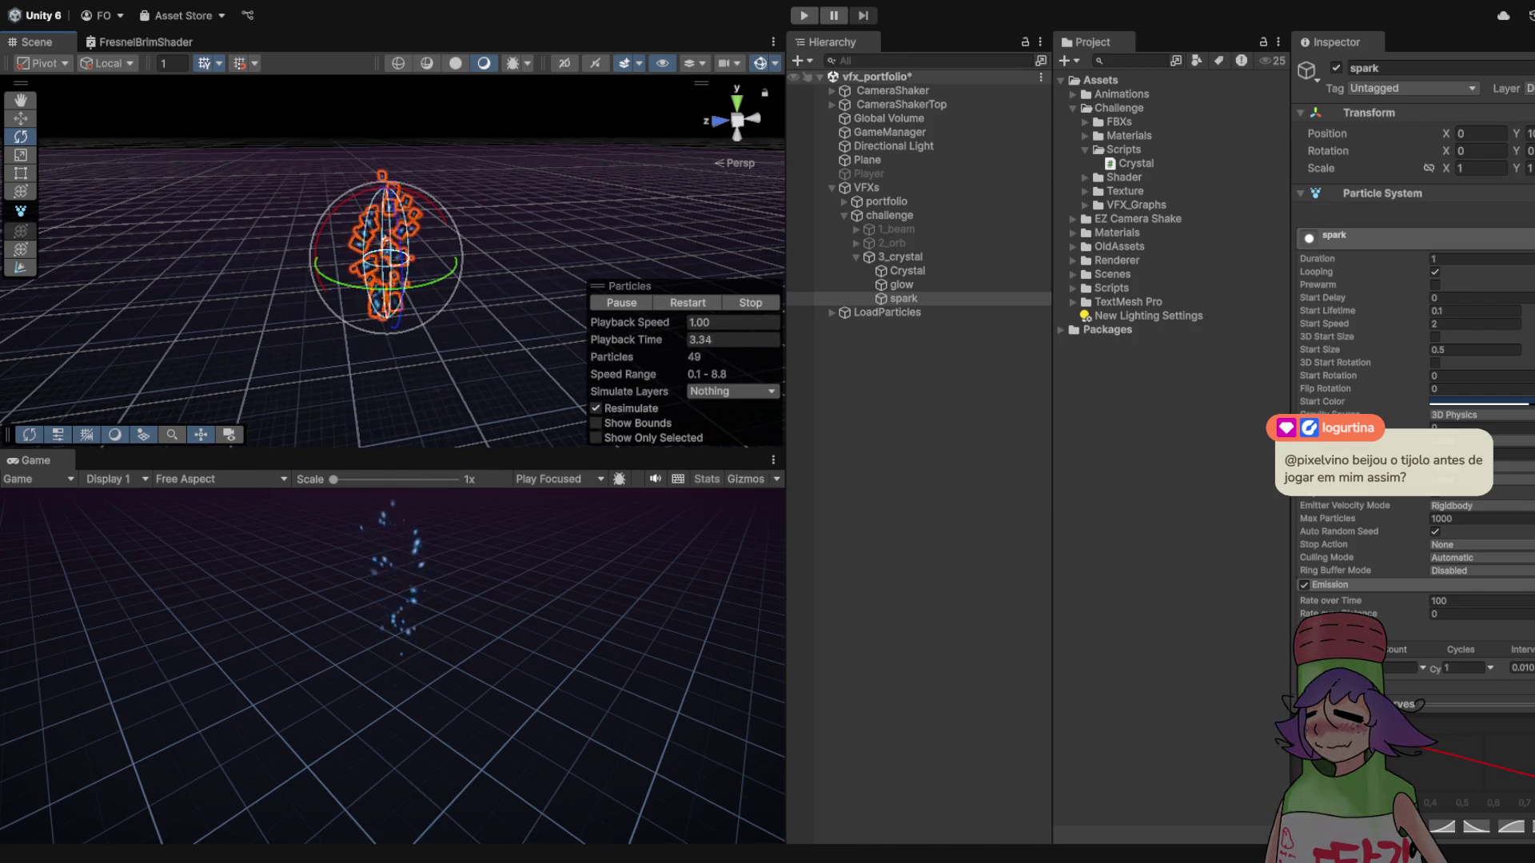
key("ctrl+p")
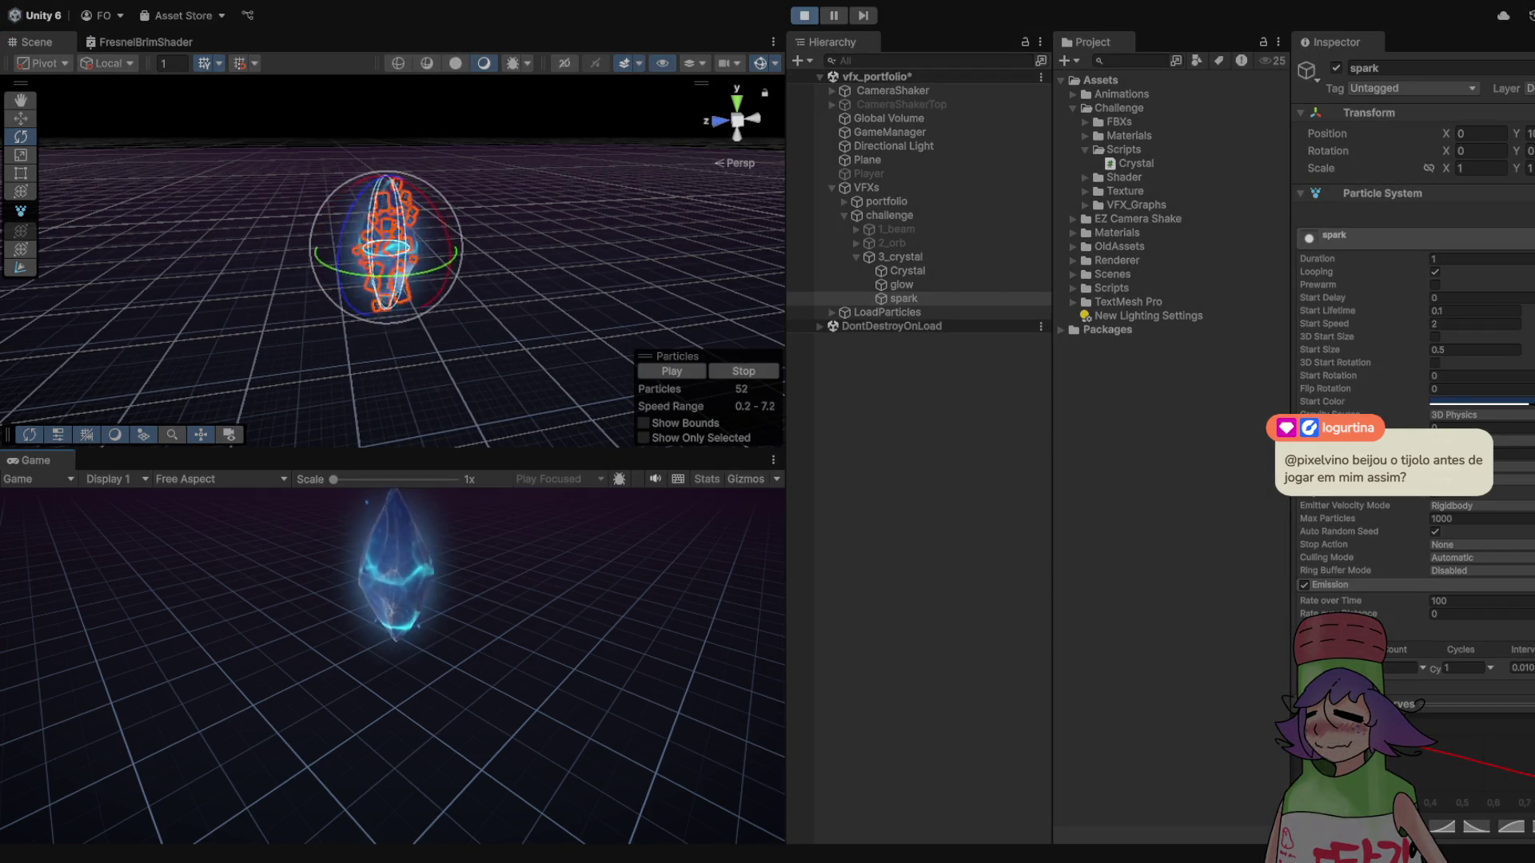
key("ctrl+p")
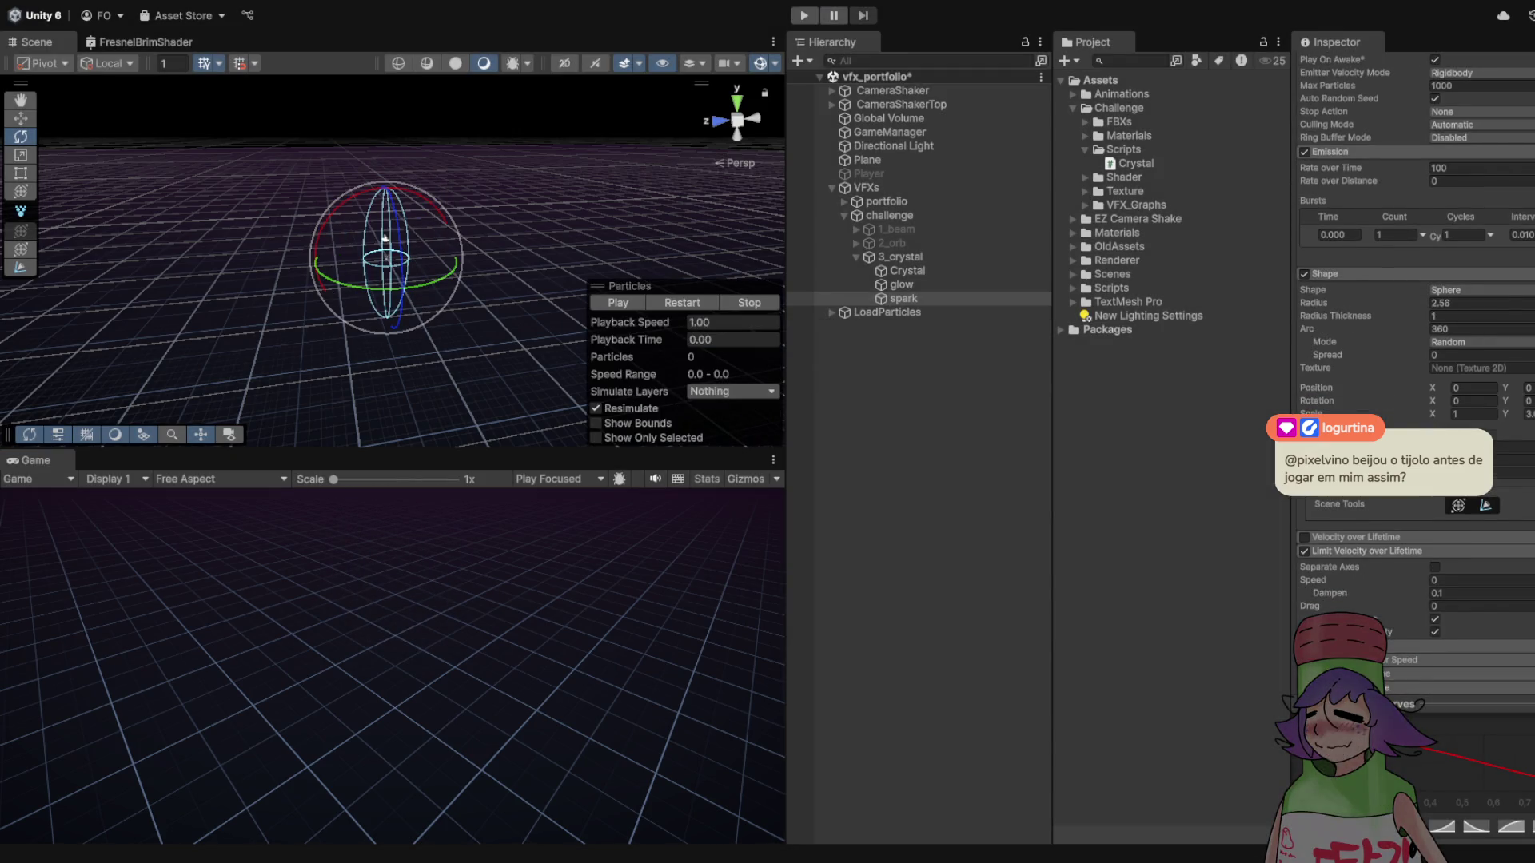
- Widen the spark spawn sphere radius to 3.35, preview it, then duplicate spark as spark (1)
scroll(1411, 447, "down", 3)
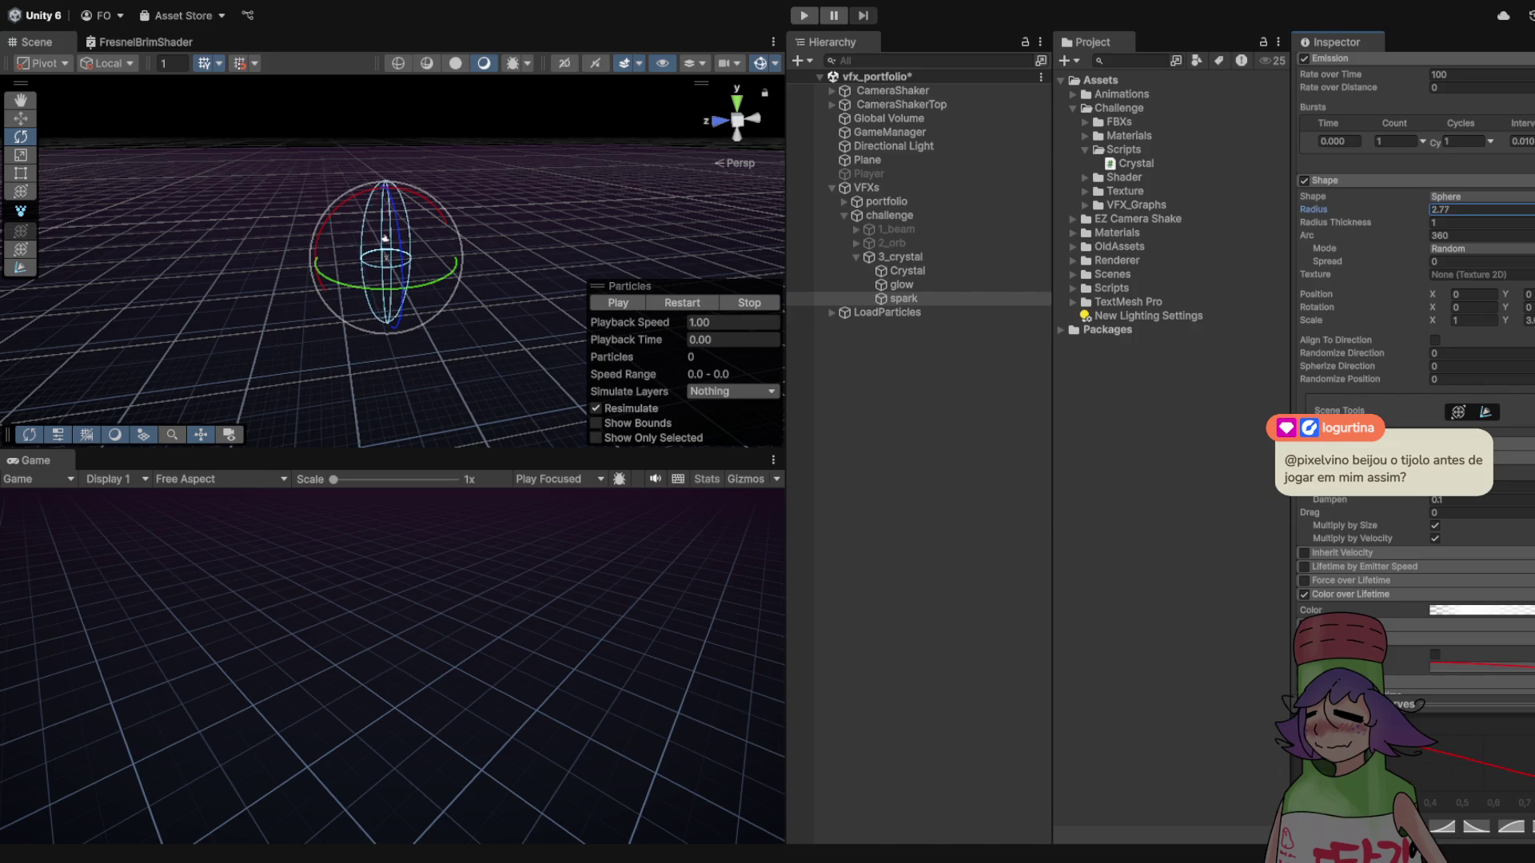
left_click_drag(1313, 210, 1337, 209)
key("ctrl+p")
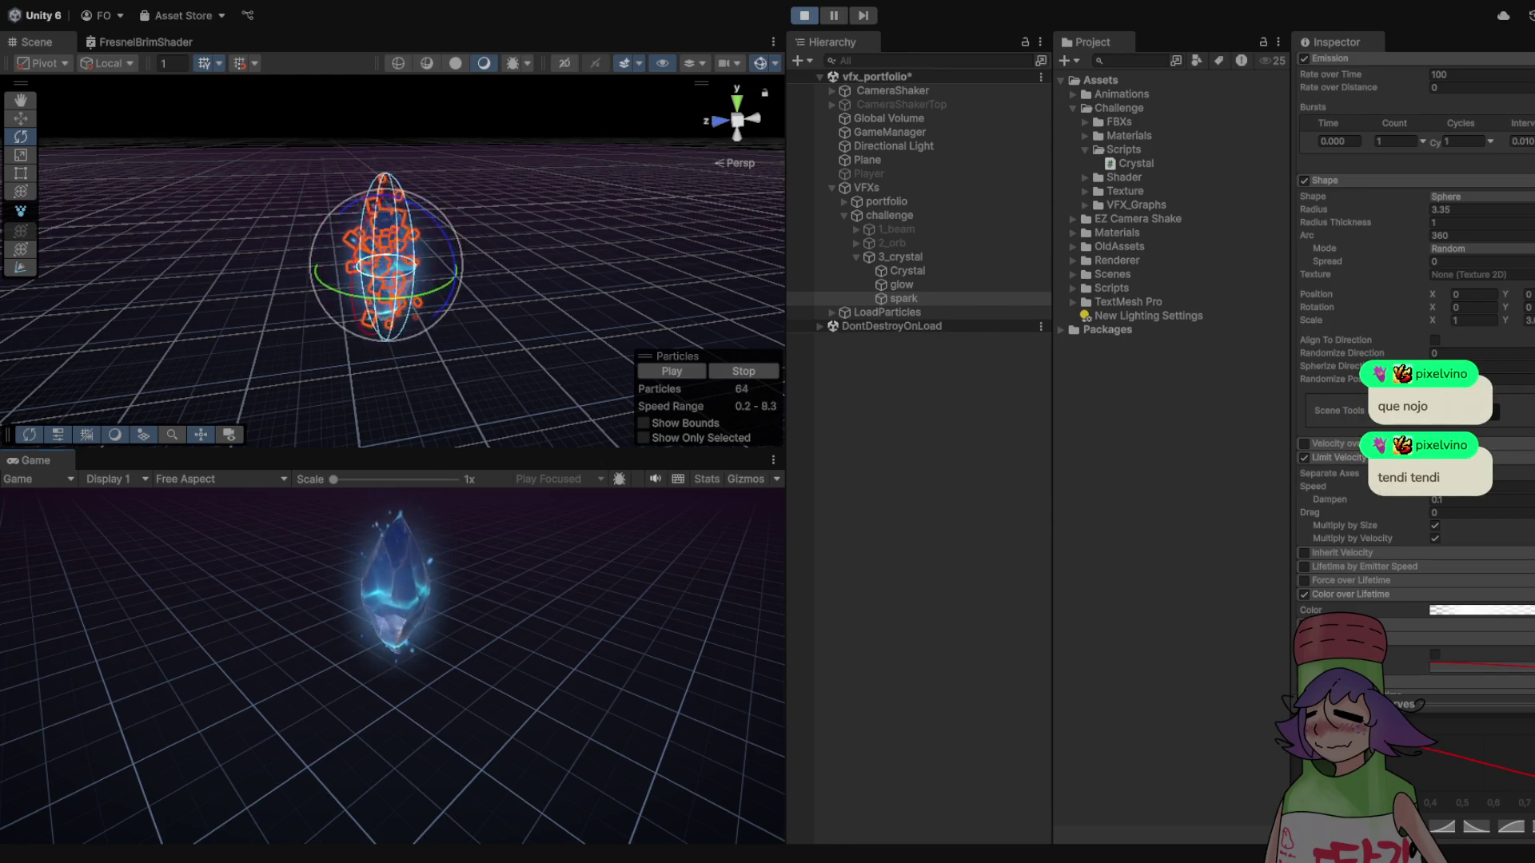
key("ctrl+p")
key("ctrl+d")
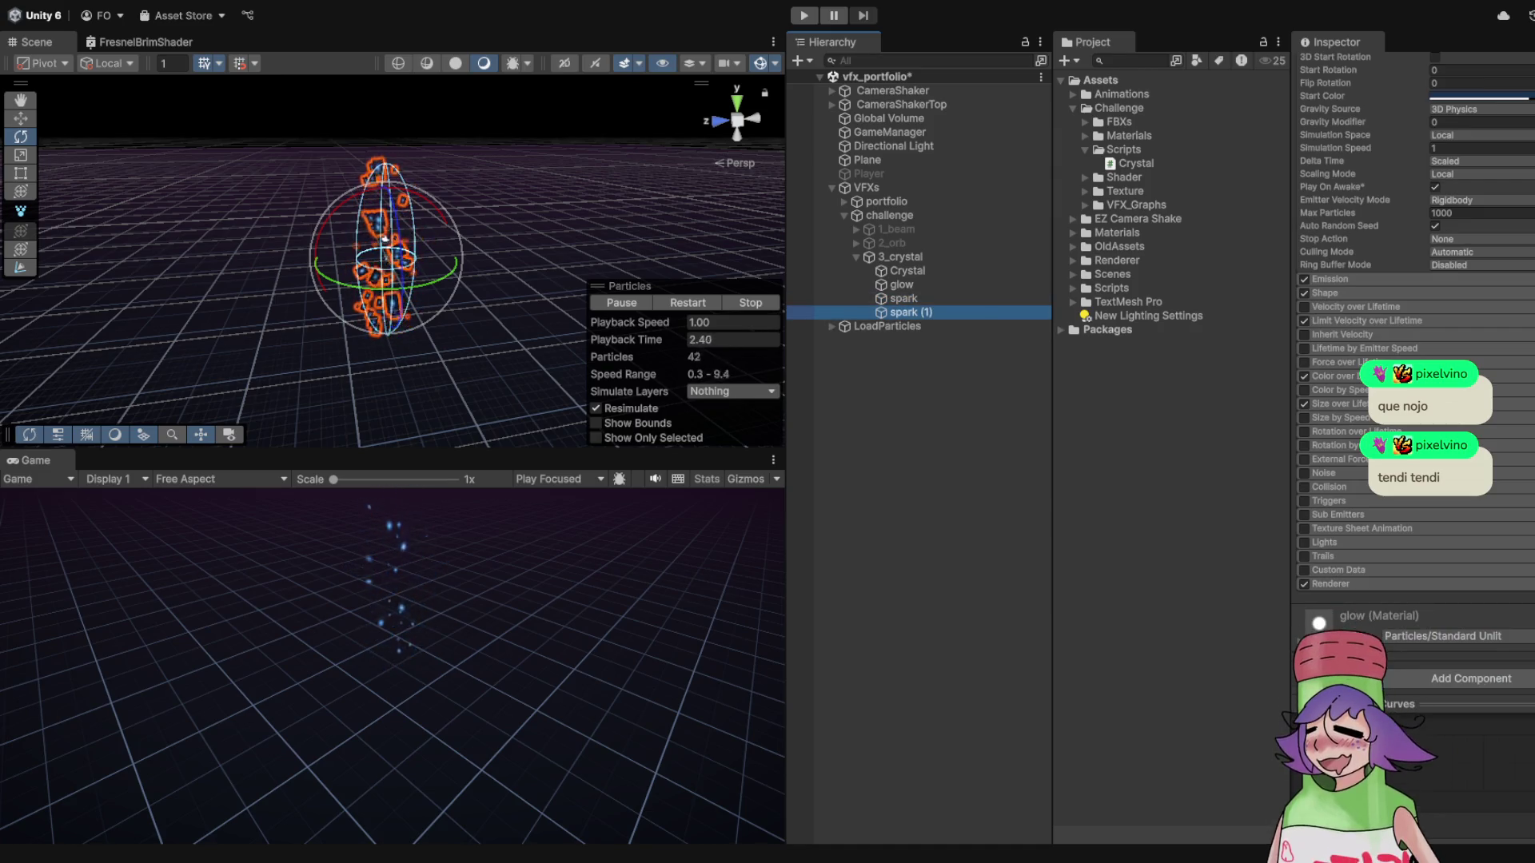
- Set spark (1)'s Start Speed to 0.1
scroll(1411, 320, "up", 2)
scroll(1411, 320, "up", 4)
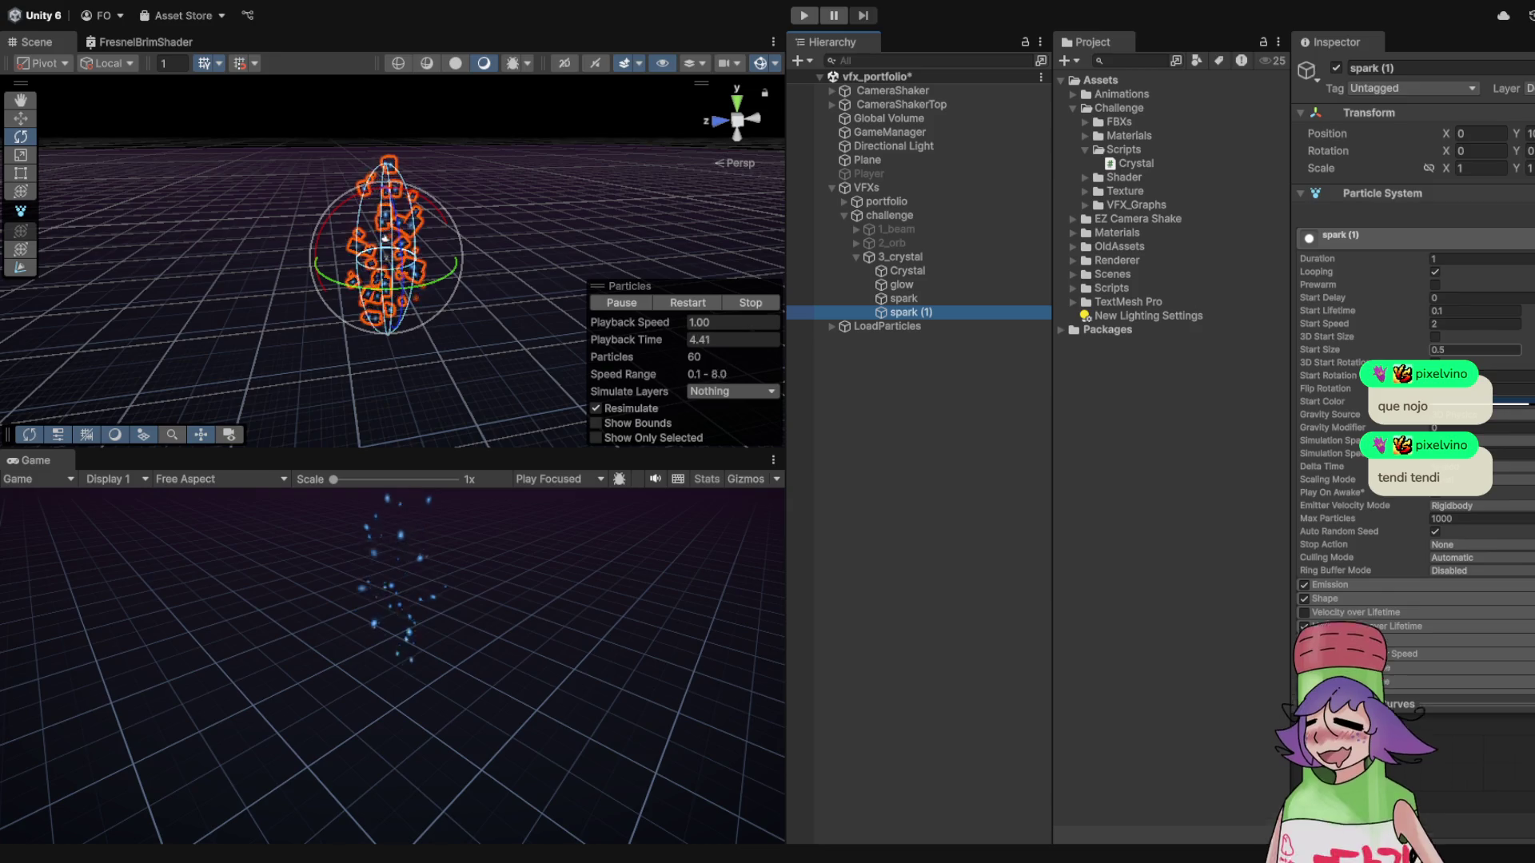
left_click(1475, 349)
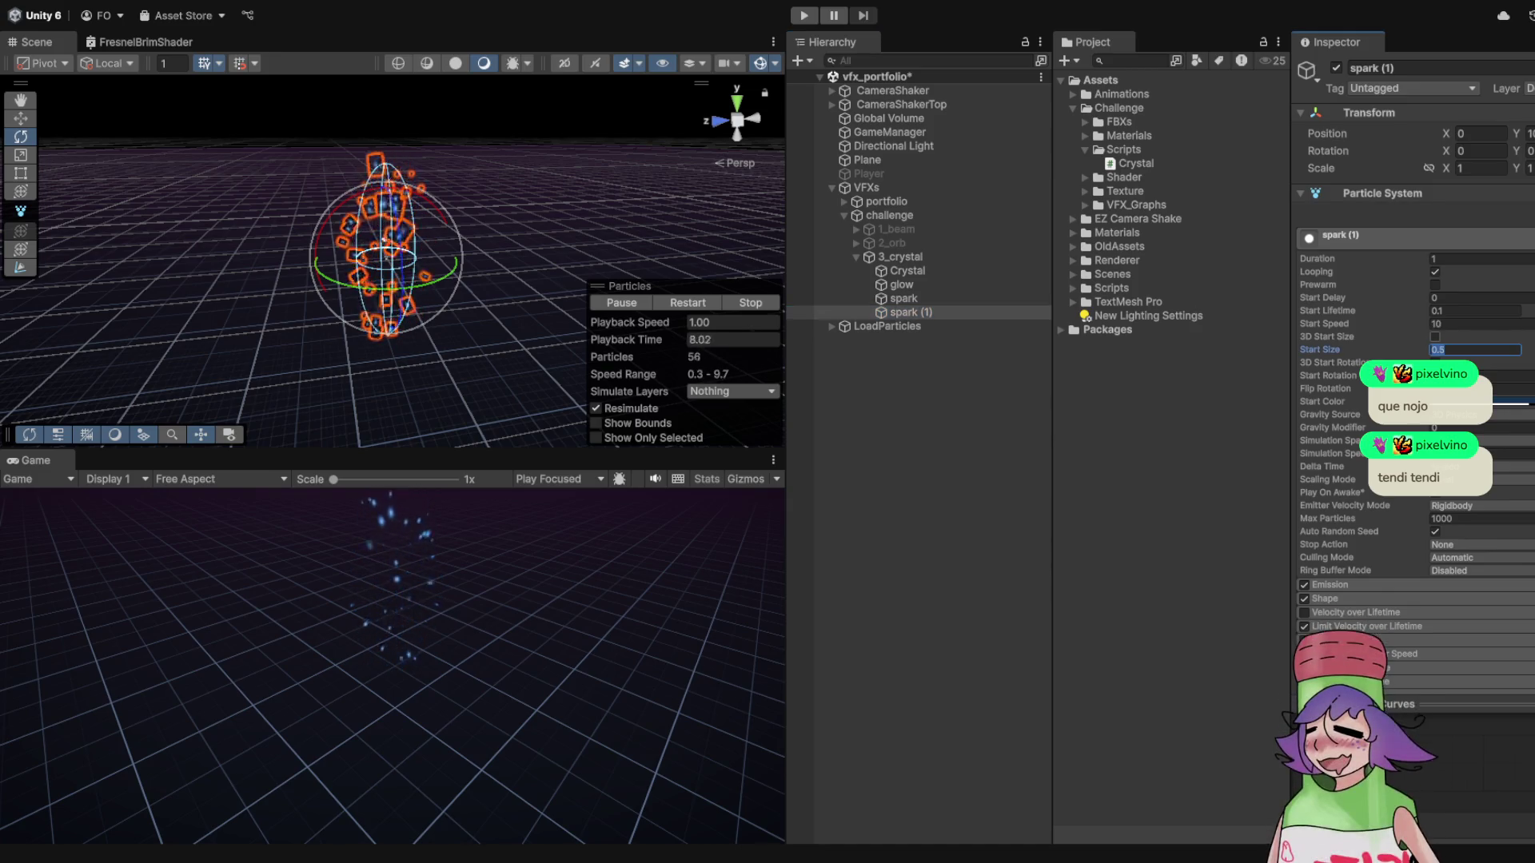
left_click(1475, 323)
type("0")
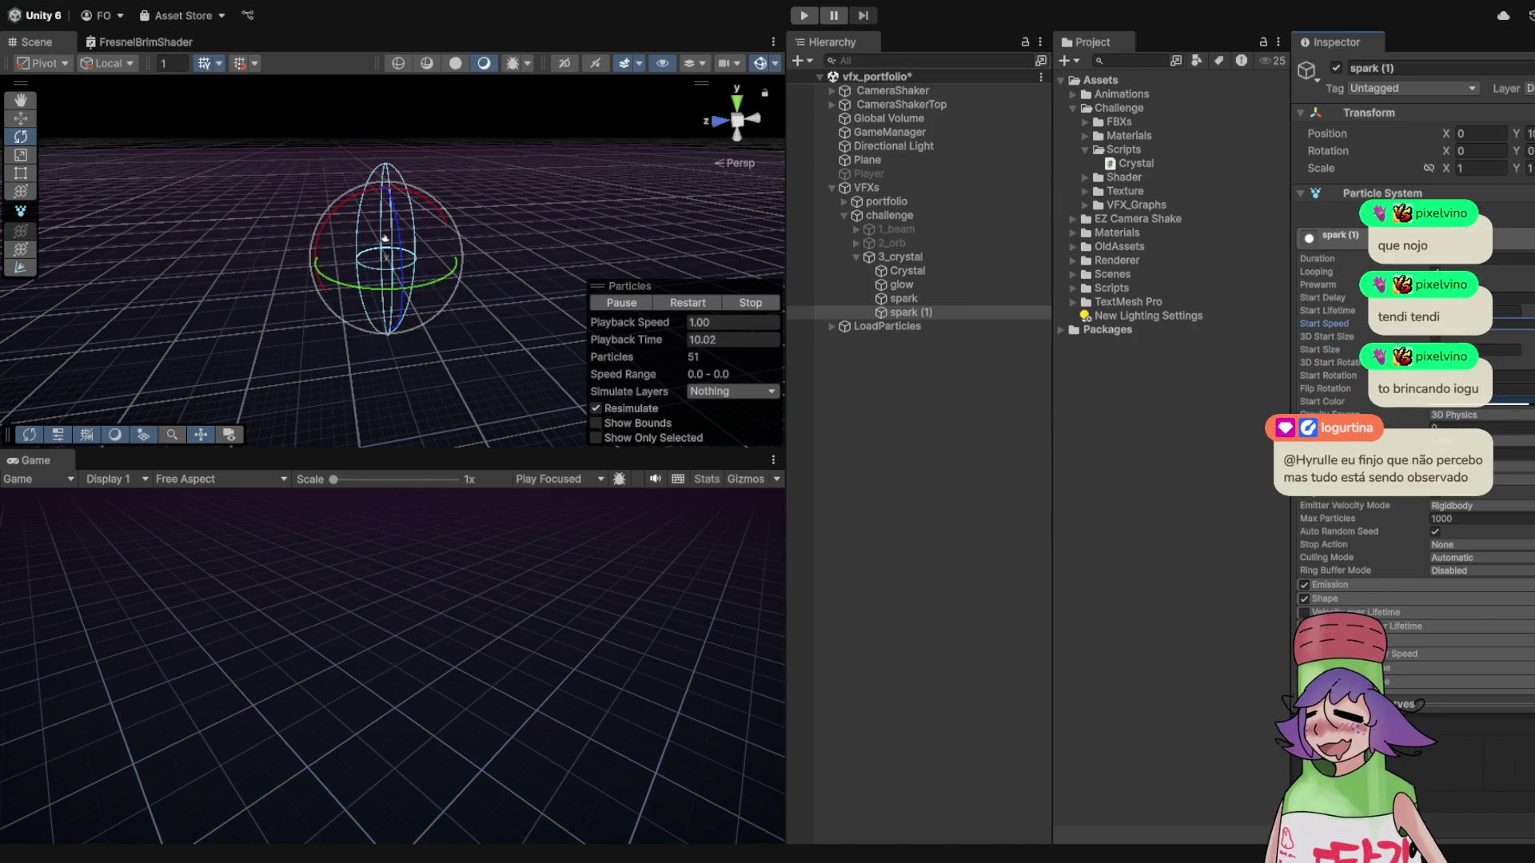
scroll(1411, 400, "down", 3)
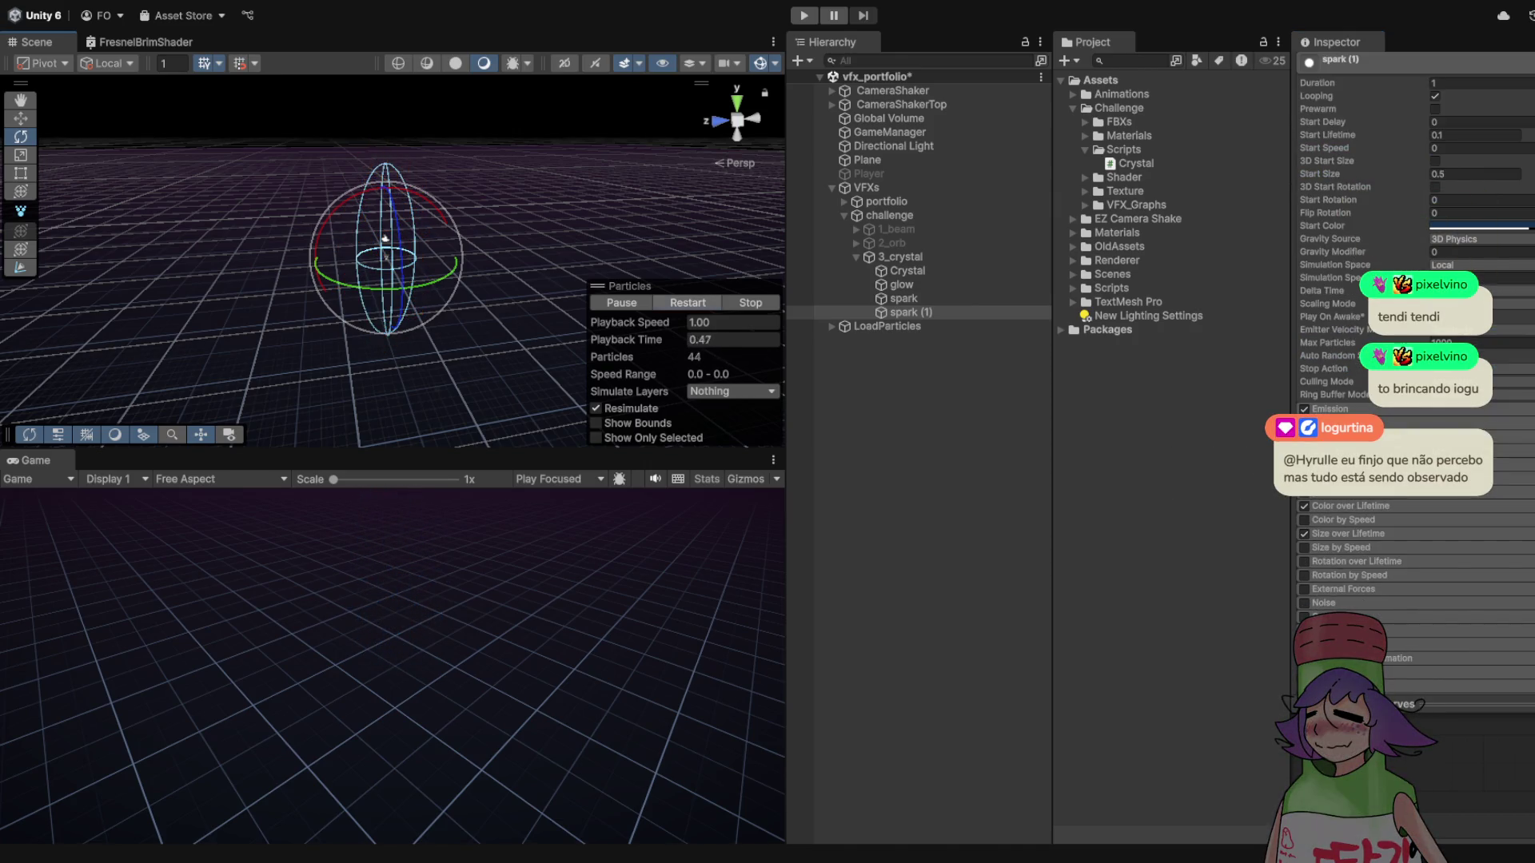
scroll(1411, 400, "up", 1)
left_click(1474, 160)
type("1")
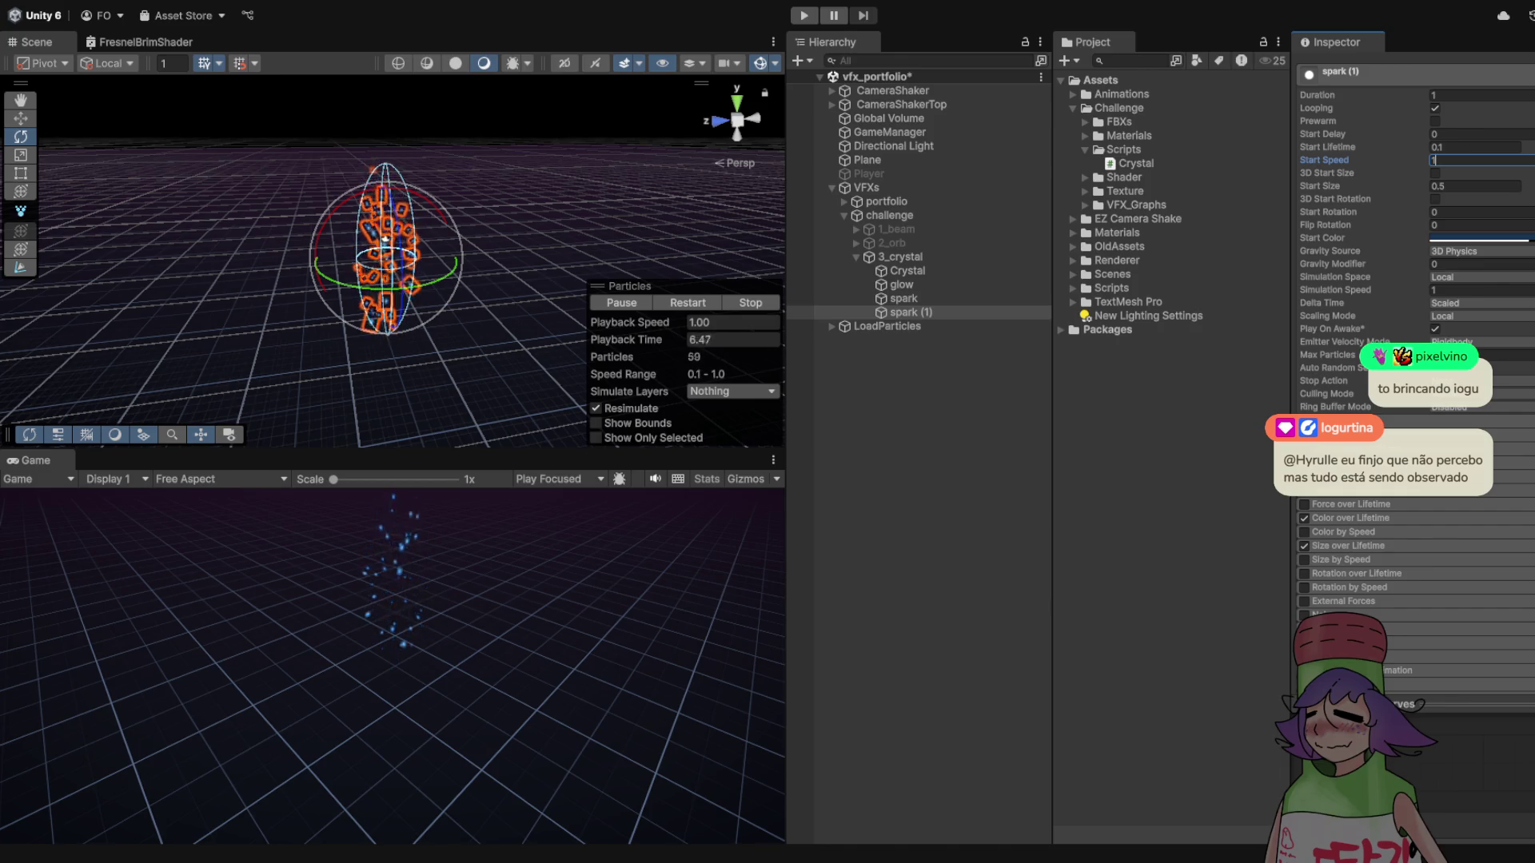
key("Left")
type(".")
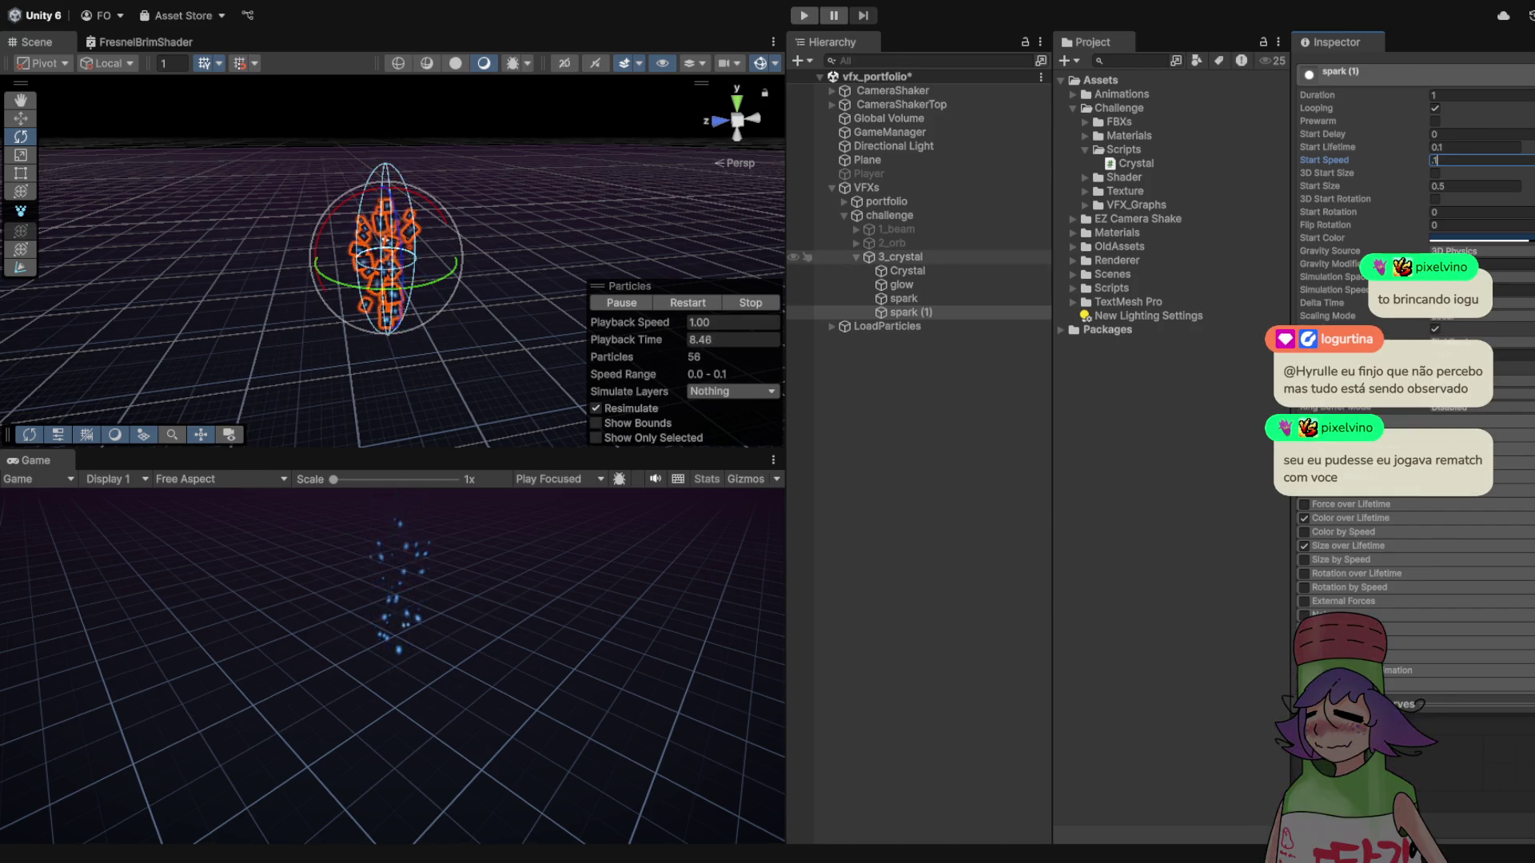
- Enable the Noise module on spark (1), at strength 1 and frequency 0.5
scroll(1414, 192, "down", 2)
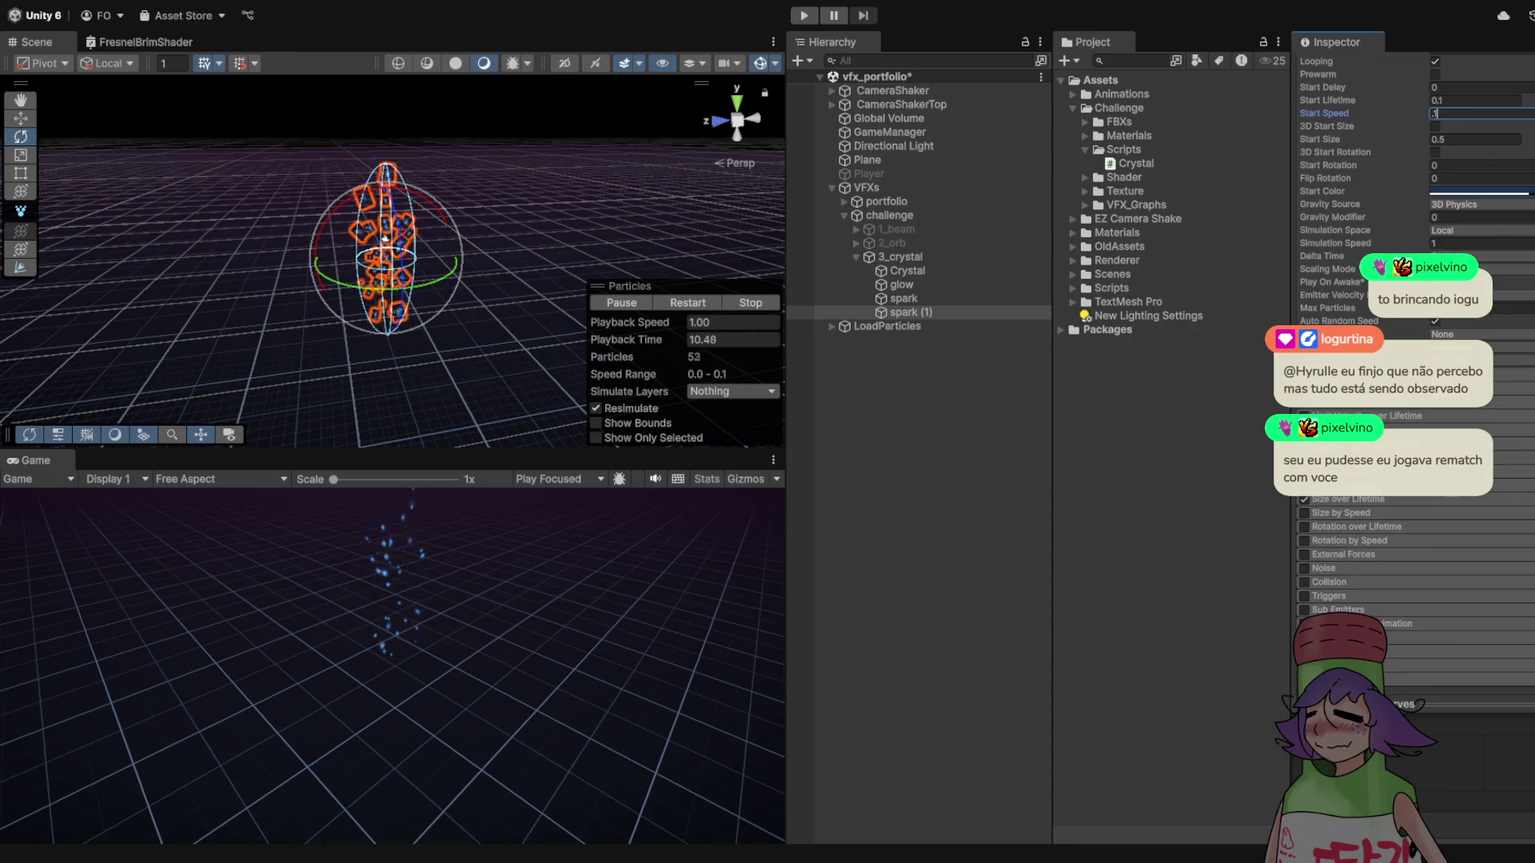
scroll(1415, 192, "down", 1)
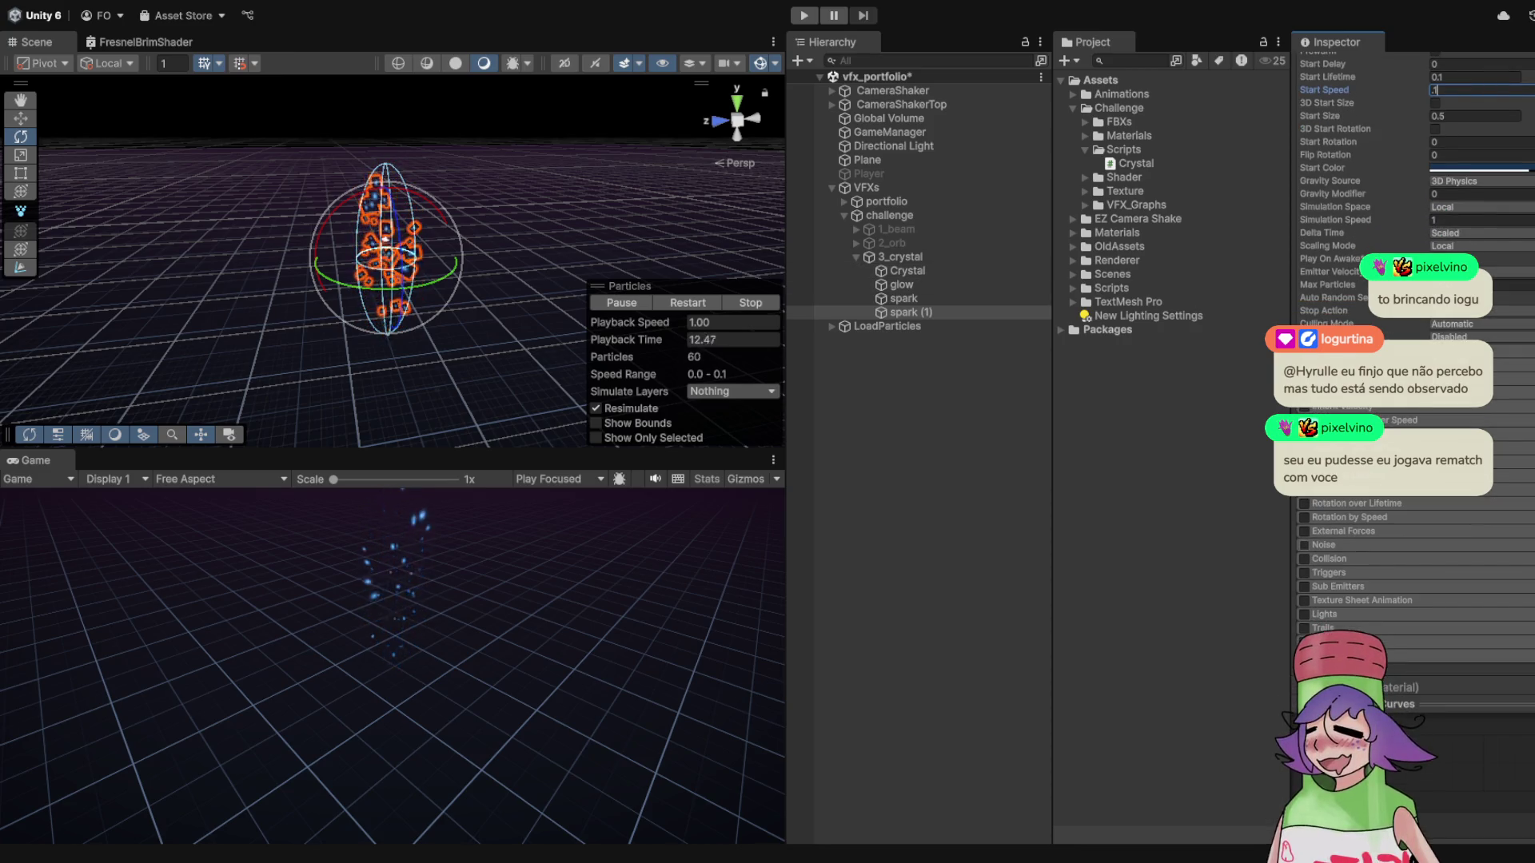
left_click(1304, 544)
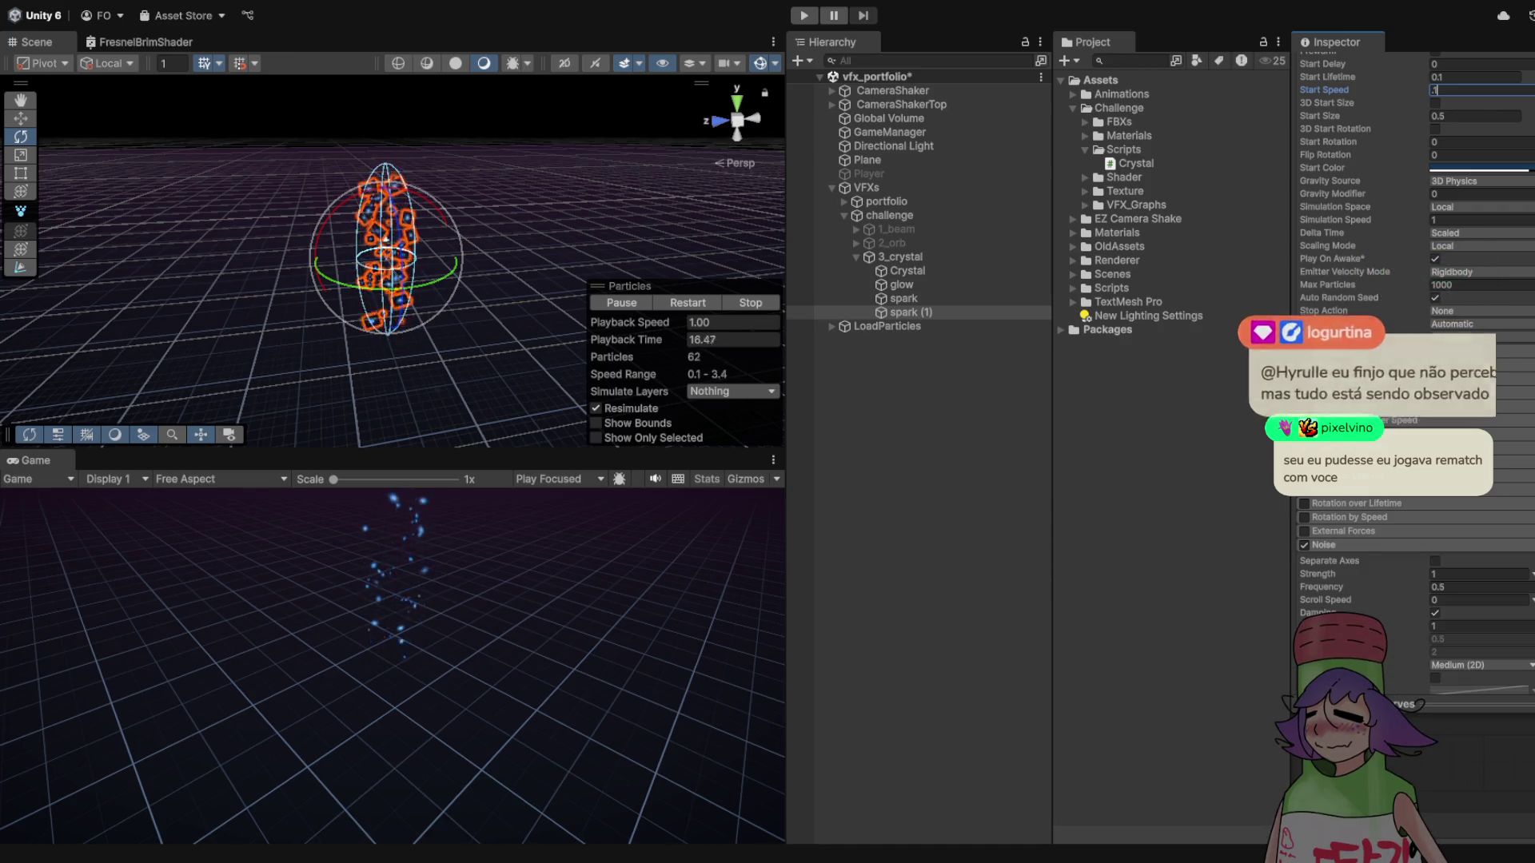
scroll(1415, 319, "down", 5)
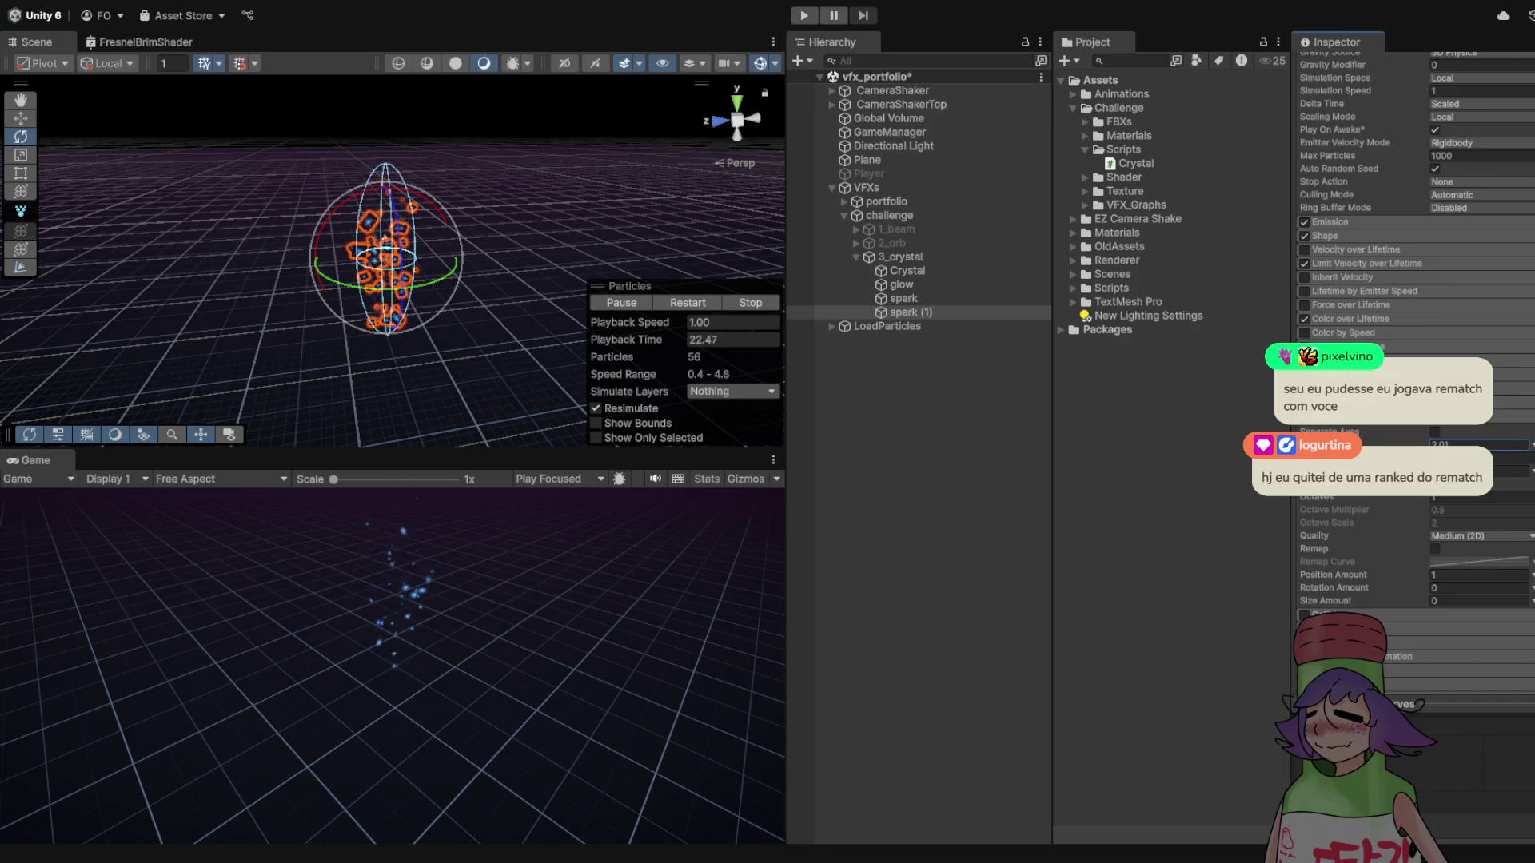
left_click(903, 298)
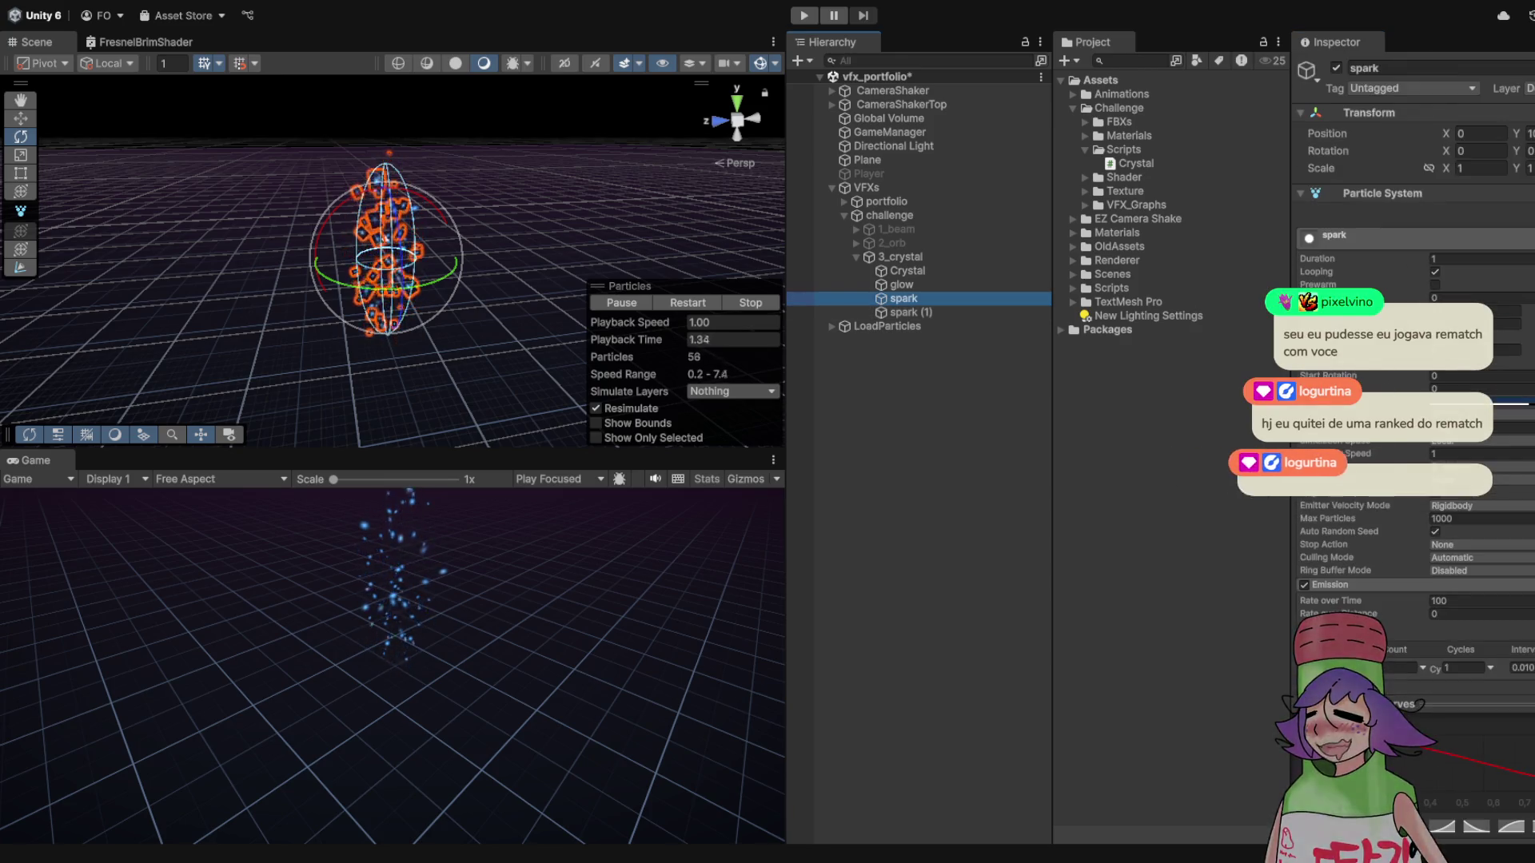
- Disable the original spark and preview only spark (1)'s sparks in a maximized Game view
left_click(1335, 68)
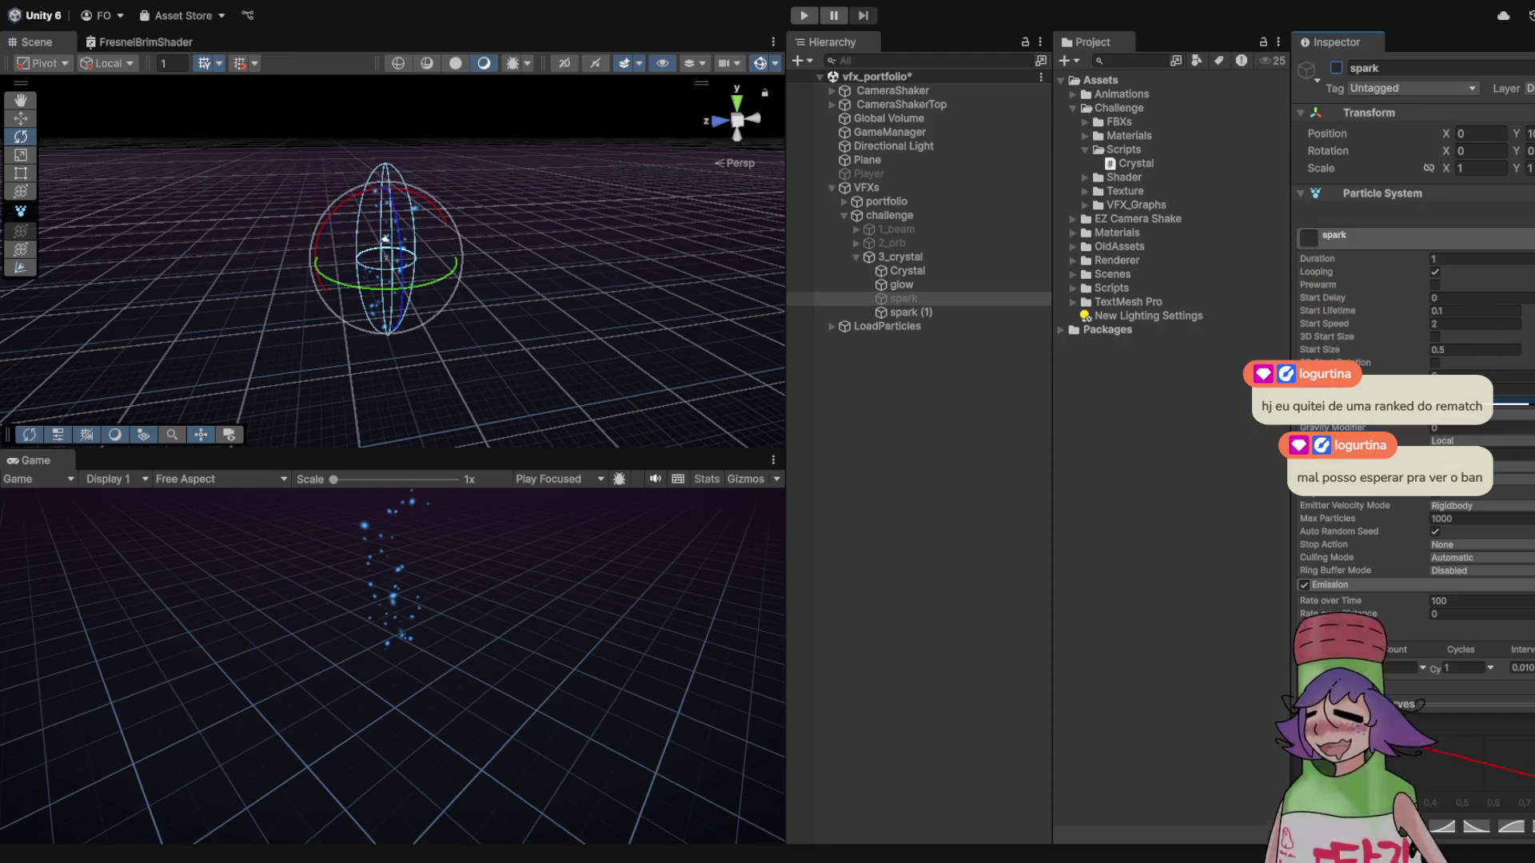
left_click(803, 16)
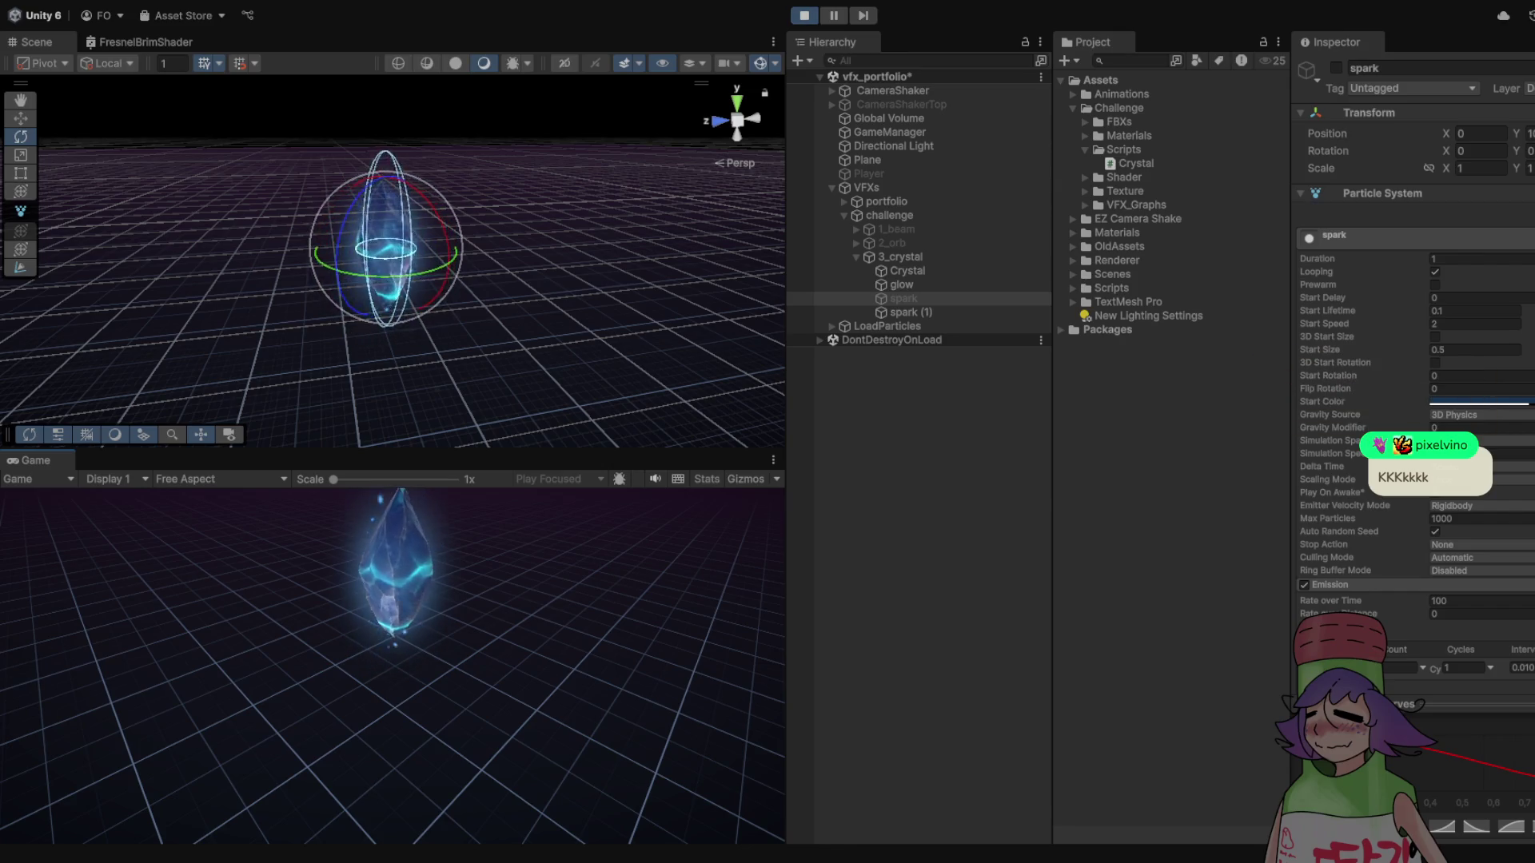
key("shift+space")
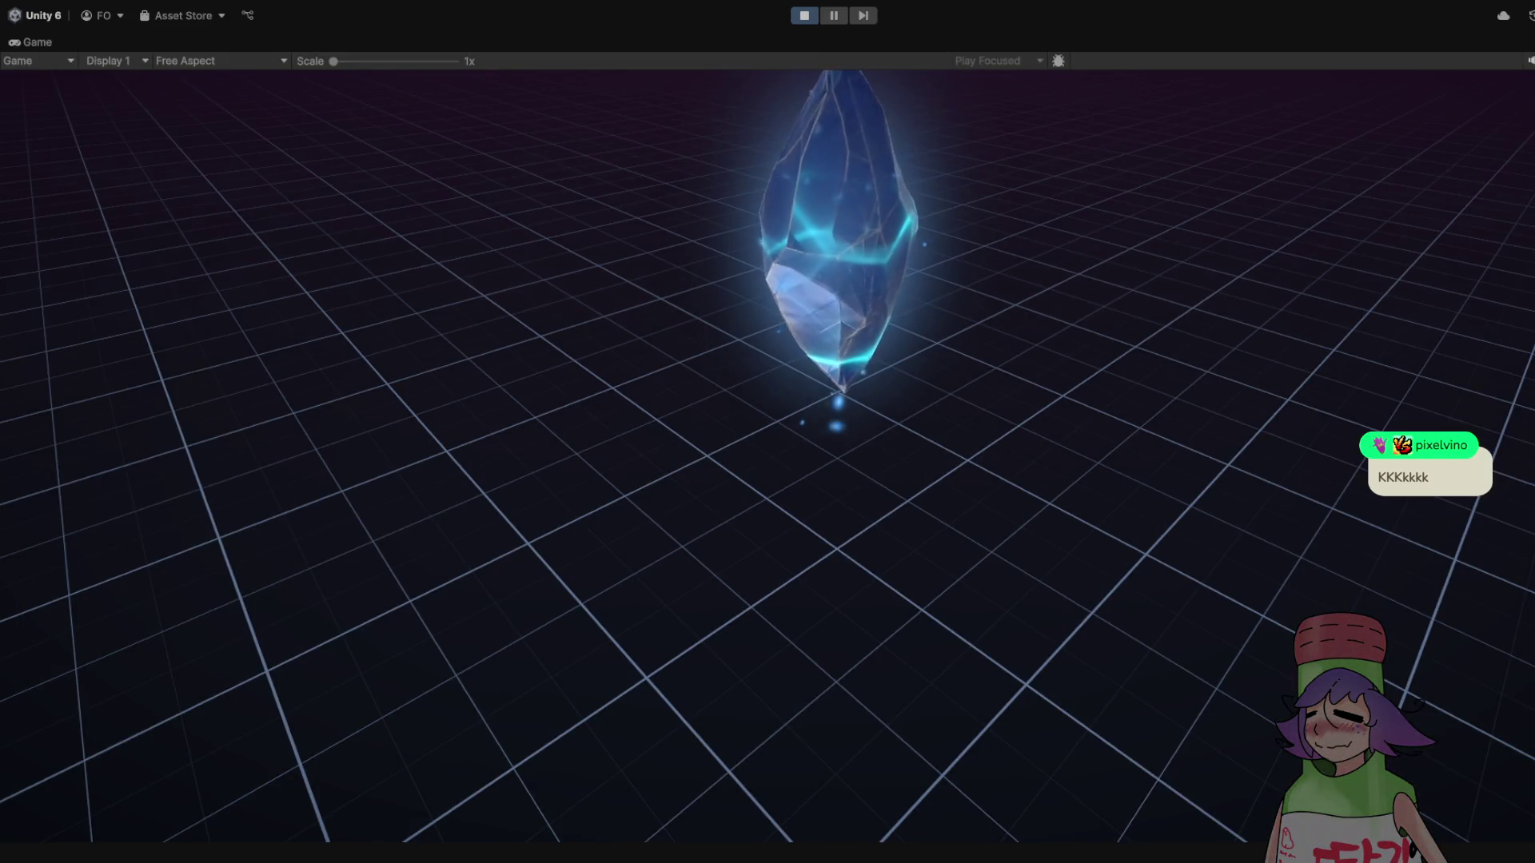
key("ctrl+p")
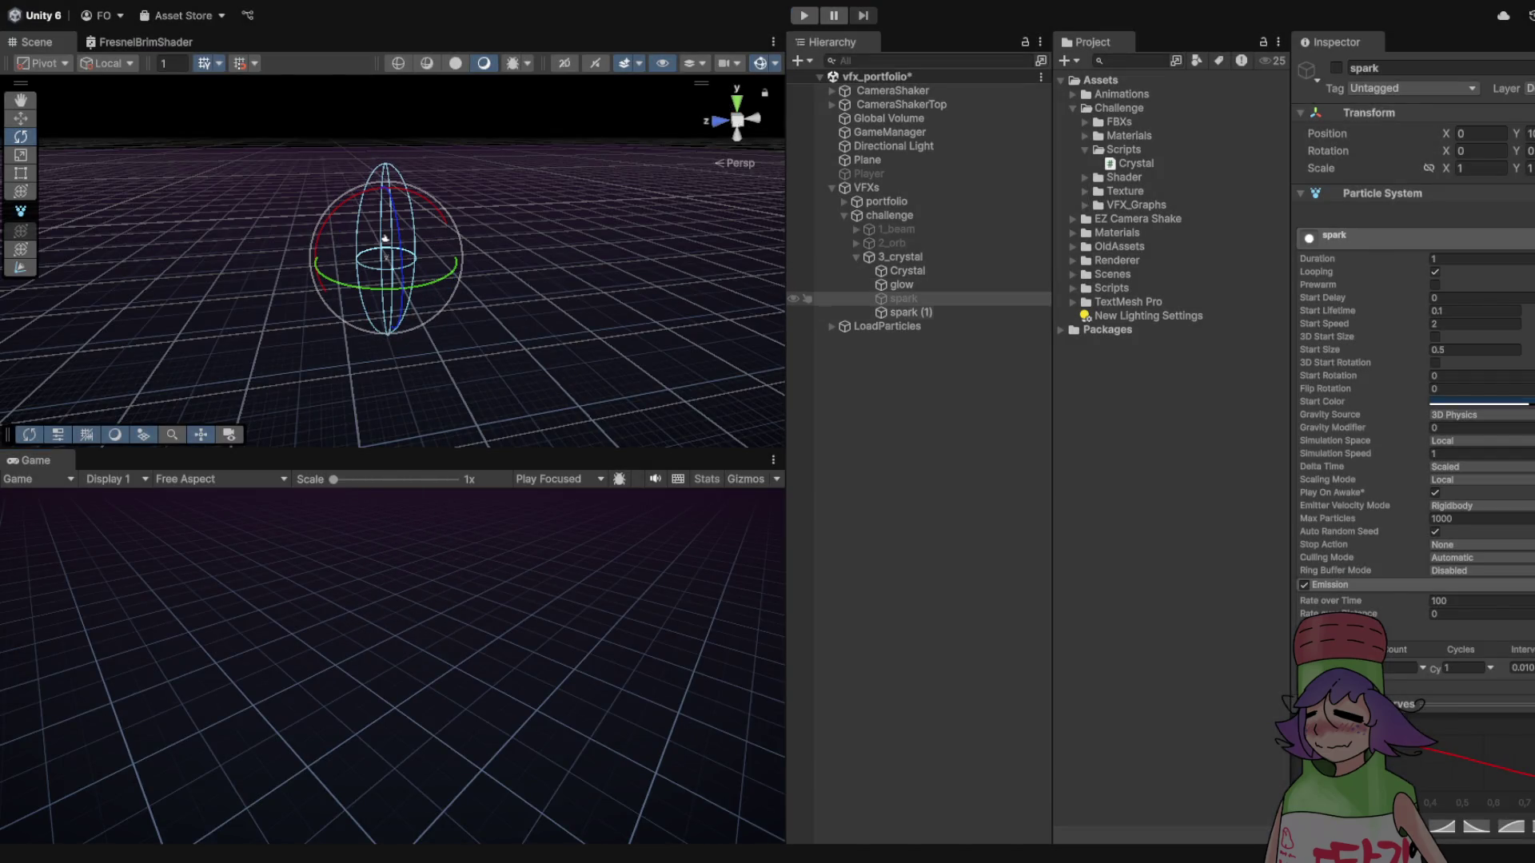
left_click(807, 313)
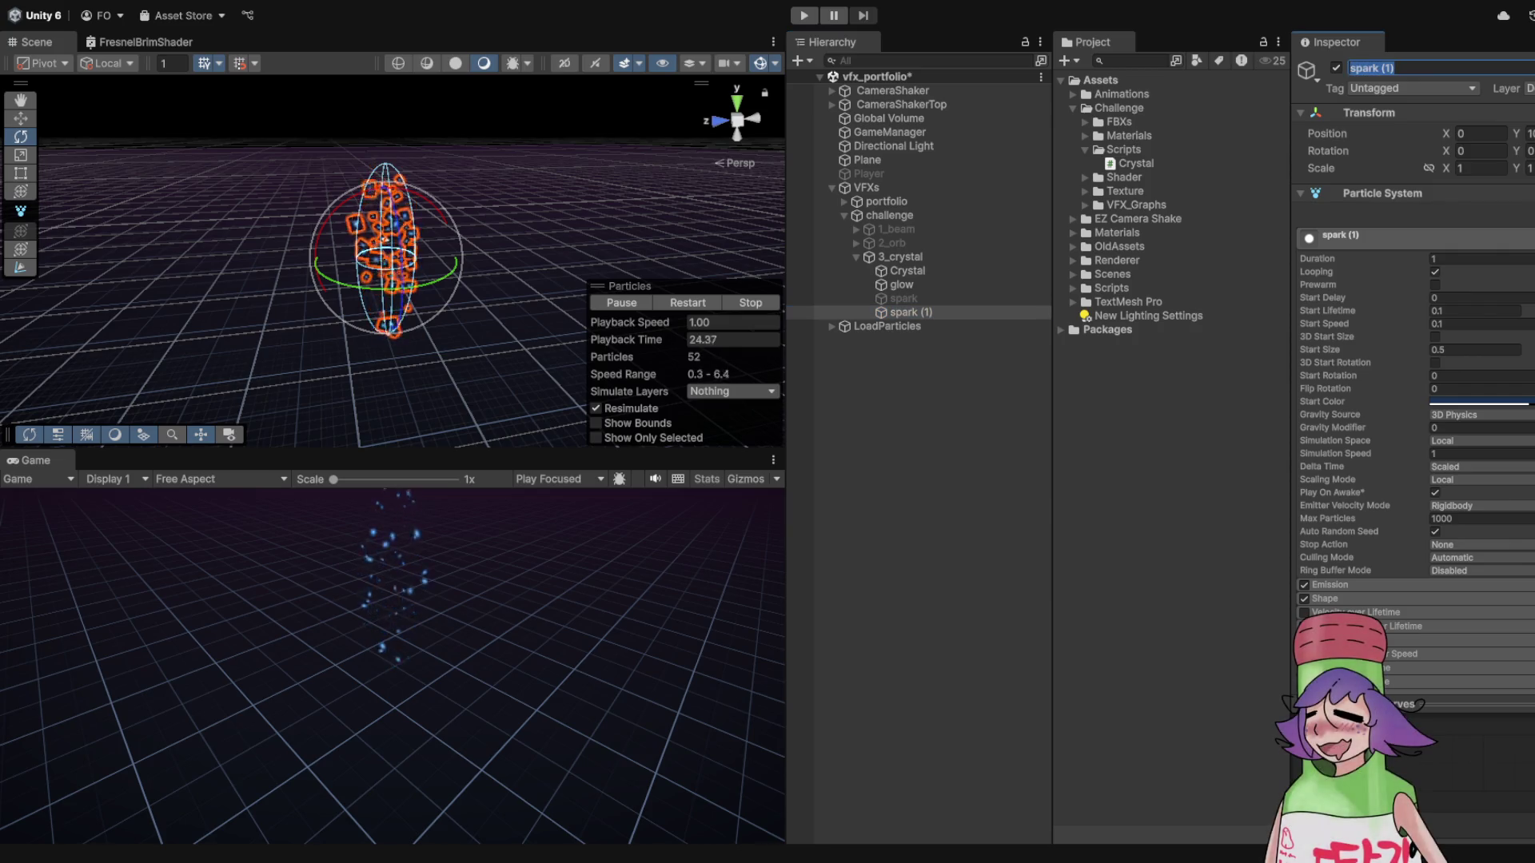
- Rename spark (1) to 'spark 2', then add and delete a Directional Light under 3_crystal
type("spark 2")
key("Return")
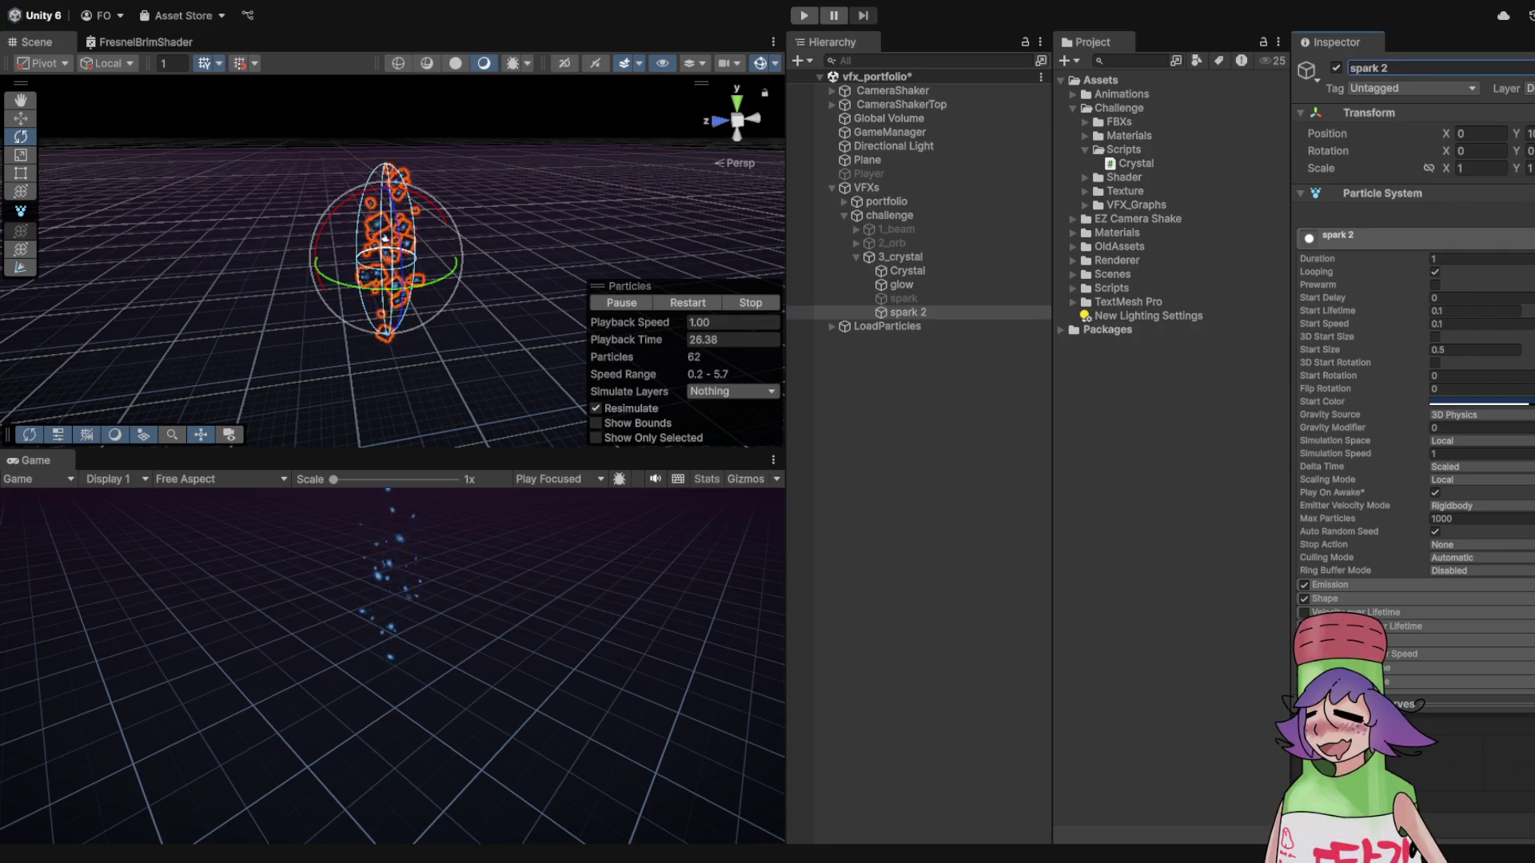
left_click(899, 257)
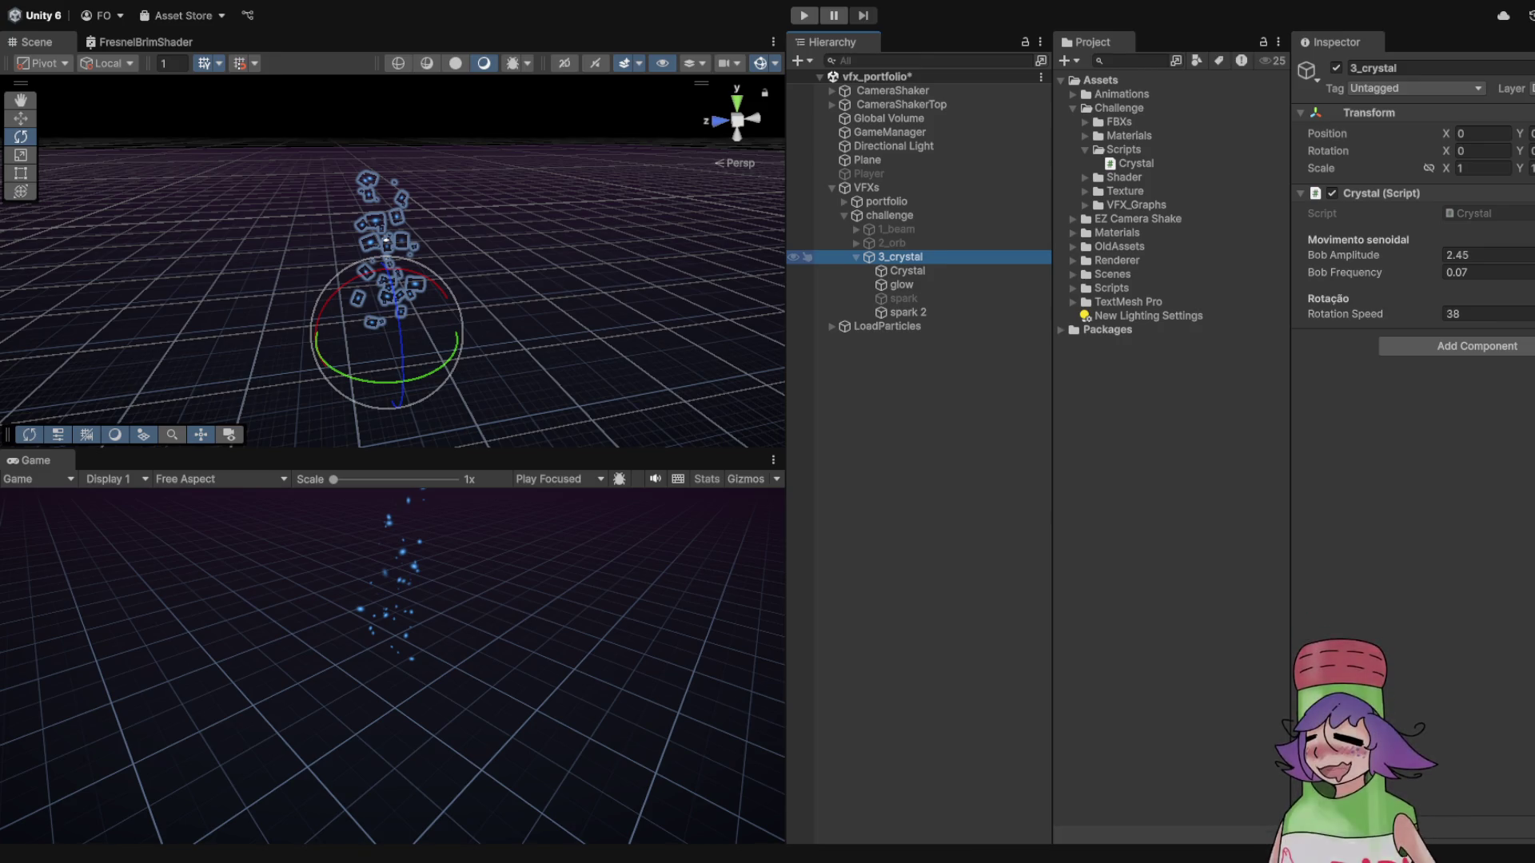
key("ctrl+shift+v")
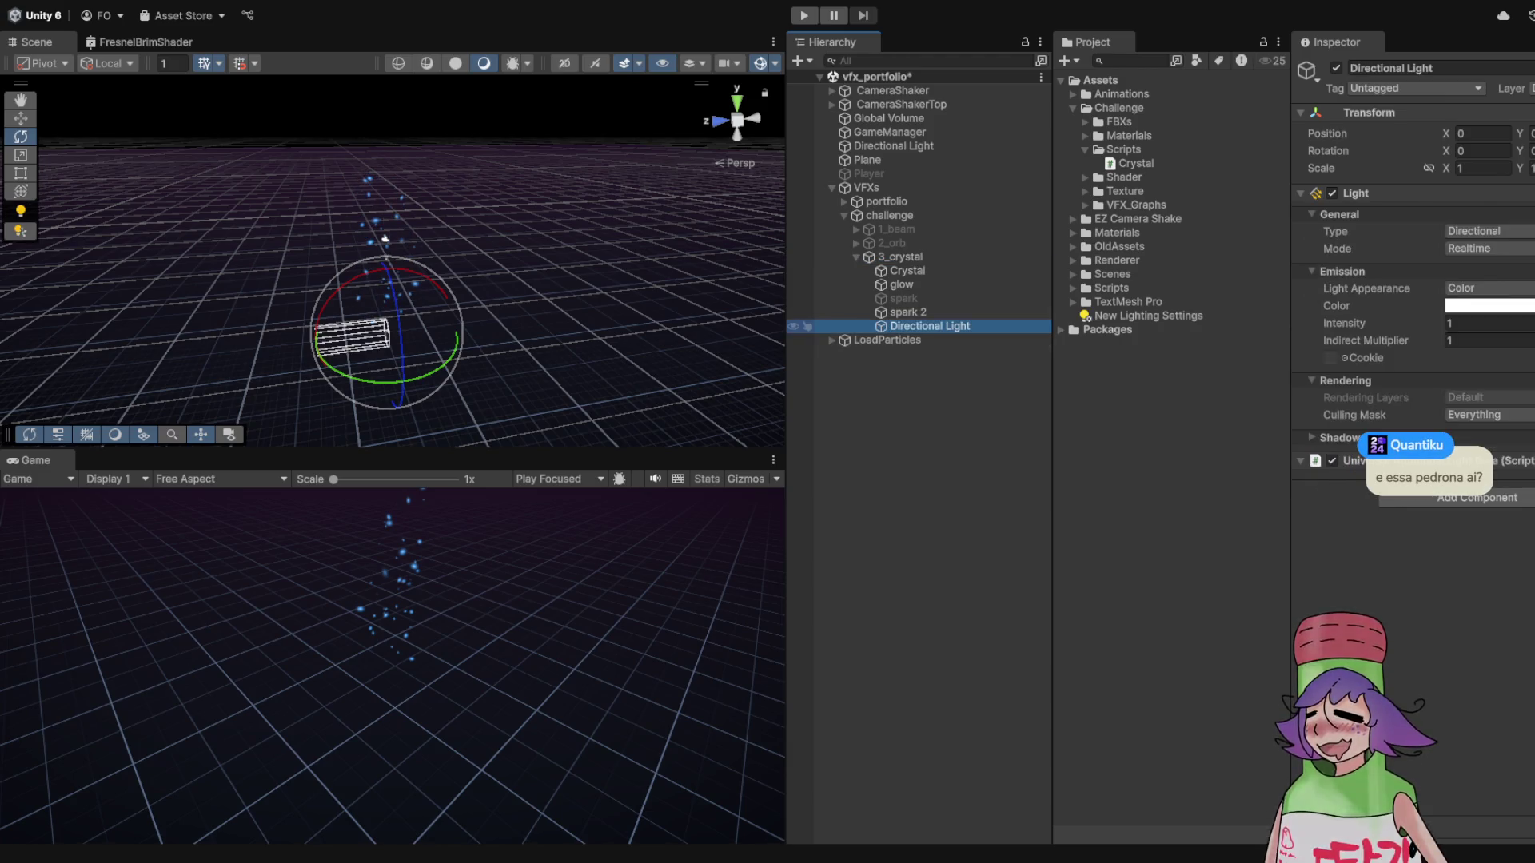
key("Delete")
left_click(384, 238)
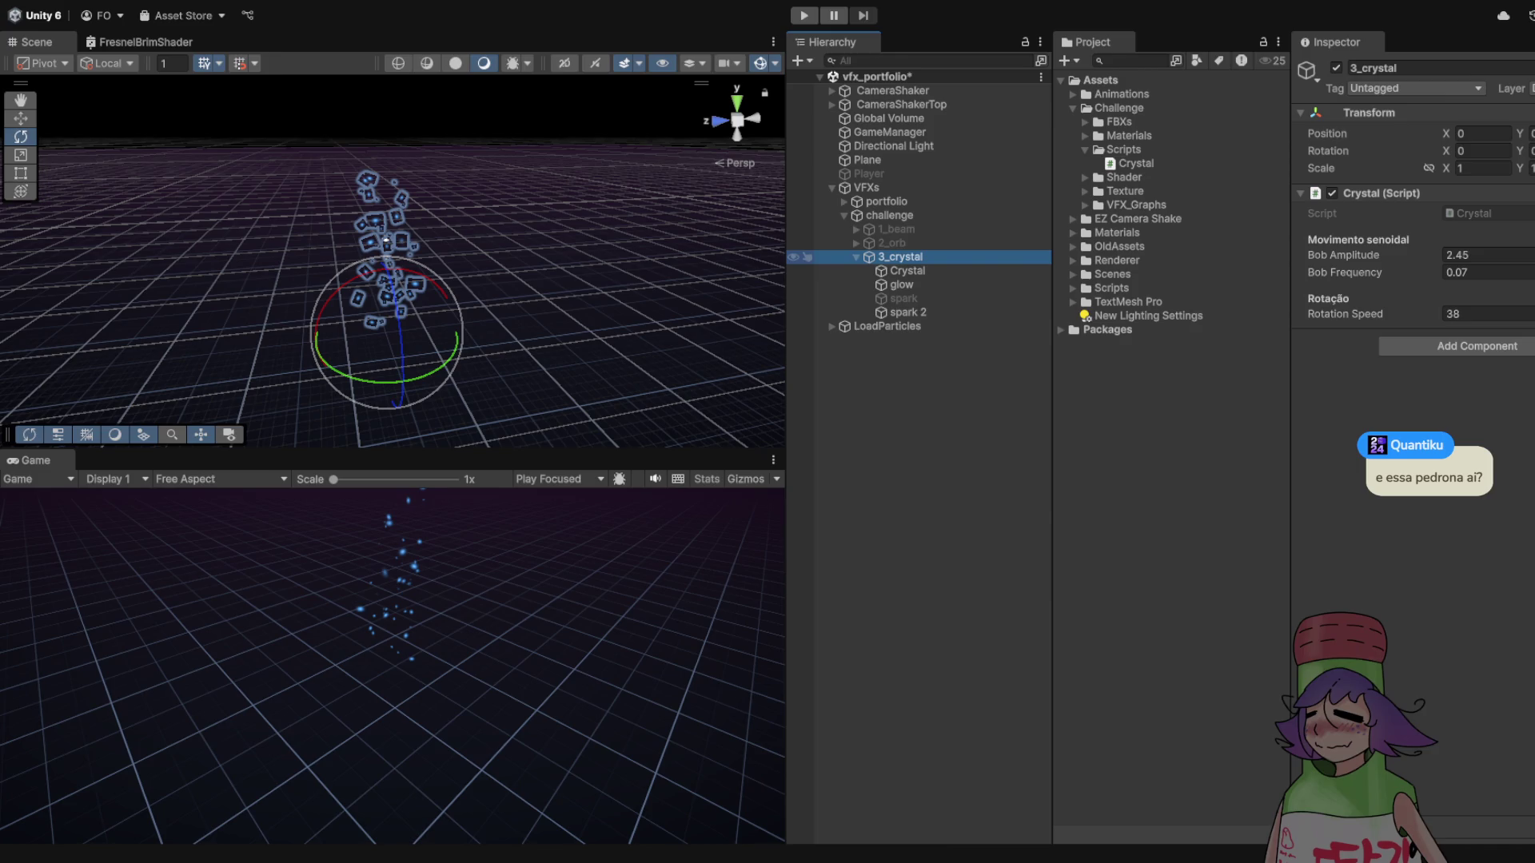
- Add a Spot Light under 3_crystal instead of a Point Light, placing it first among the children
key("ctrl+shift+v")
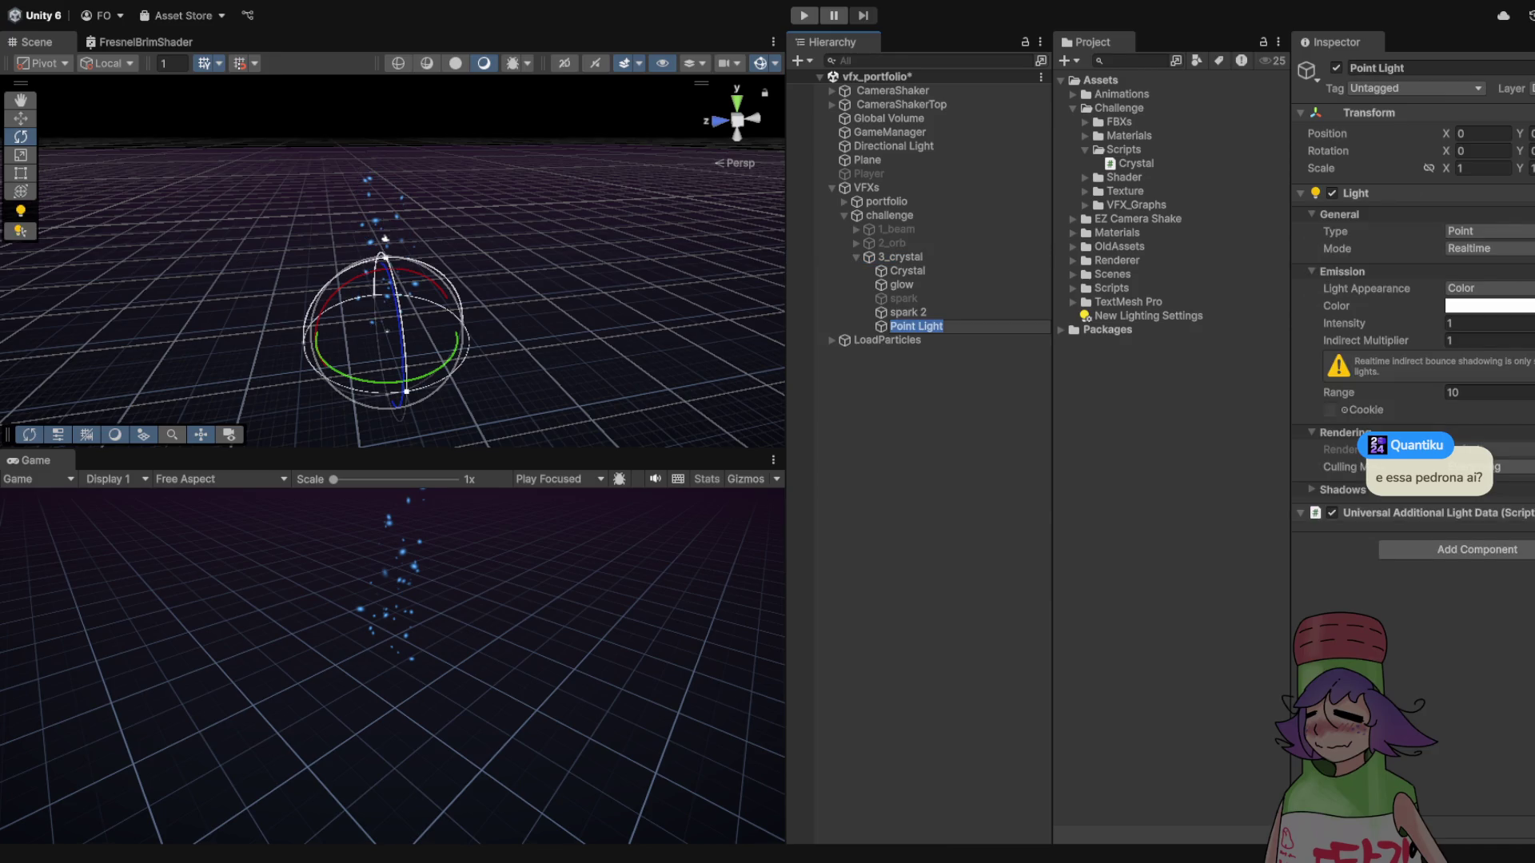
key("Return")
key("ctrl+z")
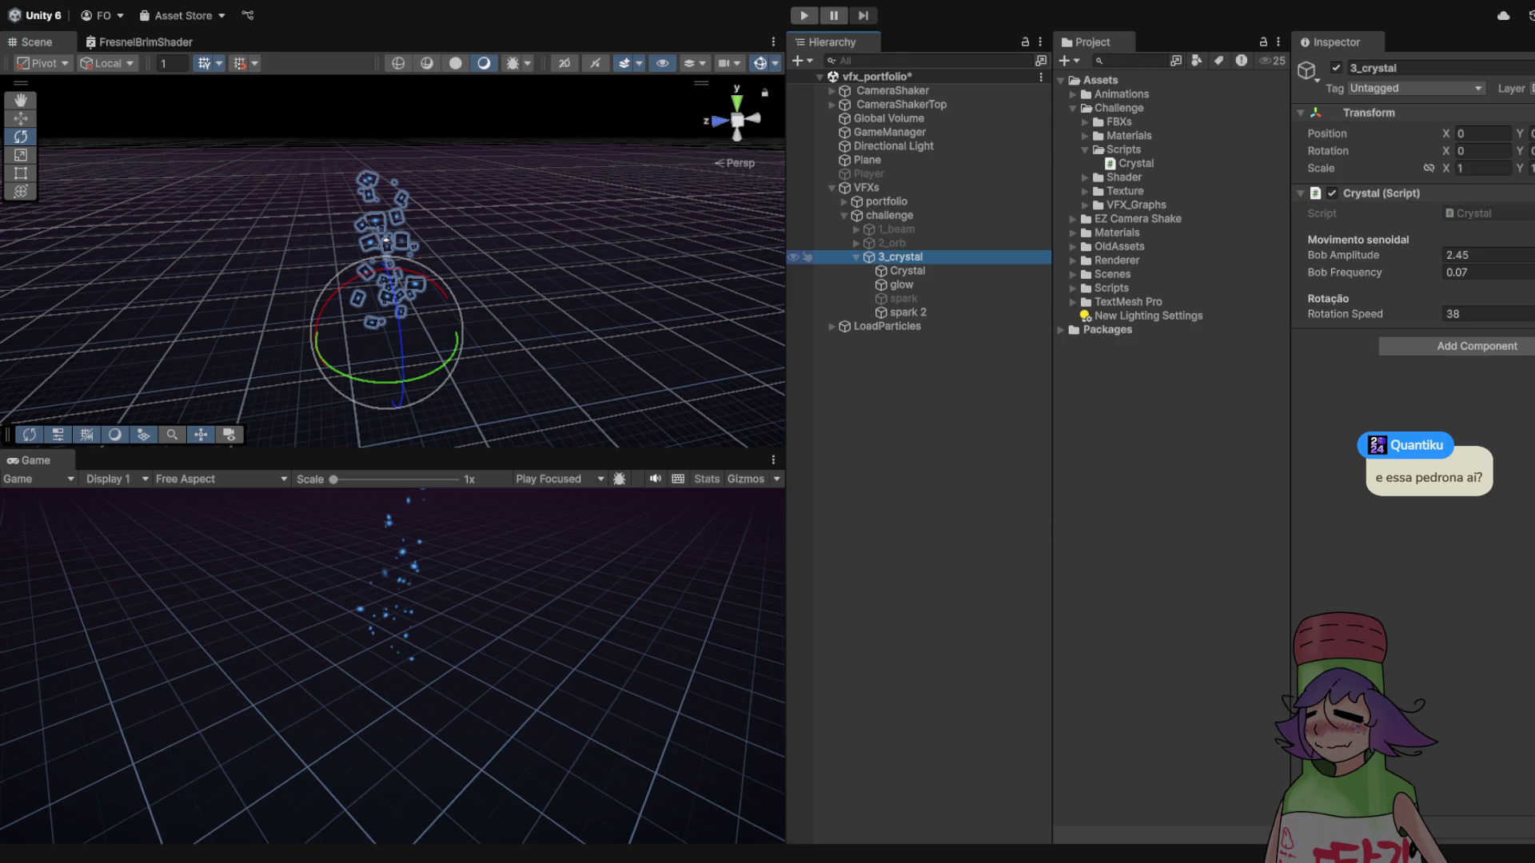
key("ctrl+shift+v")
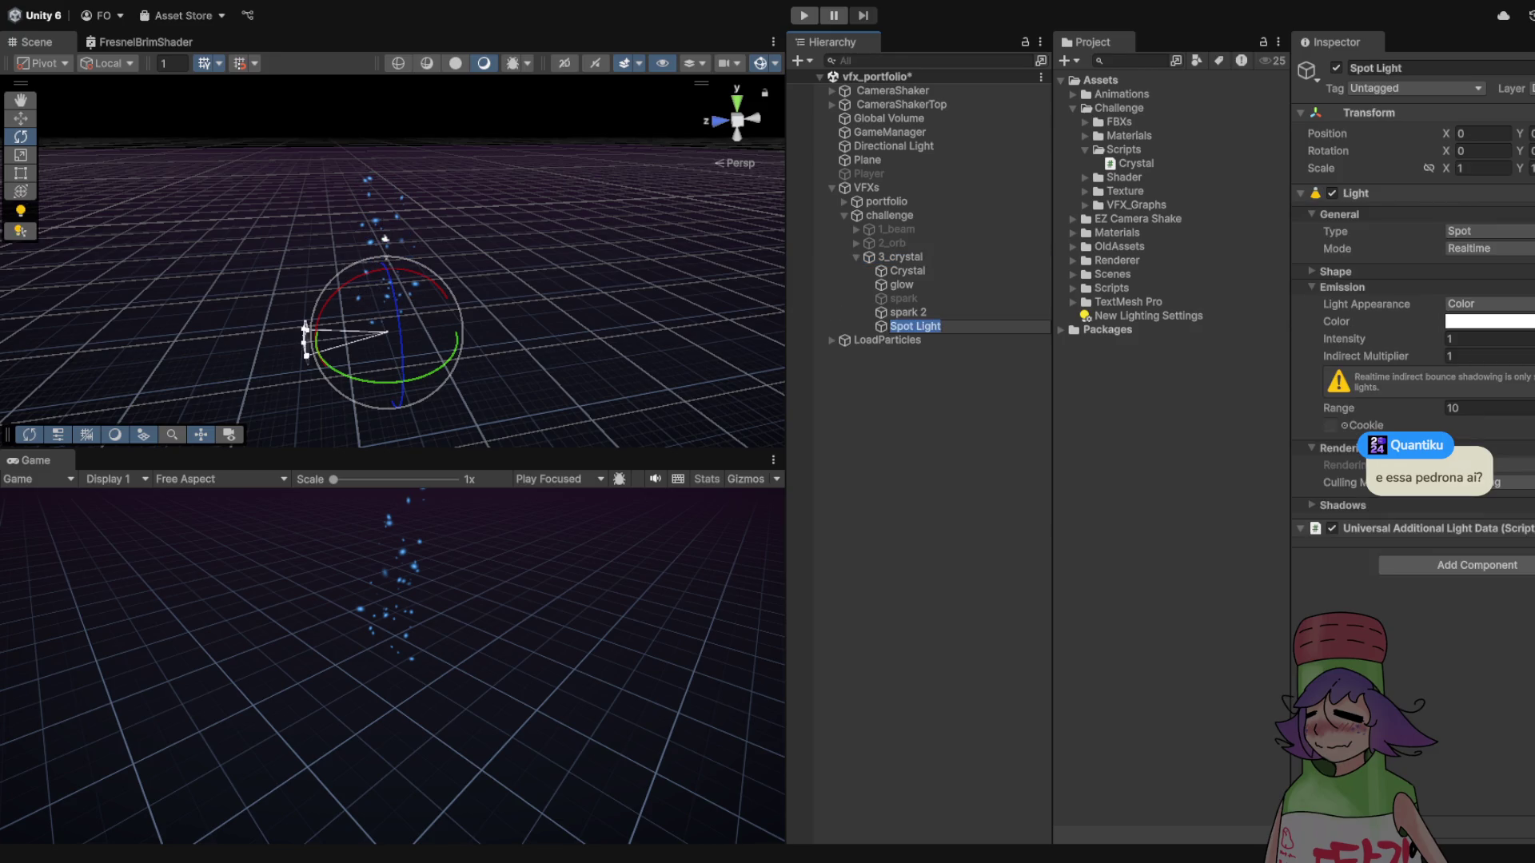
key("Return")
left_click_drag(912, 263, 912, 264)
left_click_drag(400, 280, 439, 260)
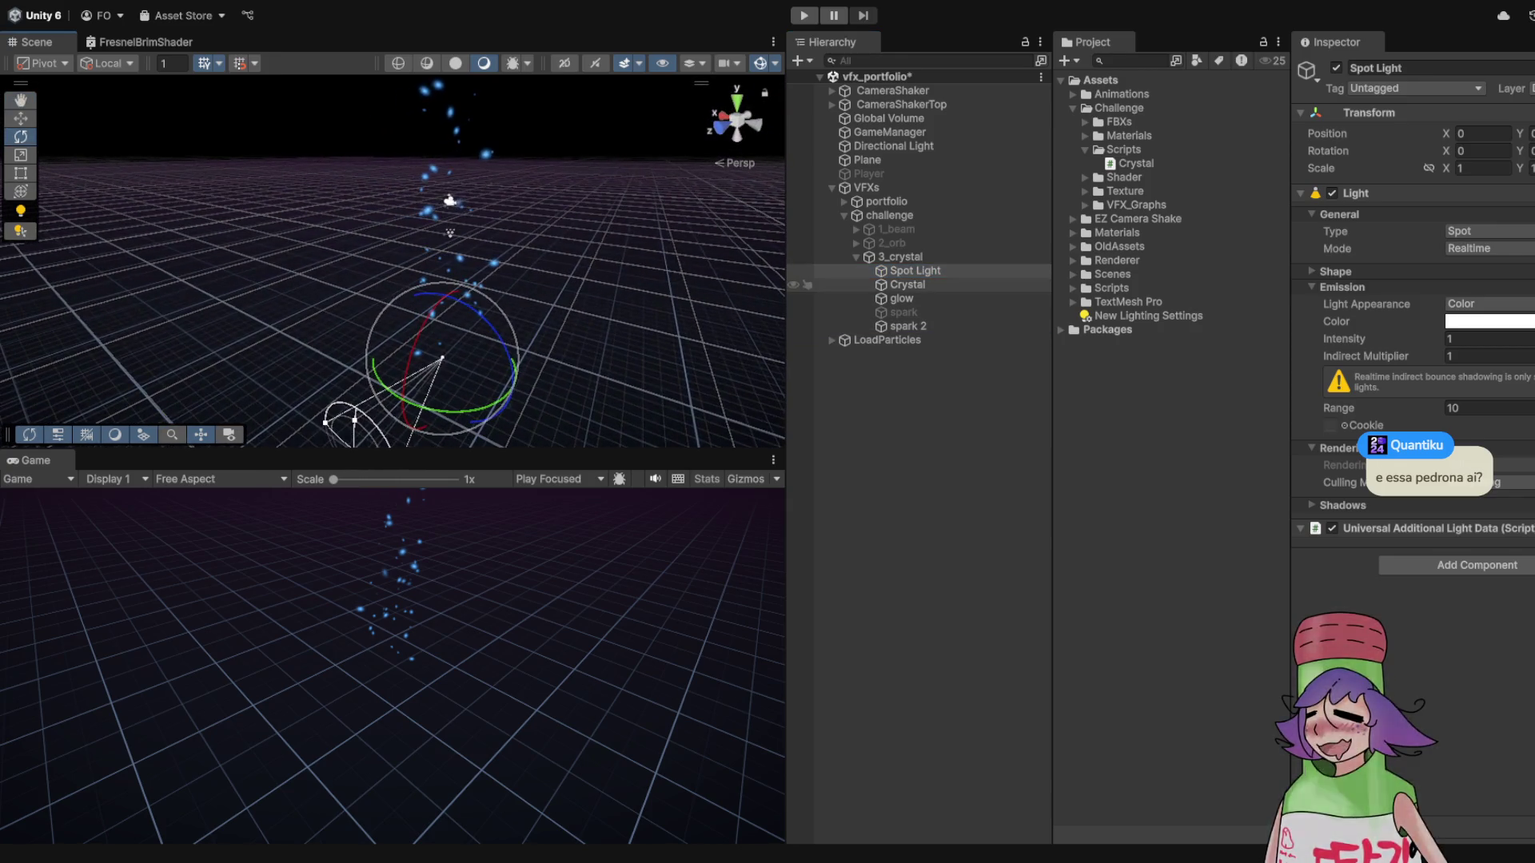
- Rotate the Spot Light 90° on X so it points straight down
left_click(907, 285)
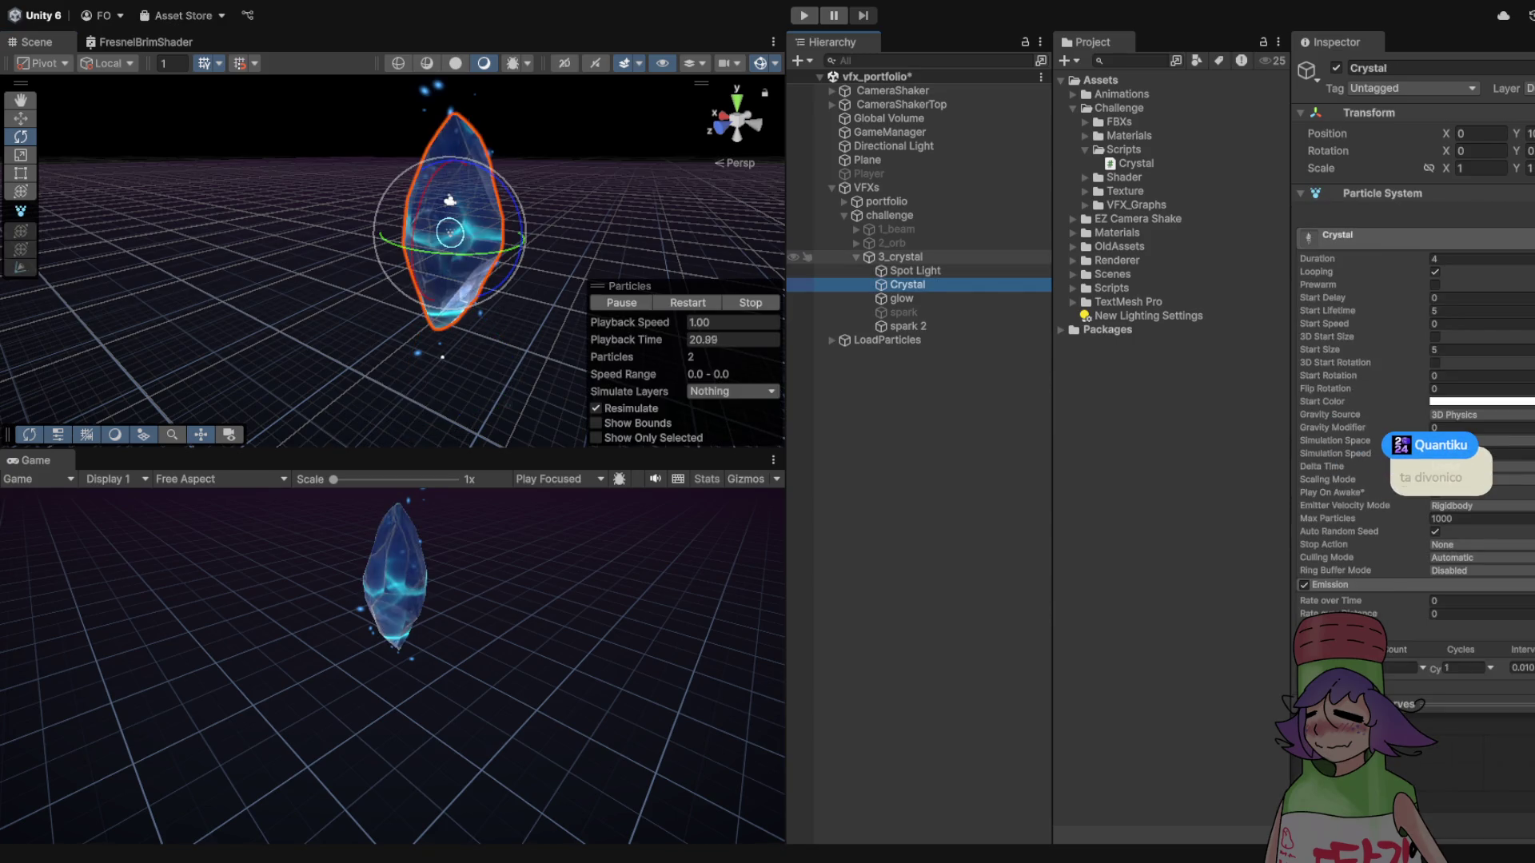
left_click(901, 256)
left_click(915, 271)
key("w")
key("e")
mouse_move(416, 264)
left_mouse_down()
mouse_move(460, 374)
mouse_move(454, 328)
left_mouse_up()
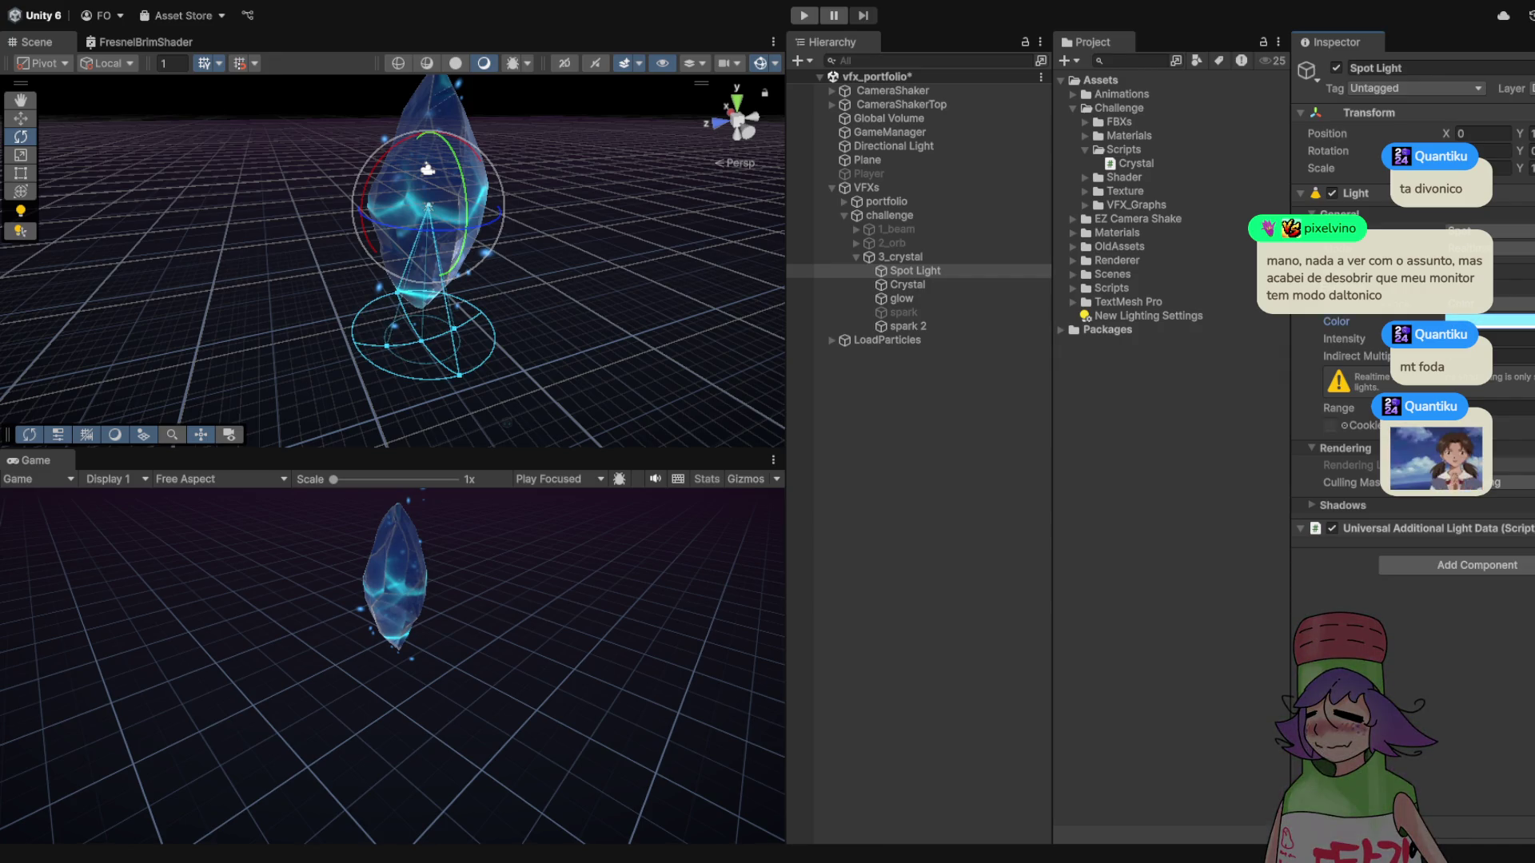
- Raise the Spot Light's intensity to about 63 and save the scene
left_click(1511, 339)
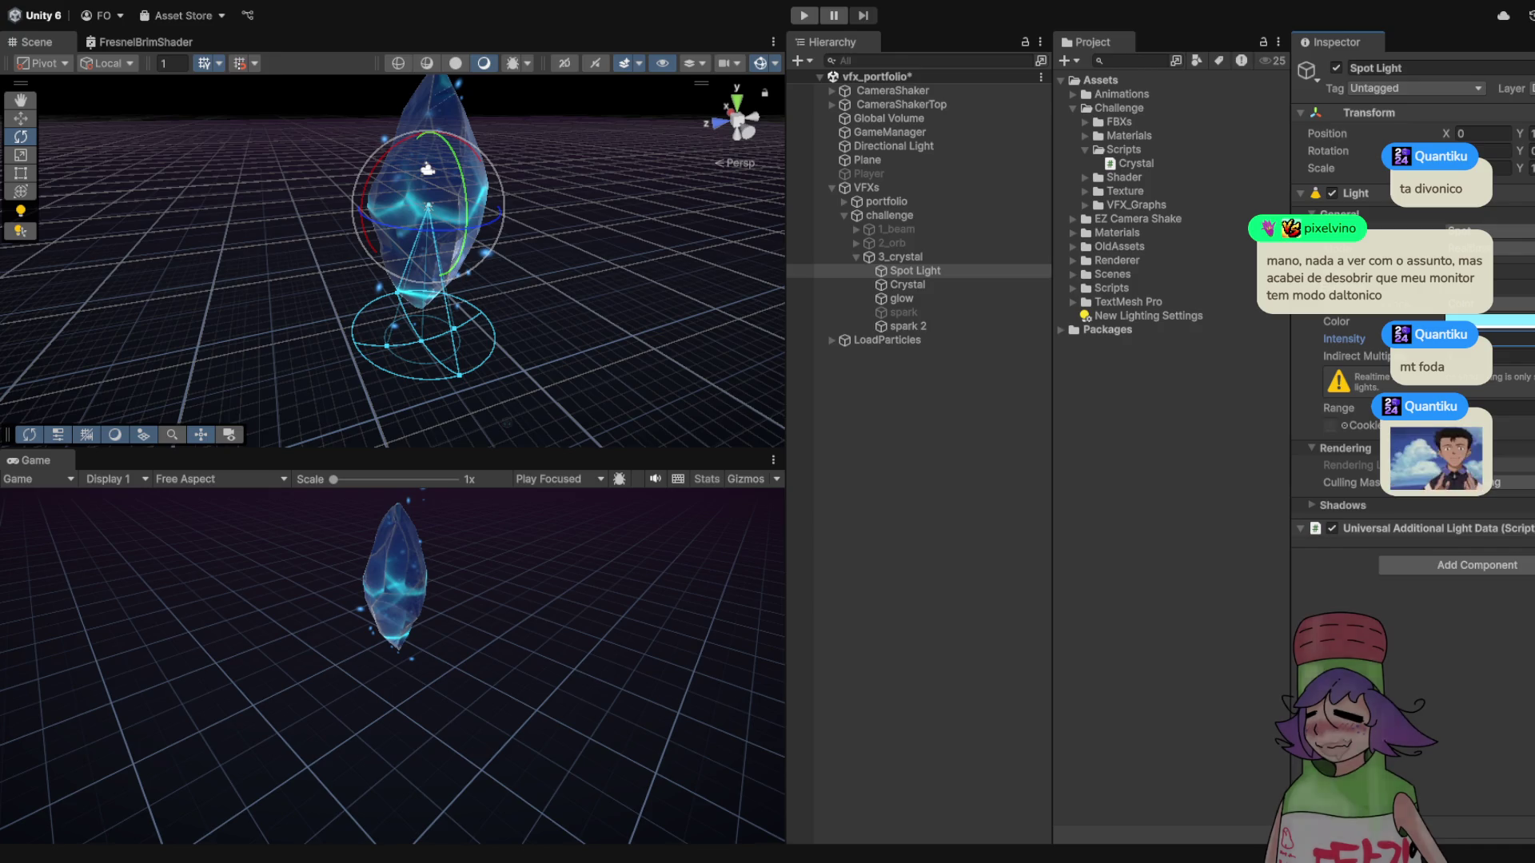
mouse_move(448, 240)
left_mouse_down()
mouse_move(544, 204)
mouse_move(496, 271)
left_mouse_up()
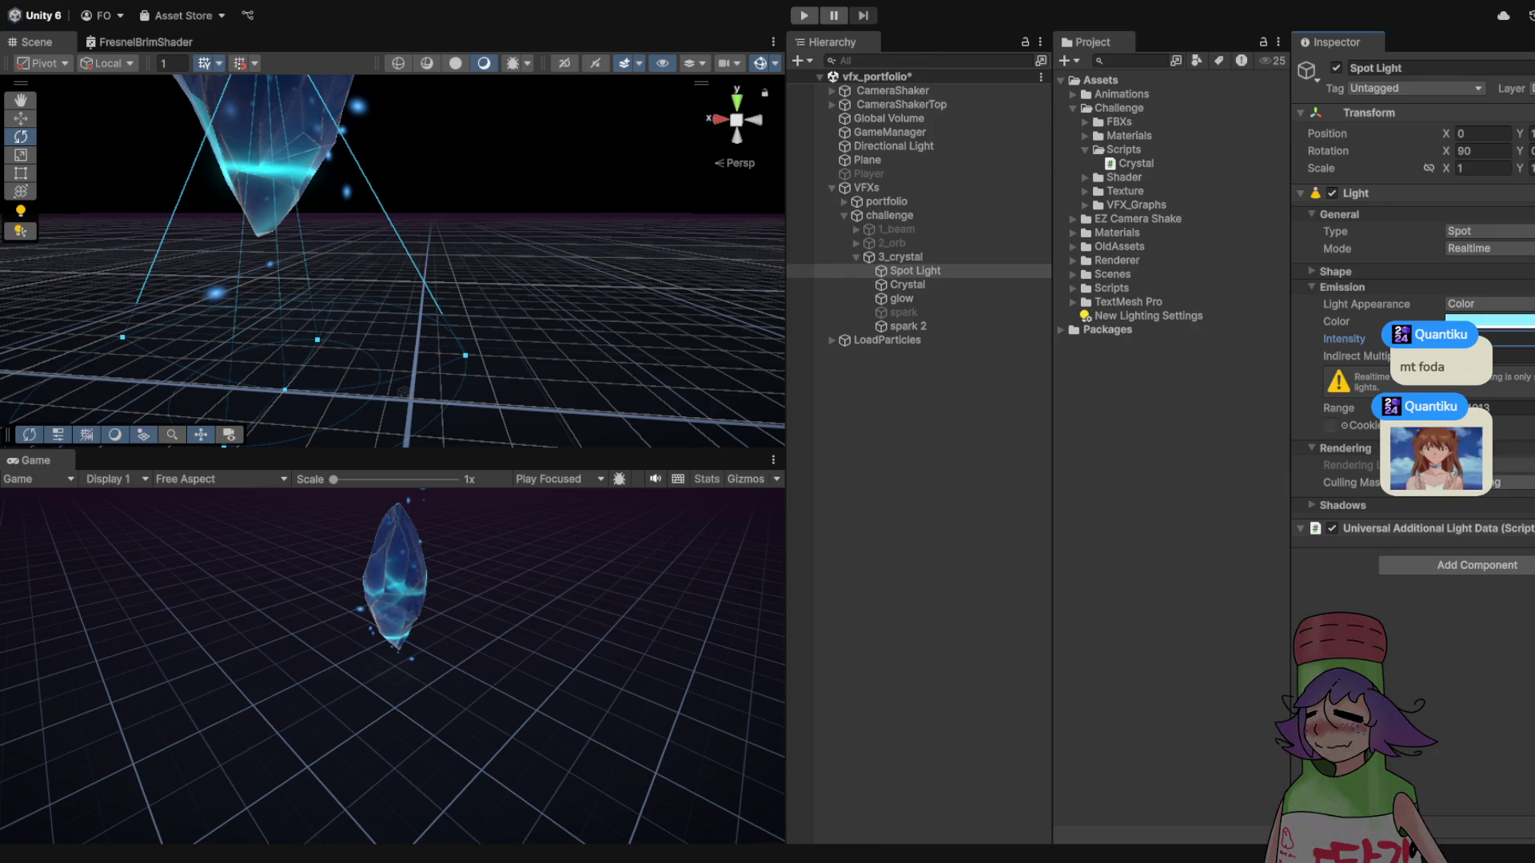
mouse_move(327, 136)
left_mouse_down()
mouse_move(303, 101)
mouse_move(310, 153)
left_mouse_up()
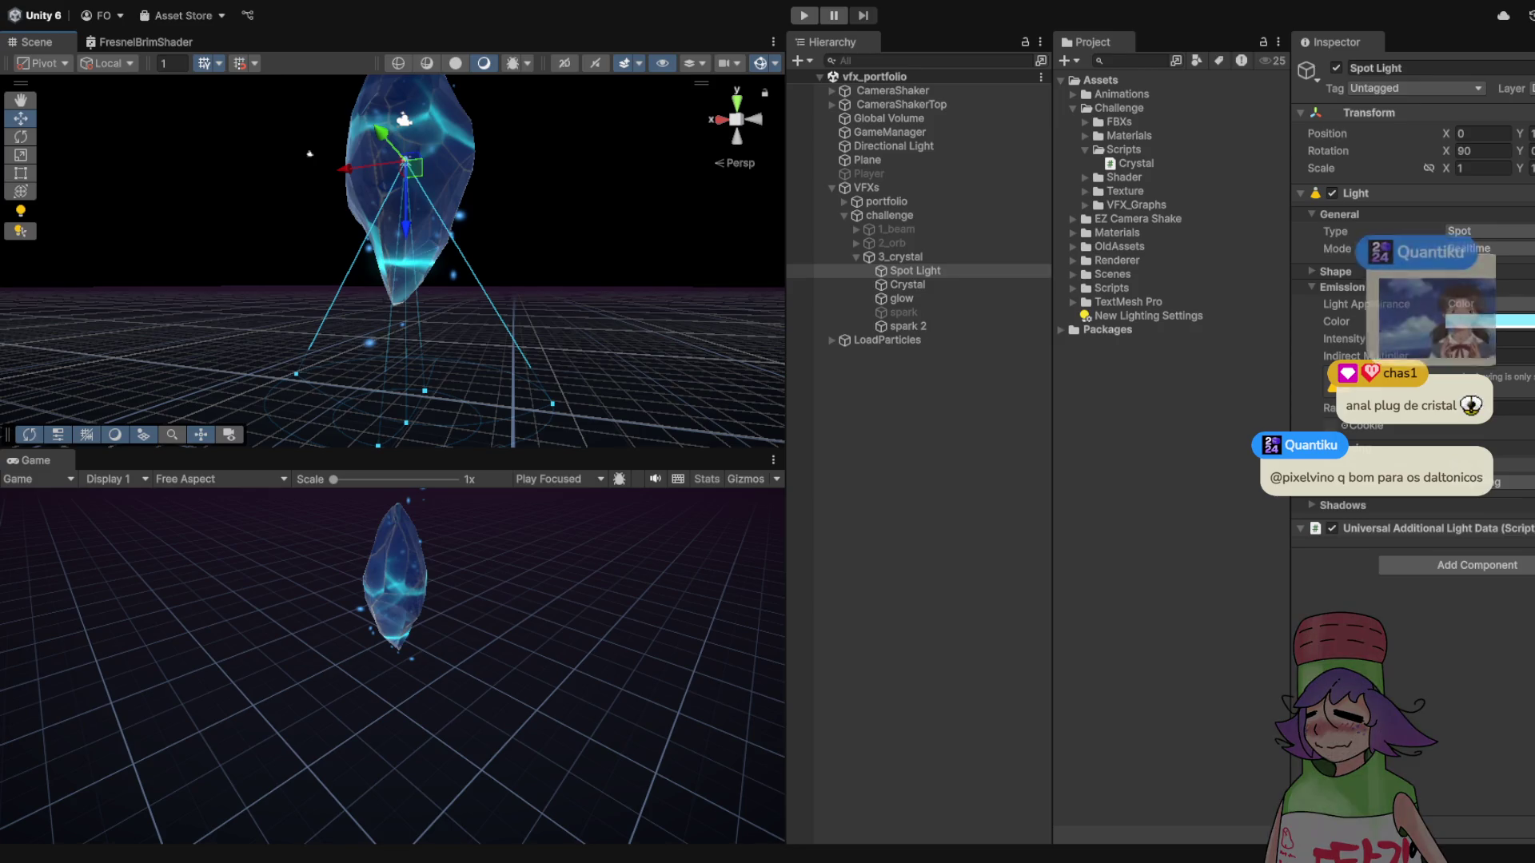
key("ctrl+s")
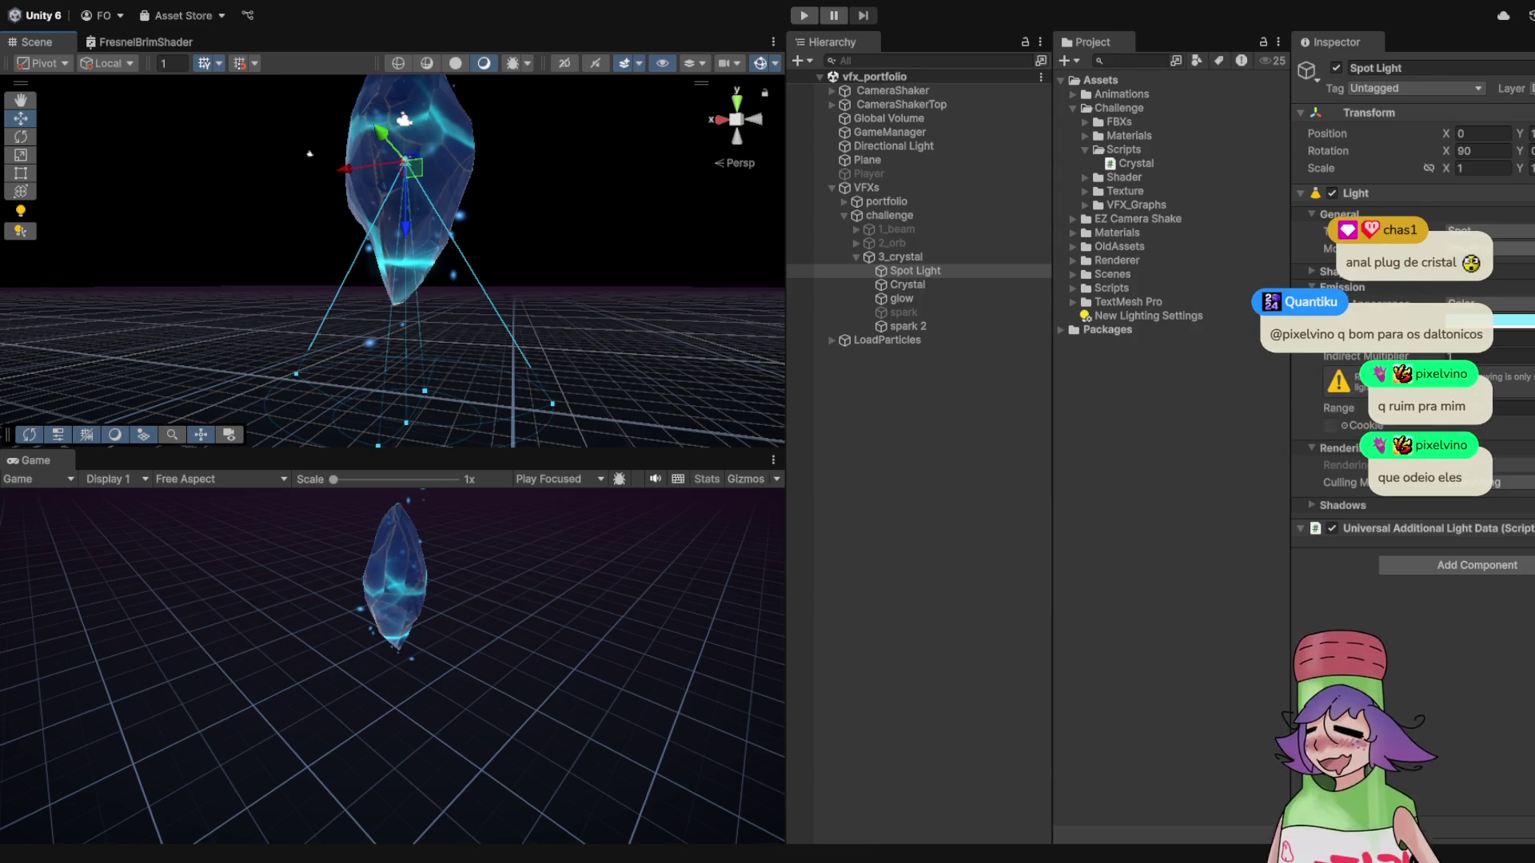
mouse_move(309, 153)
left_mouse_down()
mouse_move(397, 171)
mouse_move(438, 200)
left_mouse_up()
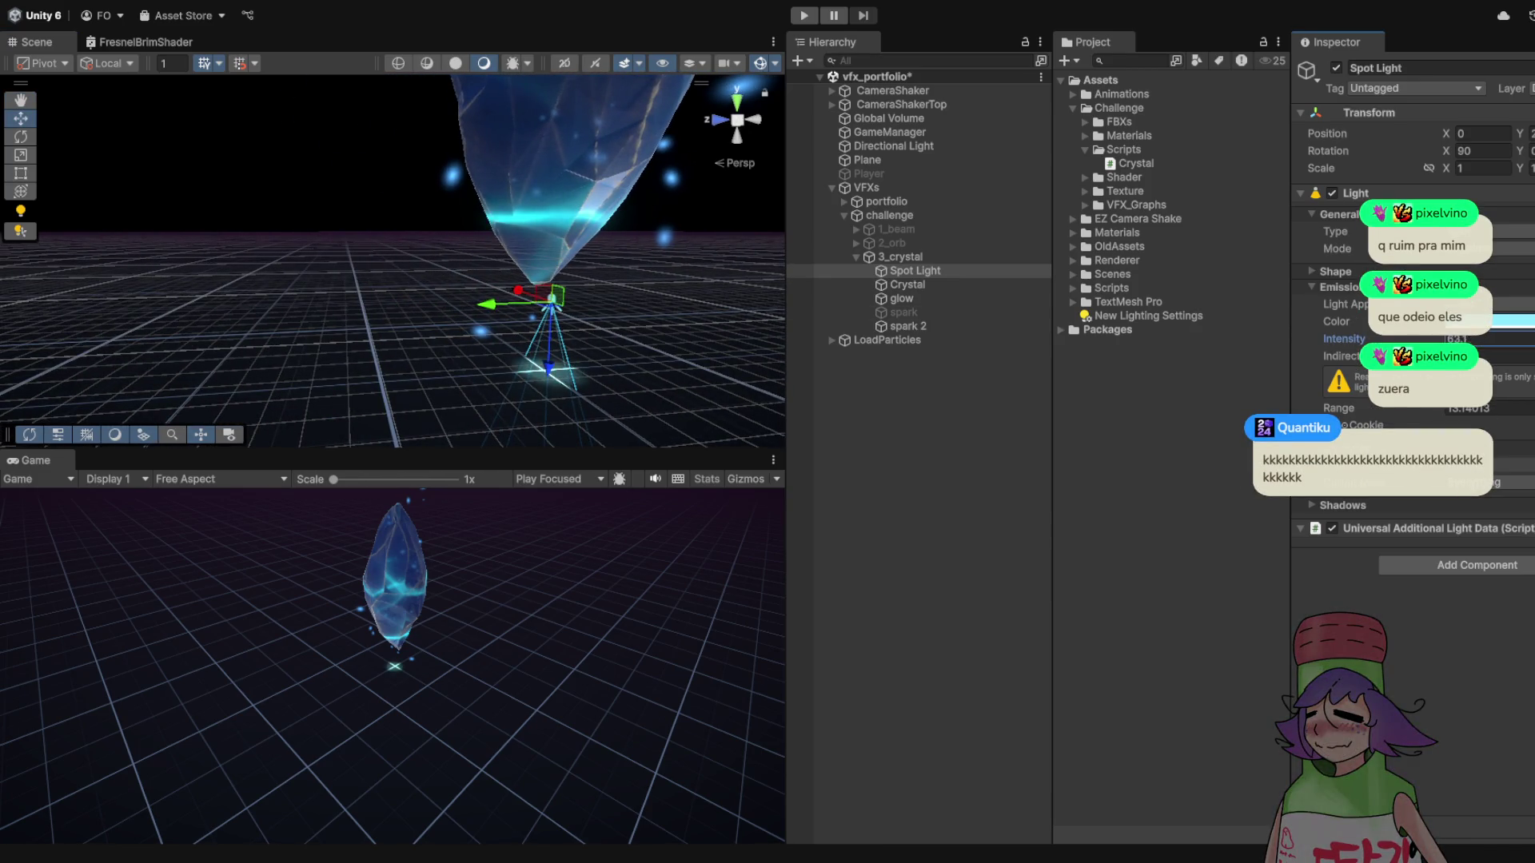
left_click_drag(438, 200, 480, 214)
left_click_drag(392, 264, 336, 272)
- Shrink the spot light's range to about 5 and widen its inner cone to about 95°
left_click_drag(459, 290, 453, 291)
left_click_drag(336, 272, 399, 271)
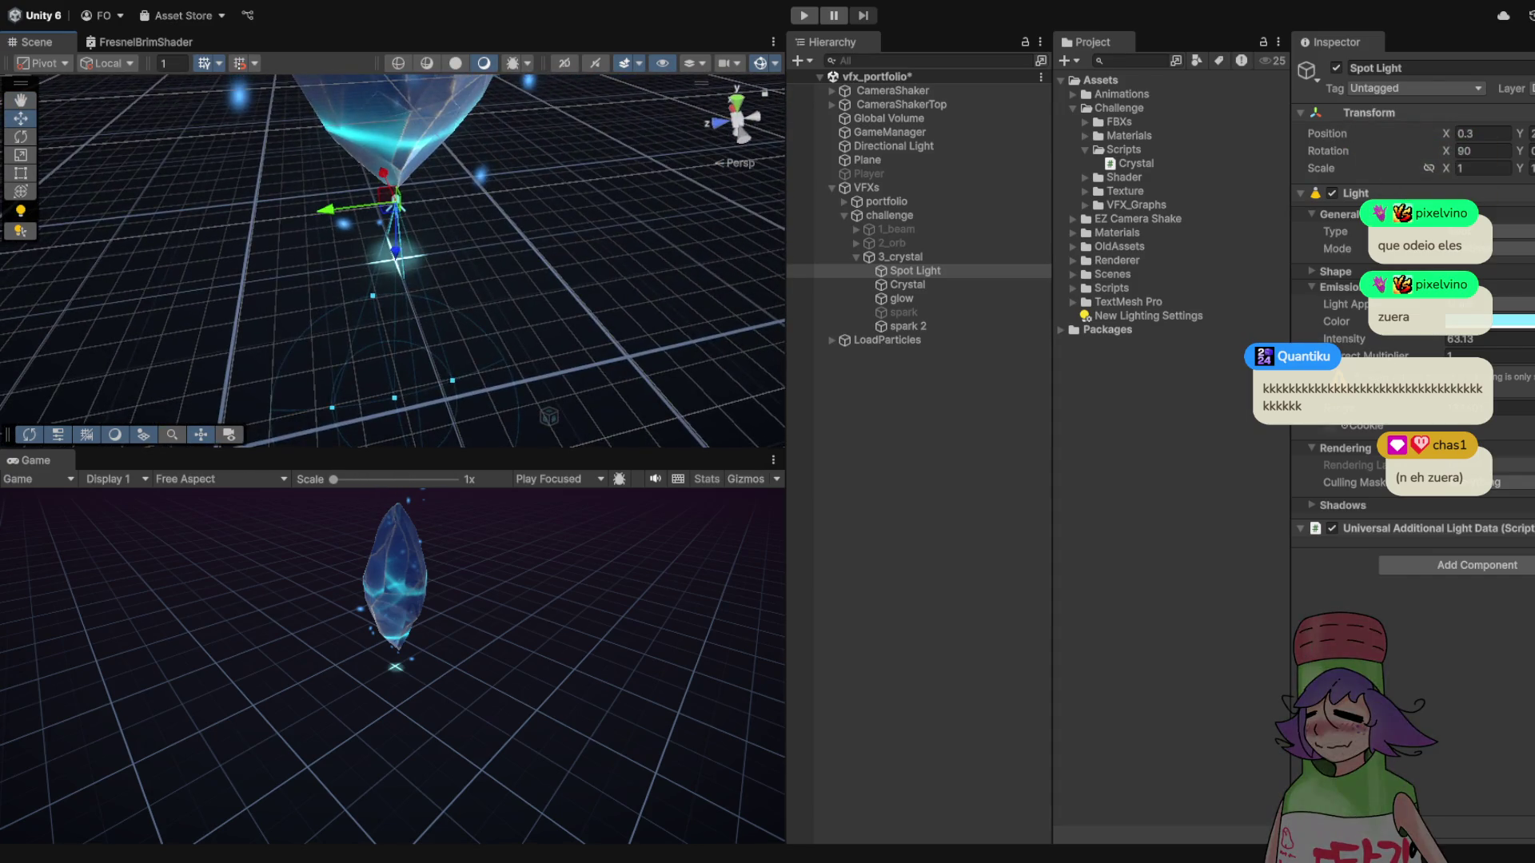
mouse_move(393, 393)
left_mouse_down()
mouse_move(395, 307)
mouse_move(332, 307)
mouse_move(362, 310)
mouse_move(440, 370)
left_mouse_up()
left_click_drag(362, 310, 287, 293)
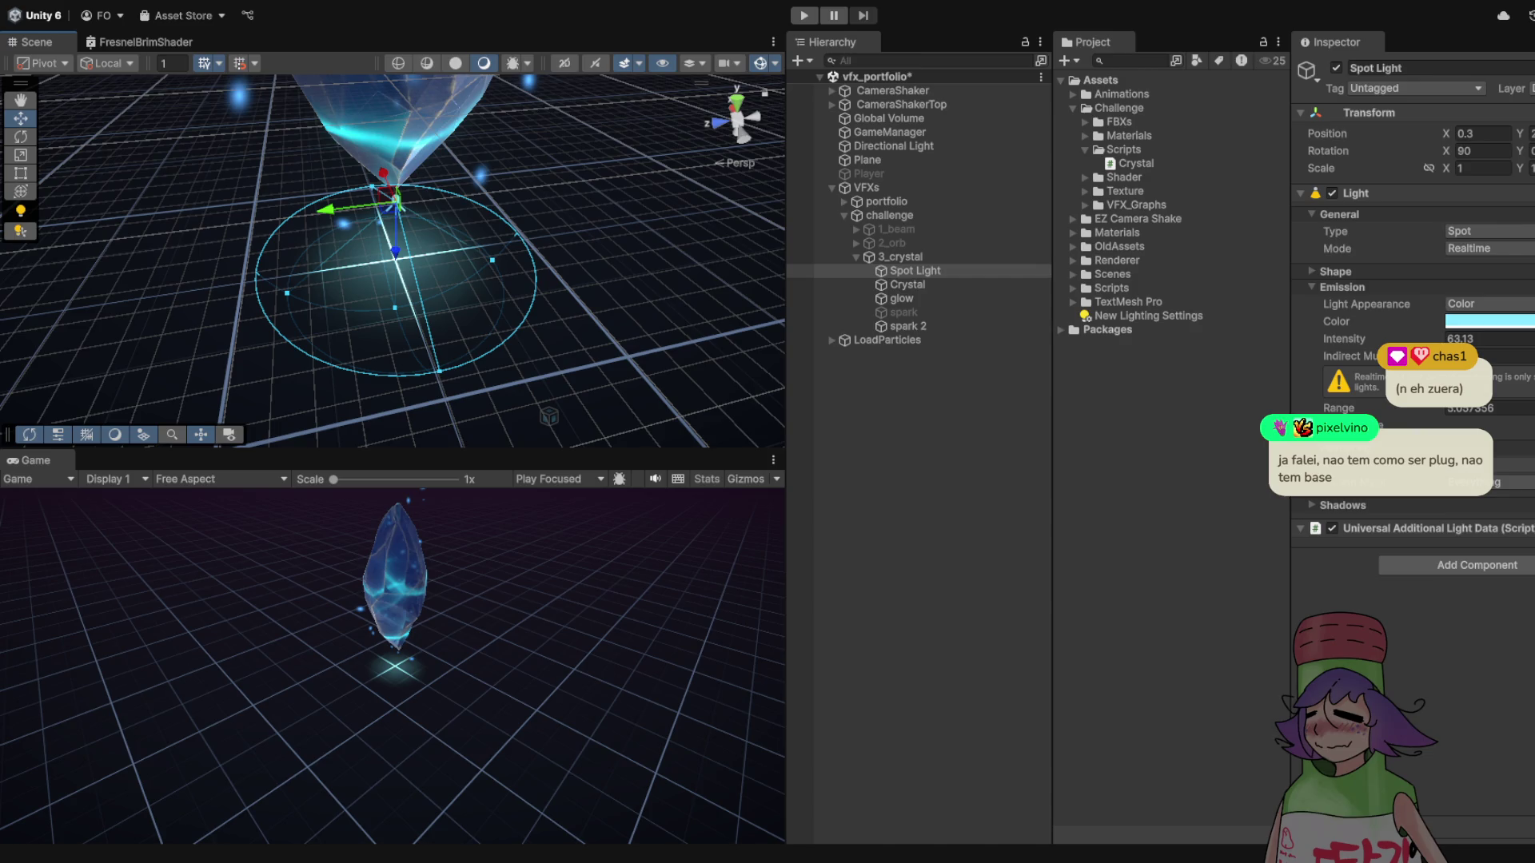
- Lower the spot light intensity to 14.64 and preview the crystal in play mode
left_click_drag(1344, 339, 1313, 339)
left_click_drag(392, 263, 487, 264)
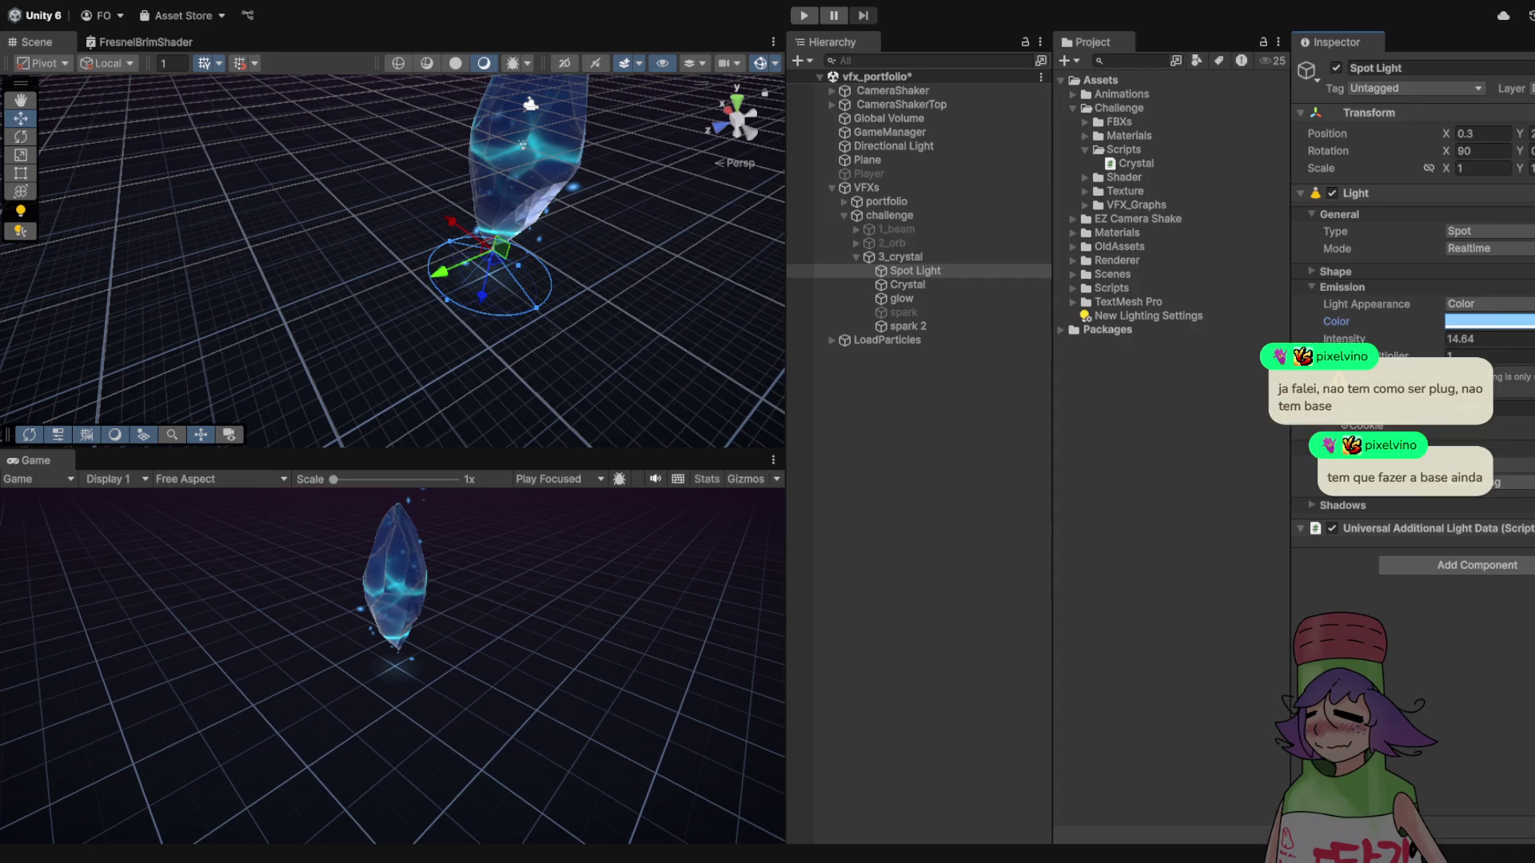
key("ctrl+p")
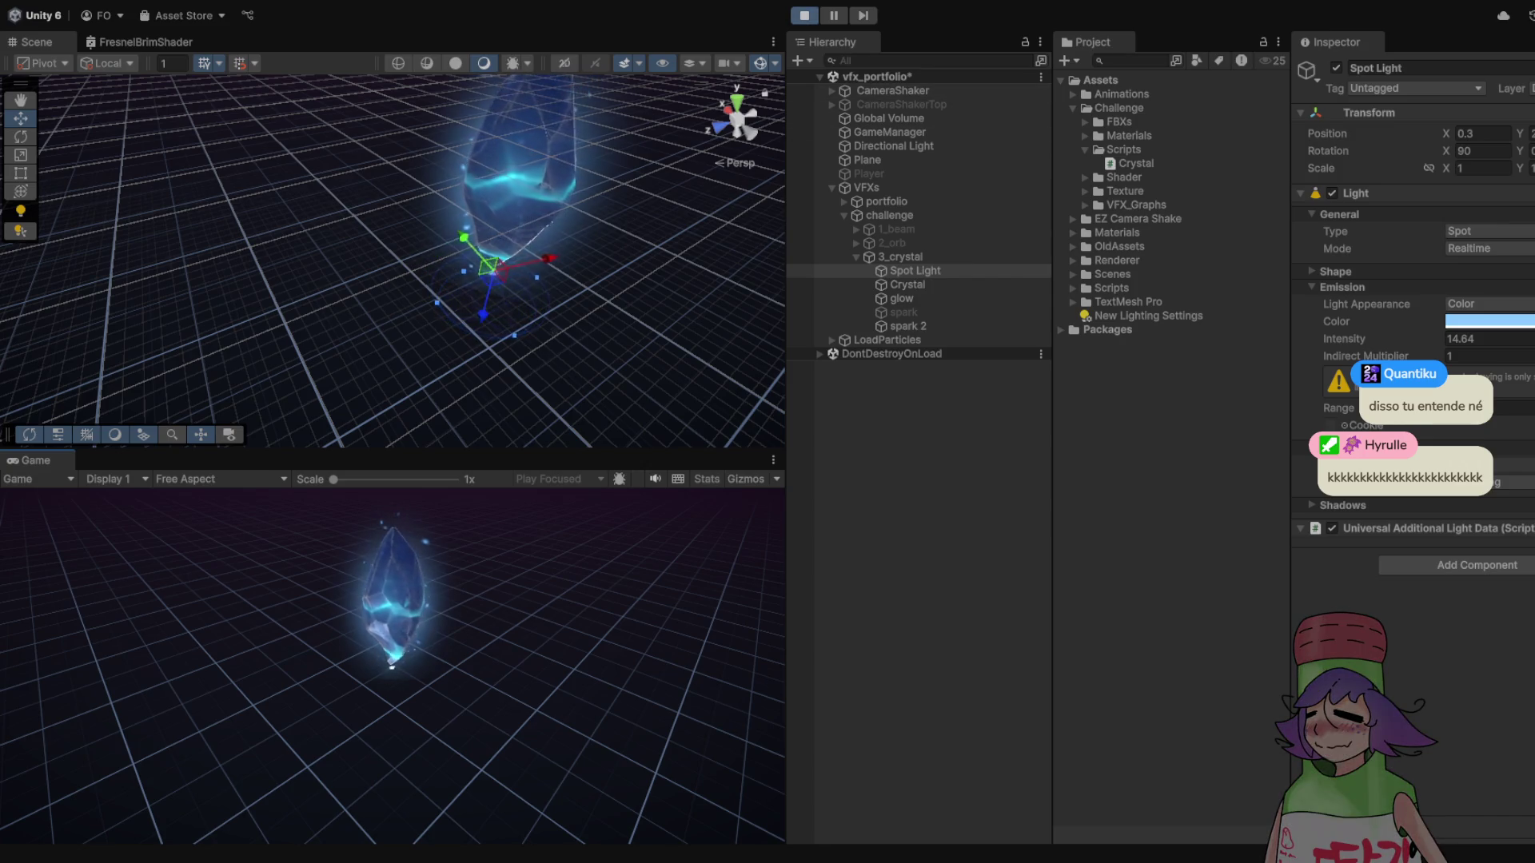
- Leave play mode, frame the spot light, and widen its outer cone to about 146°
key("ctrl+p")
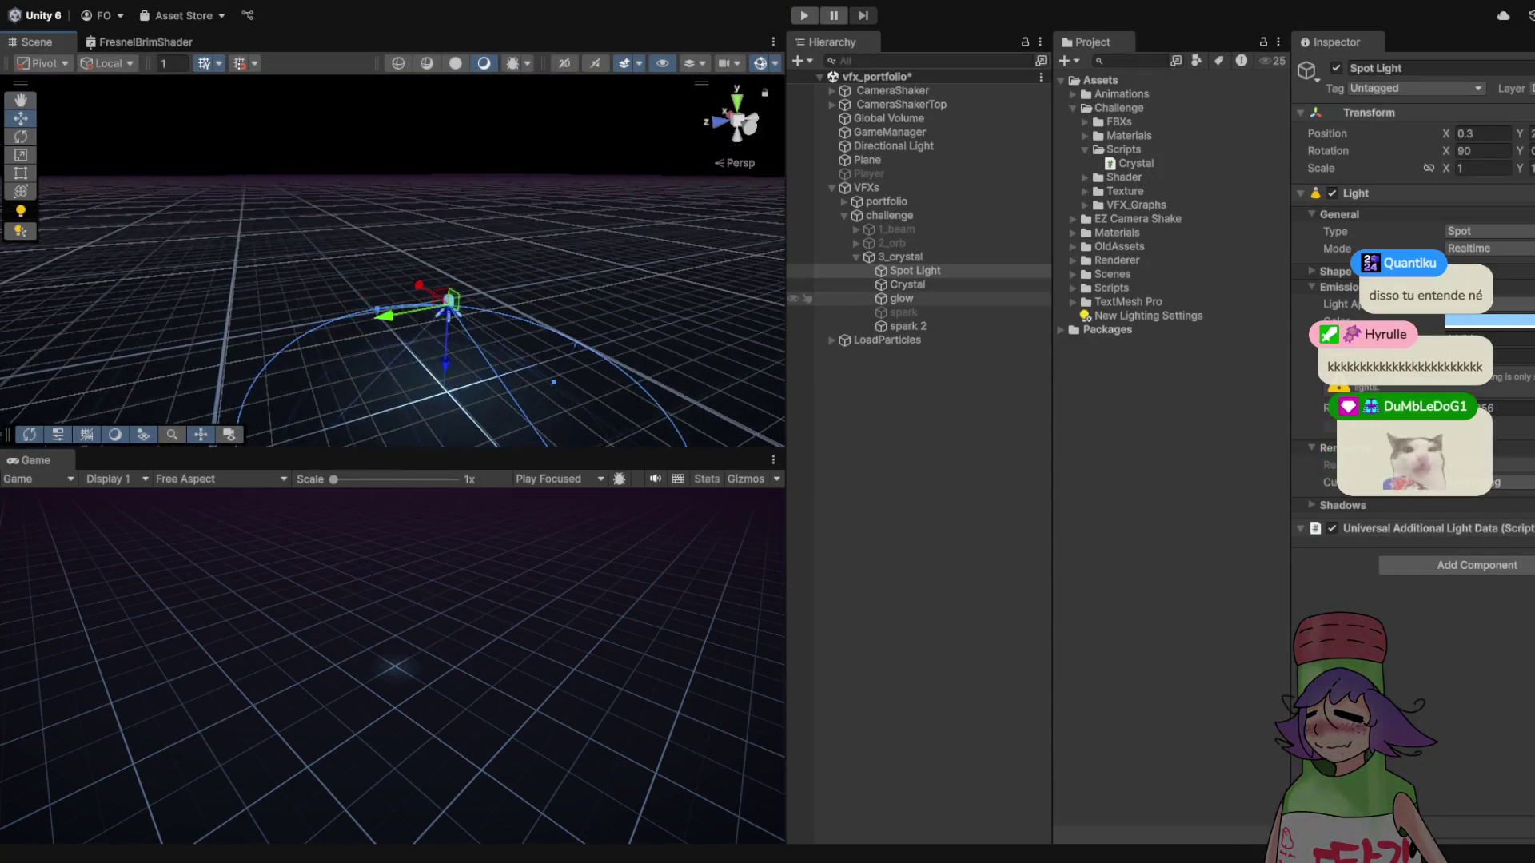
left_click(900, 257)
left_click(907, 284)
left_click(915, 270)
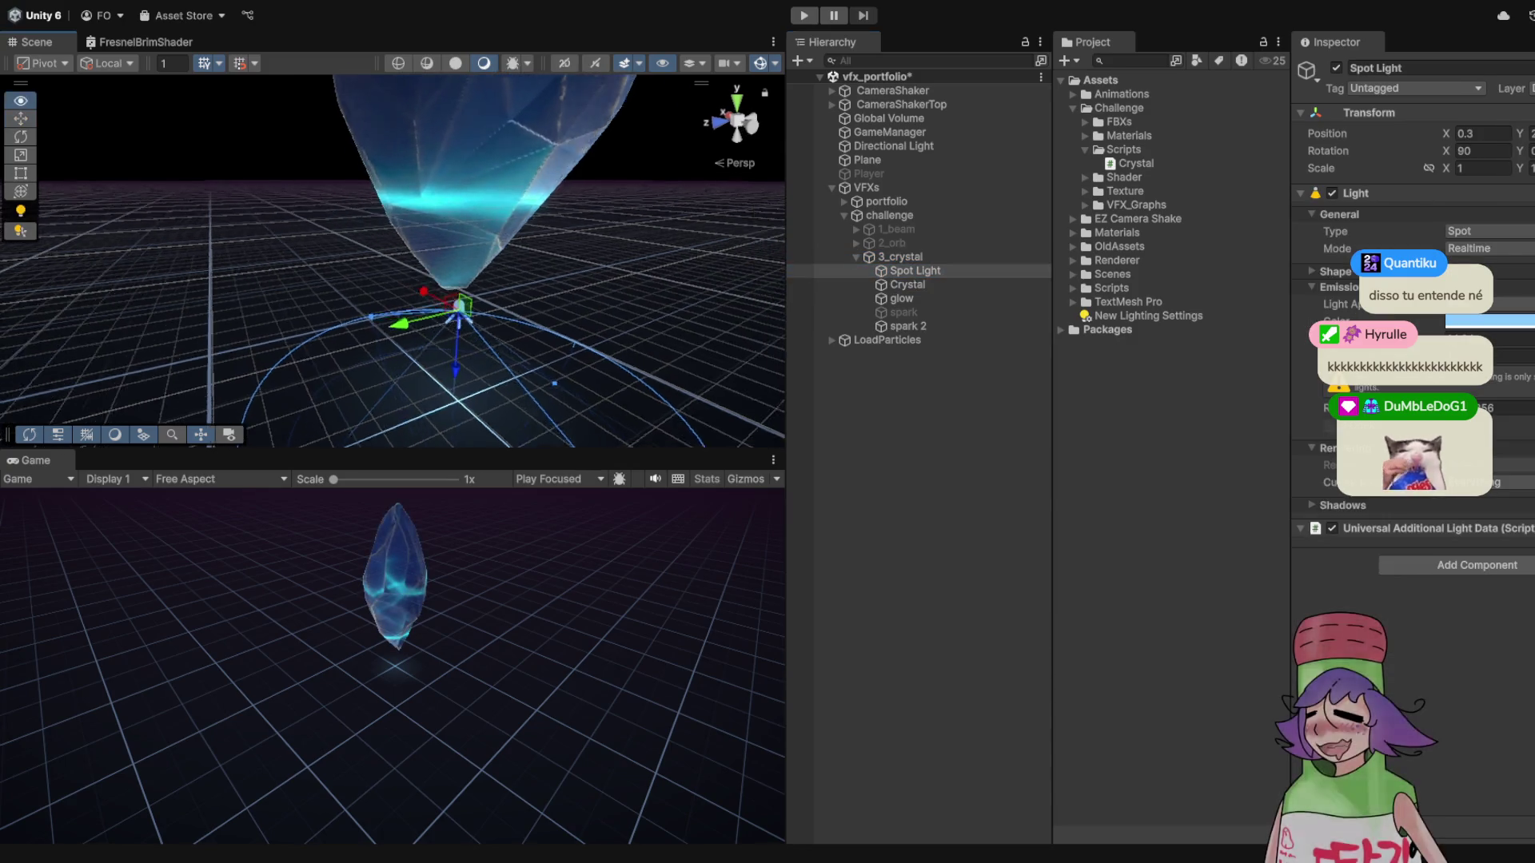
key("f")
mouse_move(392, 264)
left_mouse_down()
mouse_move(392, 344)
mouse_move(304, 303)
left_mouse_up()
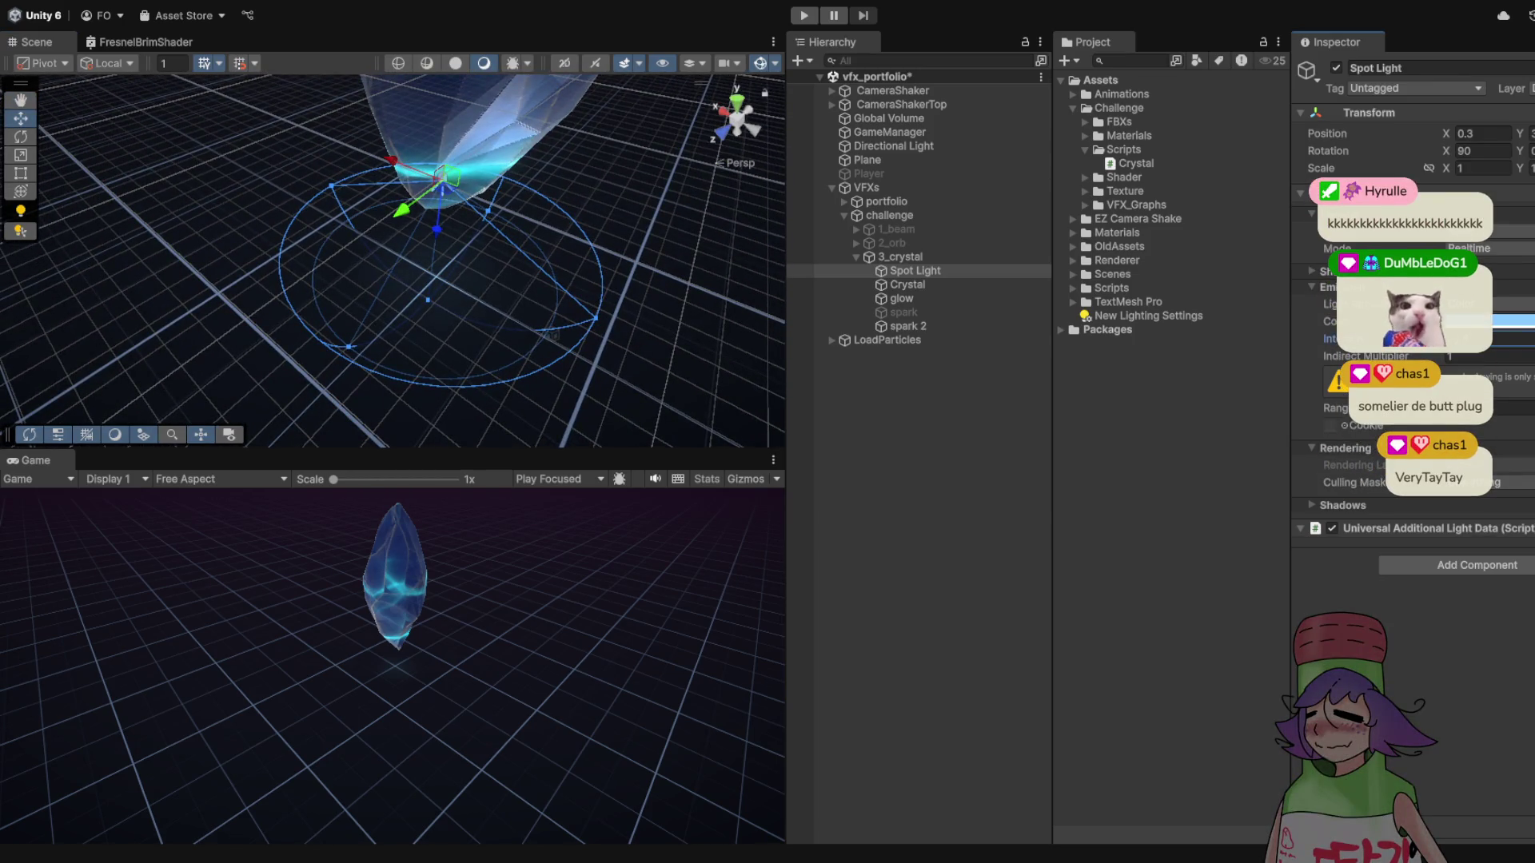
left_click_drag(596, 317, 613, 308)
- Preview the crystal in a maximized play-mode Game view, then stop playing
scroll(392, 264, "up", 3)
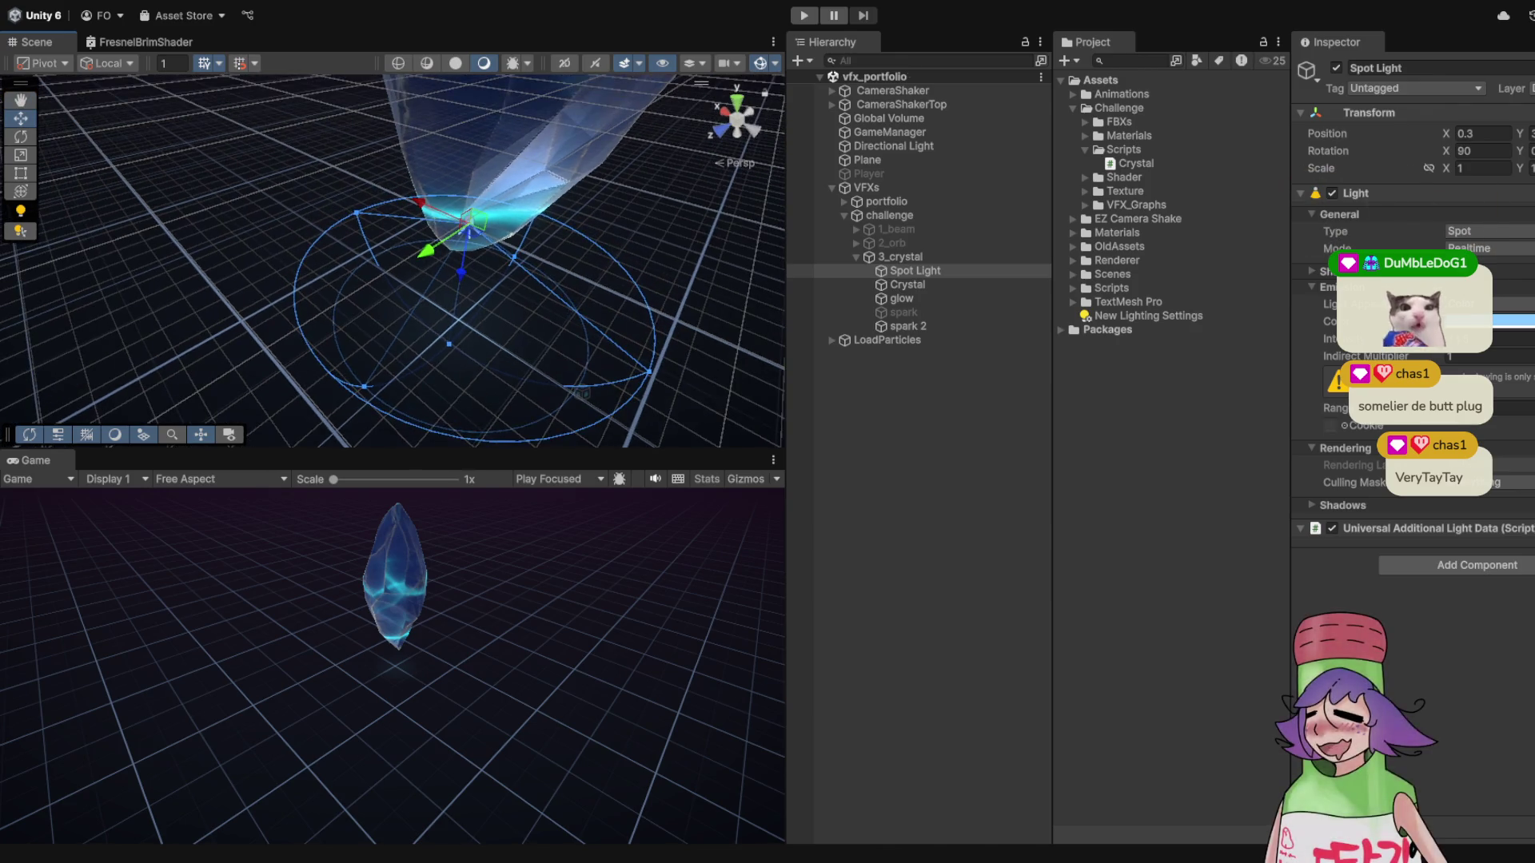
key("ctrl+p")
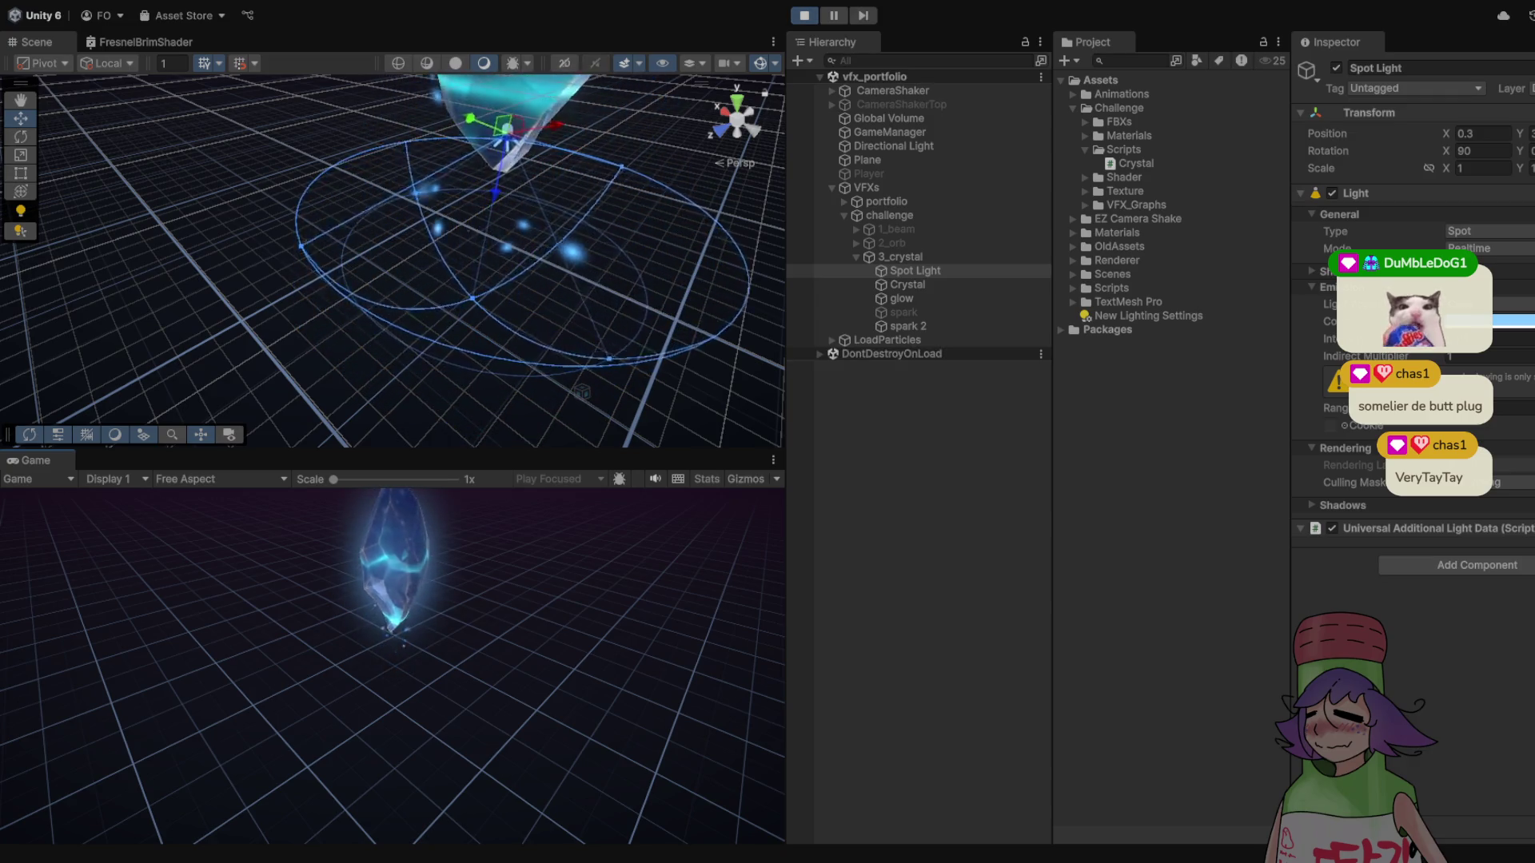
key("shift+space")
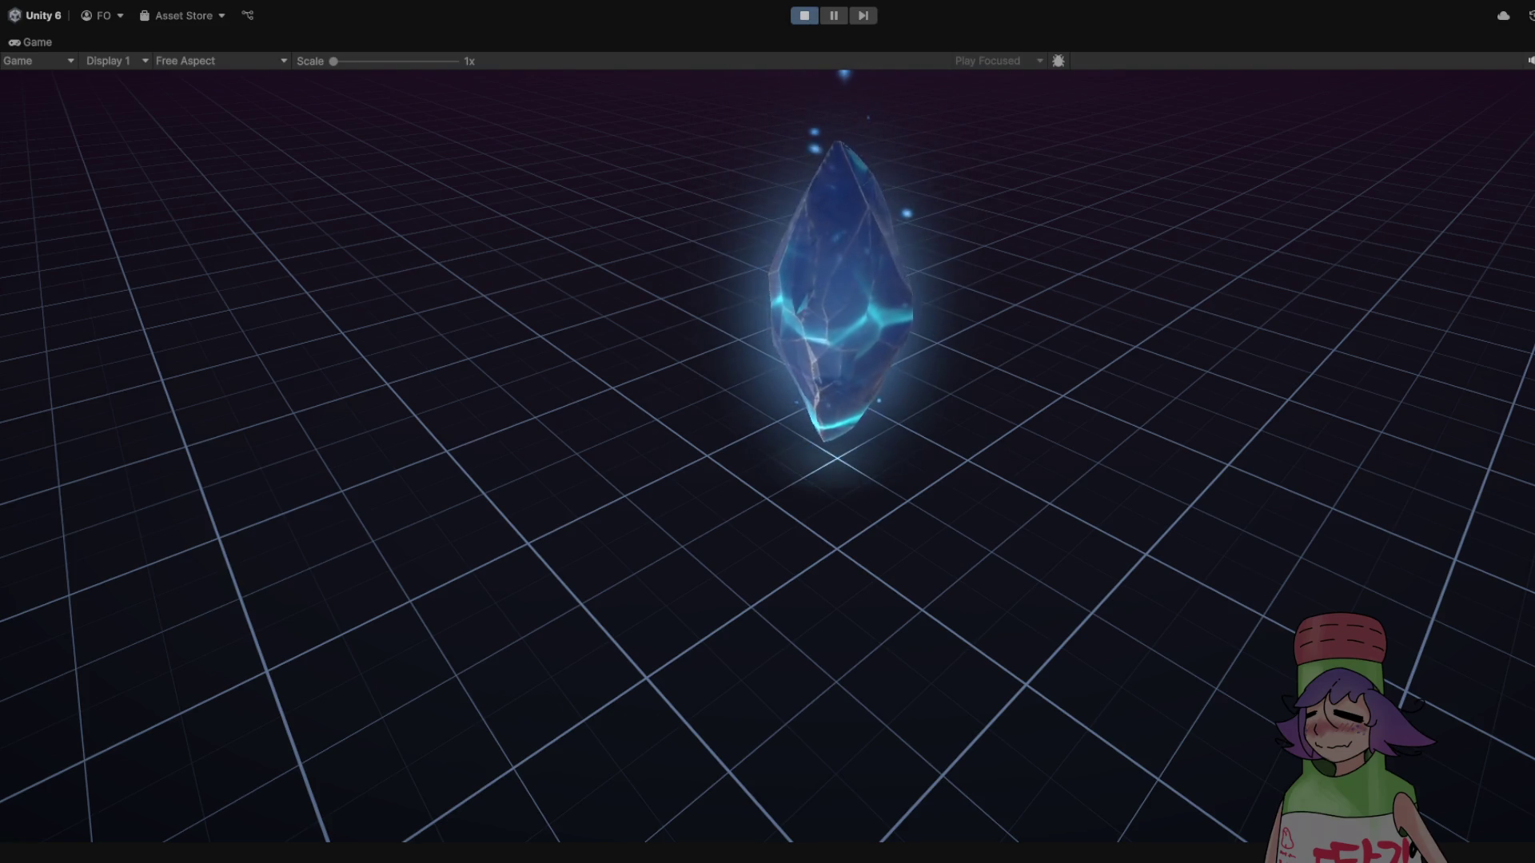
key("ctrl+p")
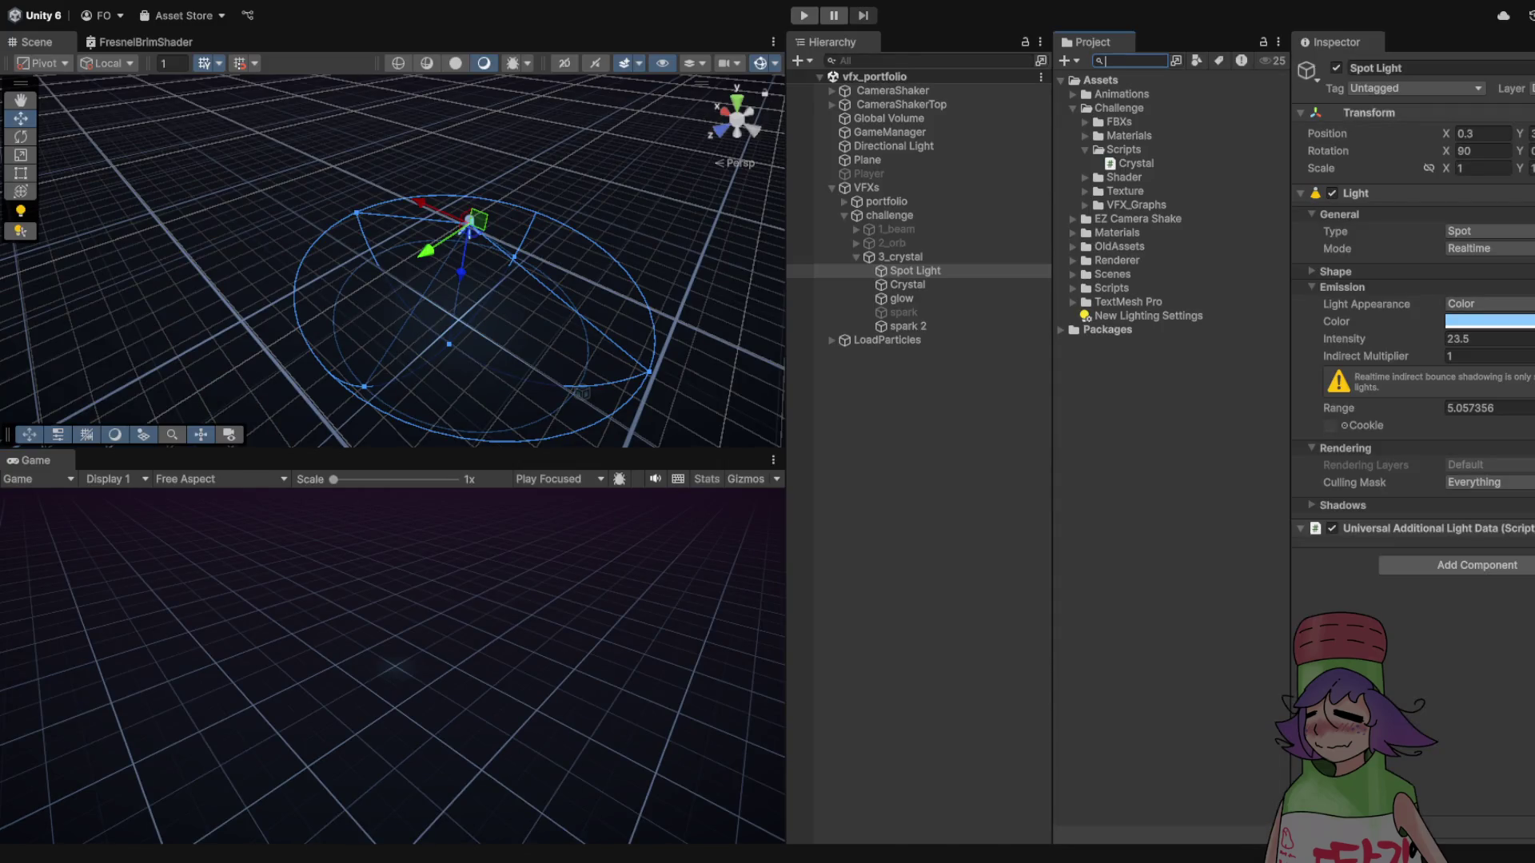
- Search the Project for default particle assets, then clear the search
type("efault partic")
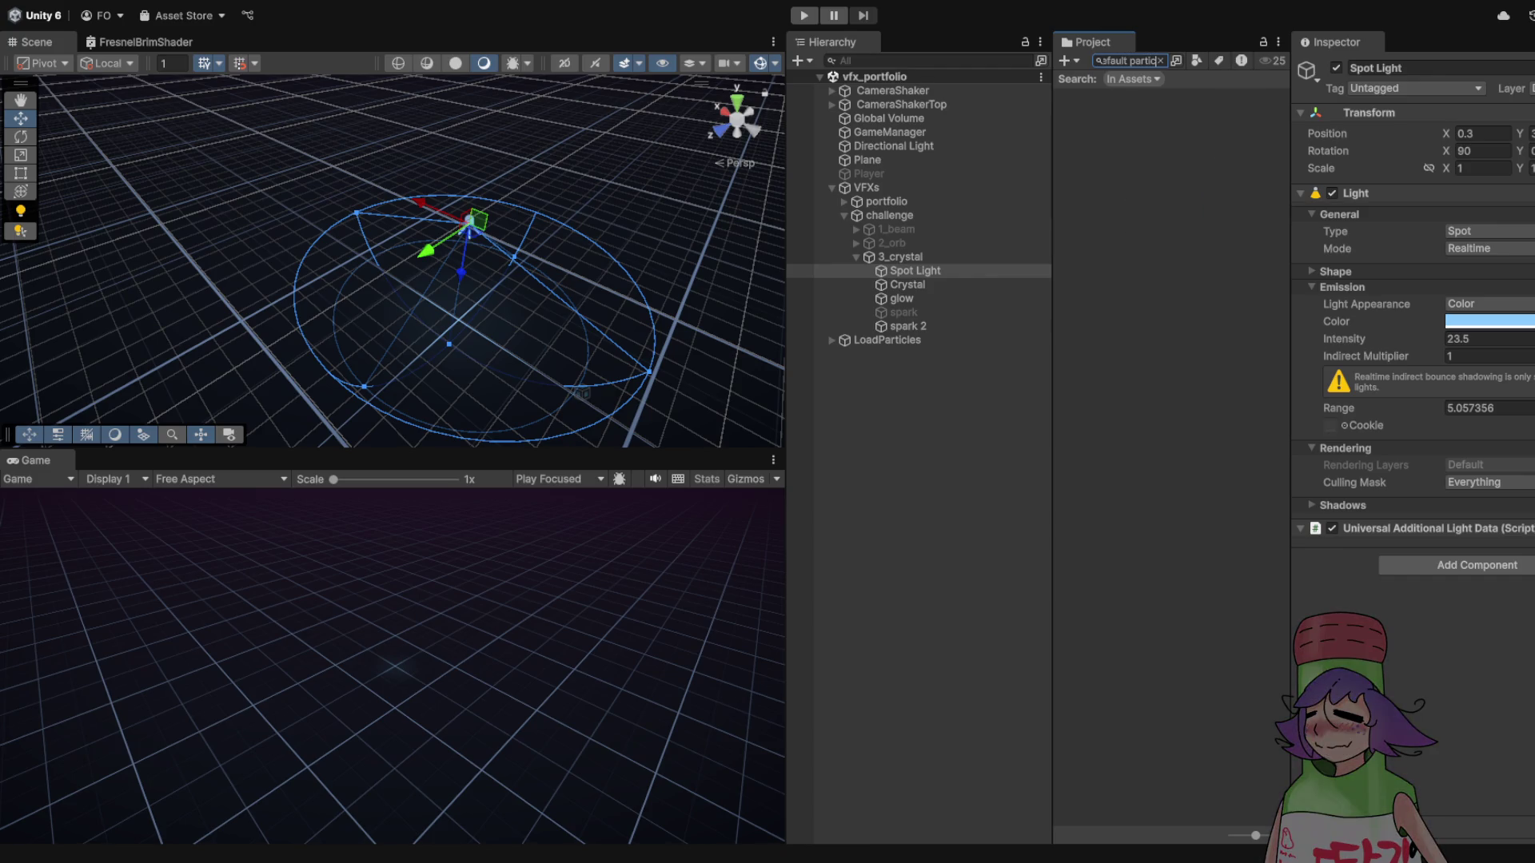
key("BackSpace")
key("BackSpace")
key("BackSpace")
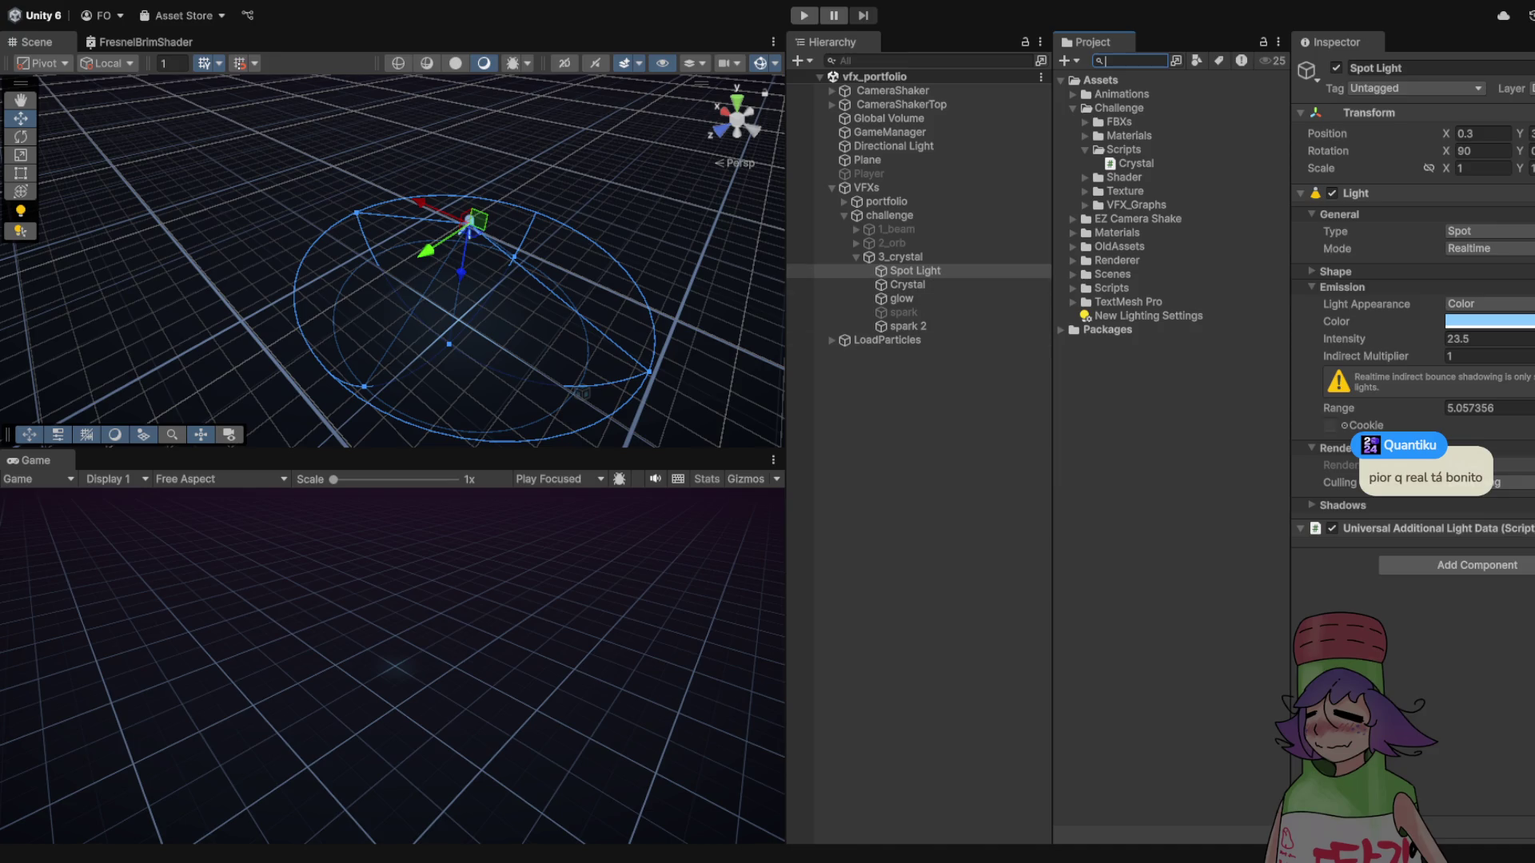
- From spark 2's Renderer module, locate its glow material in the Materials folder
left_click(908, 327)
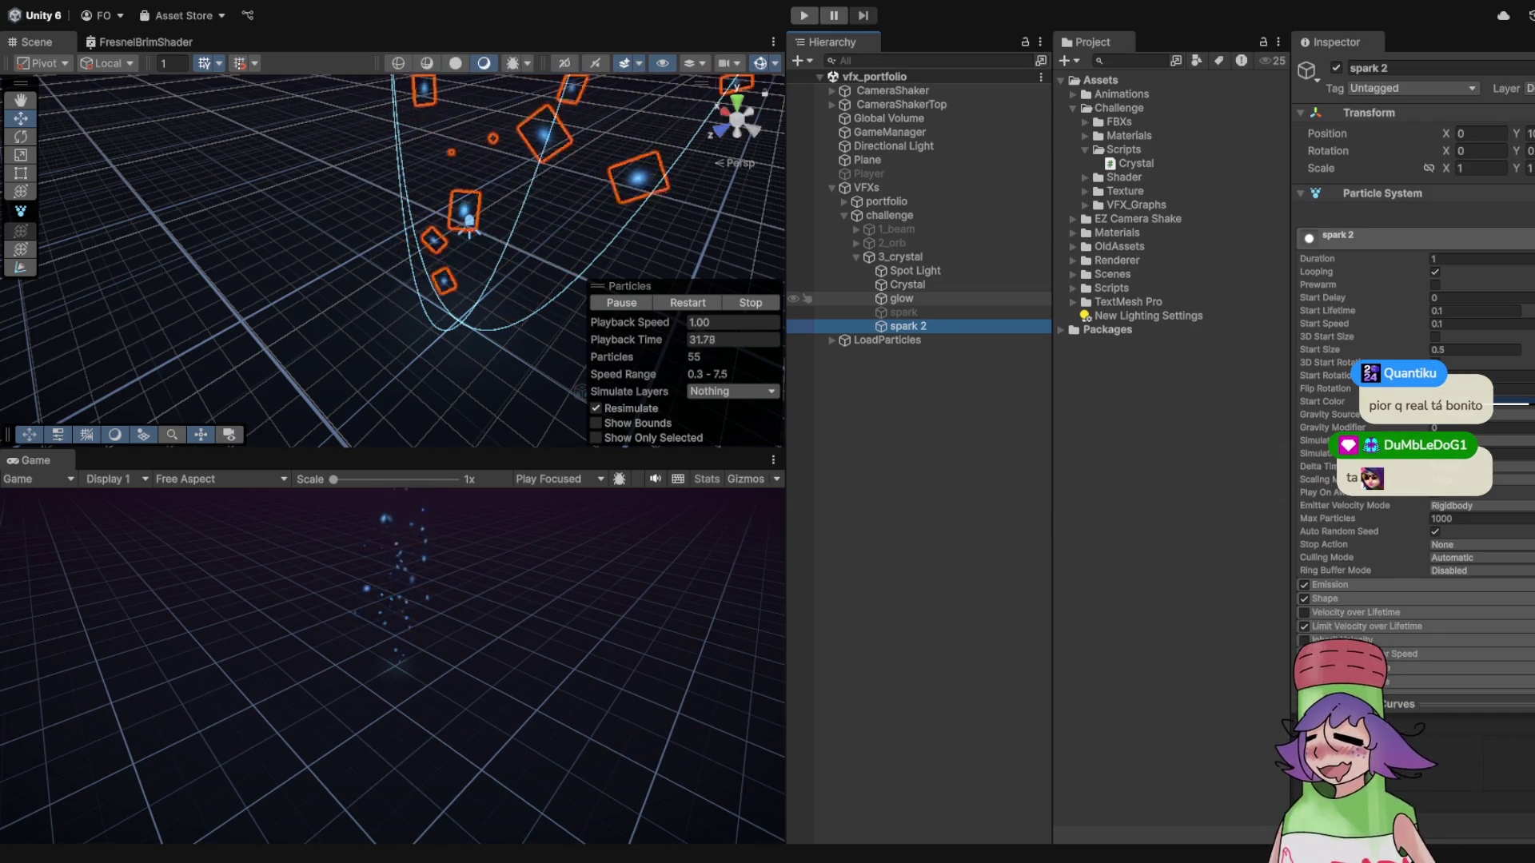
left_click(902, 298)
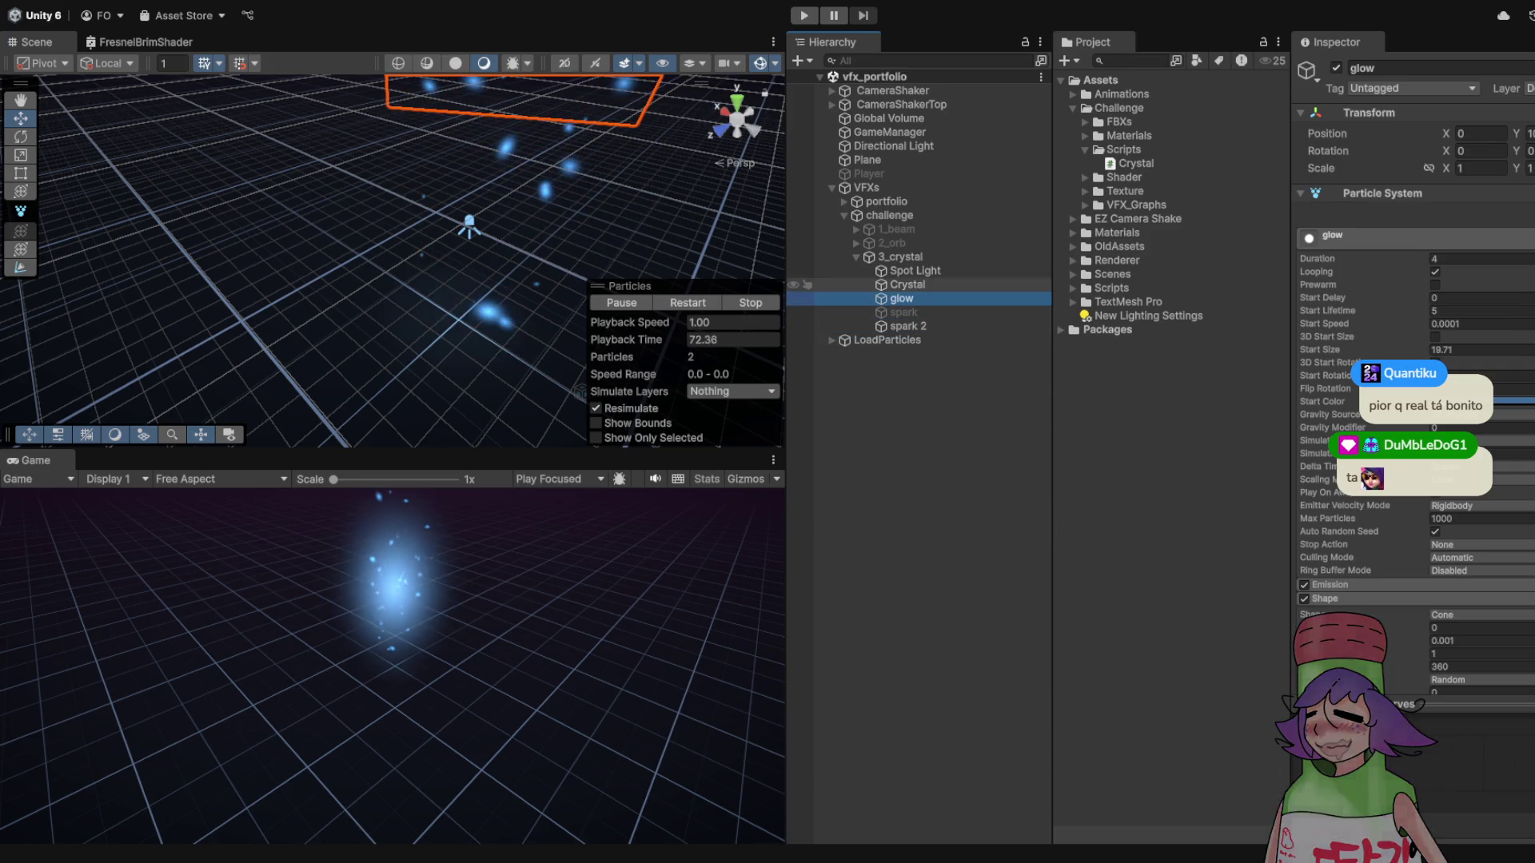
left_click(907, 326)
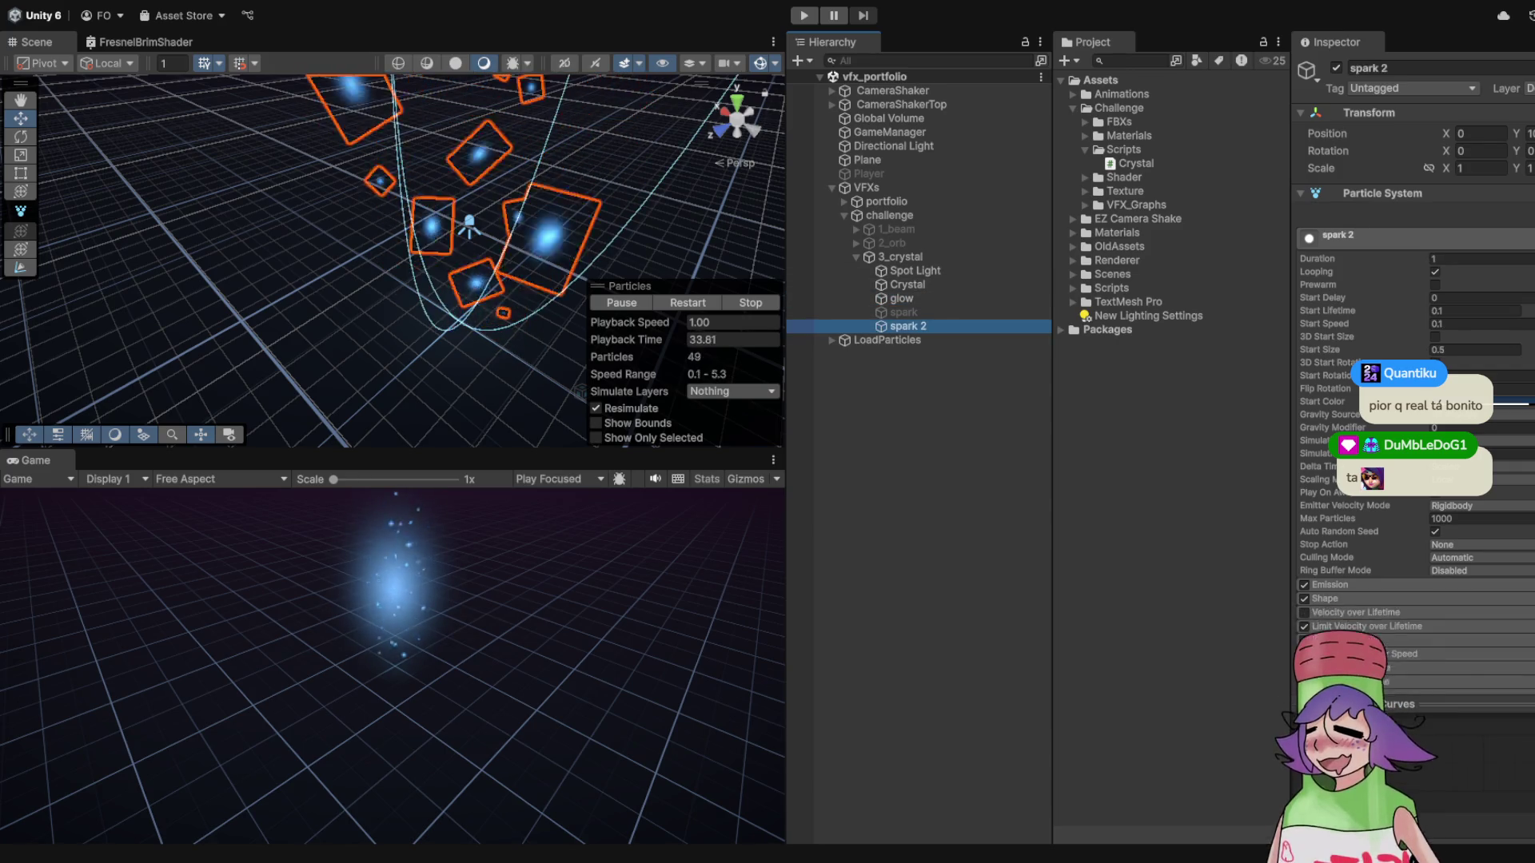
scroll(1415, 351, "down", 5)
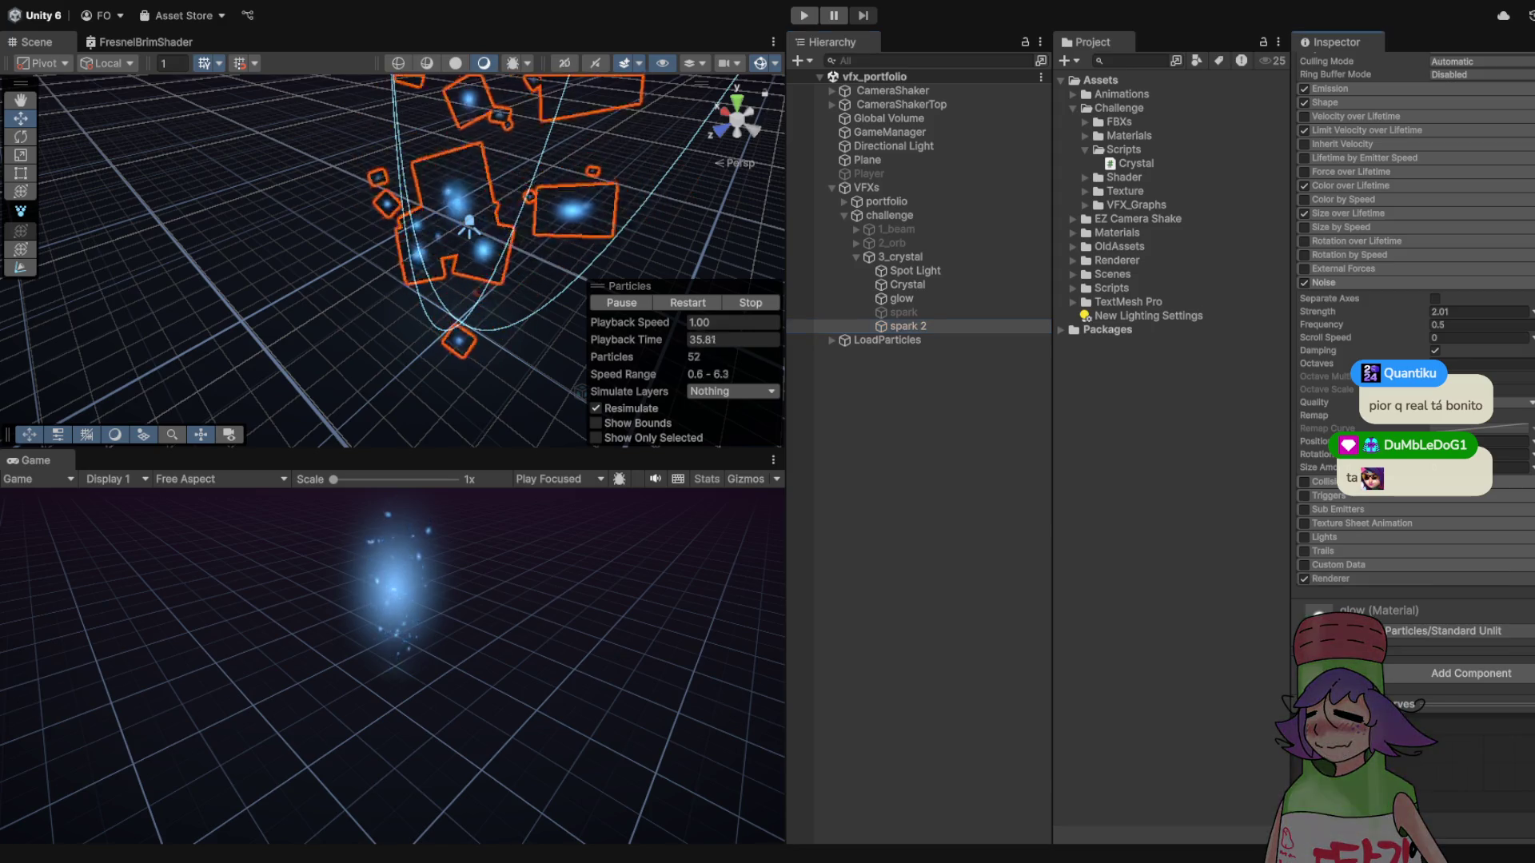
double_click(1451, 499)
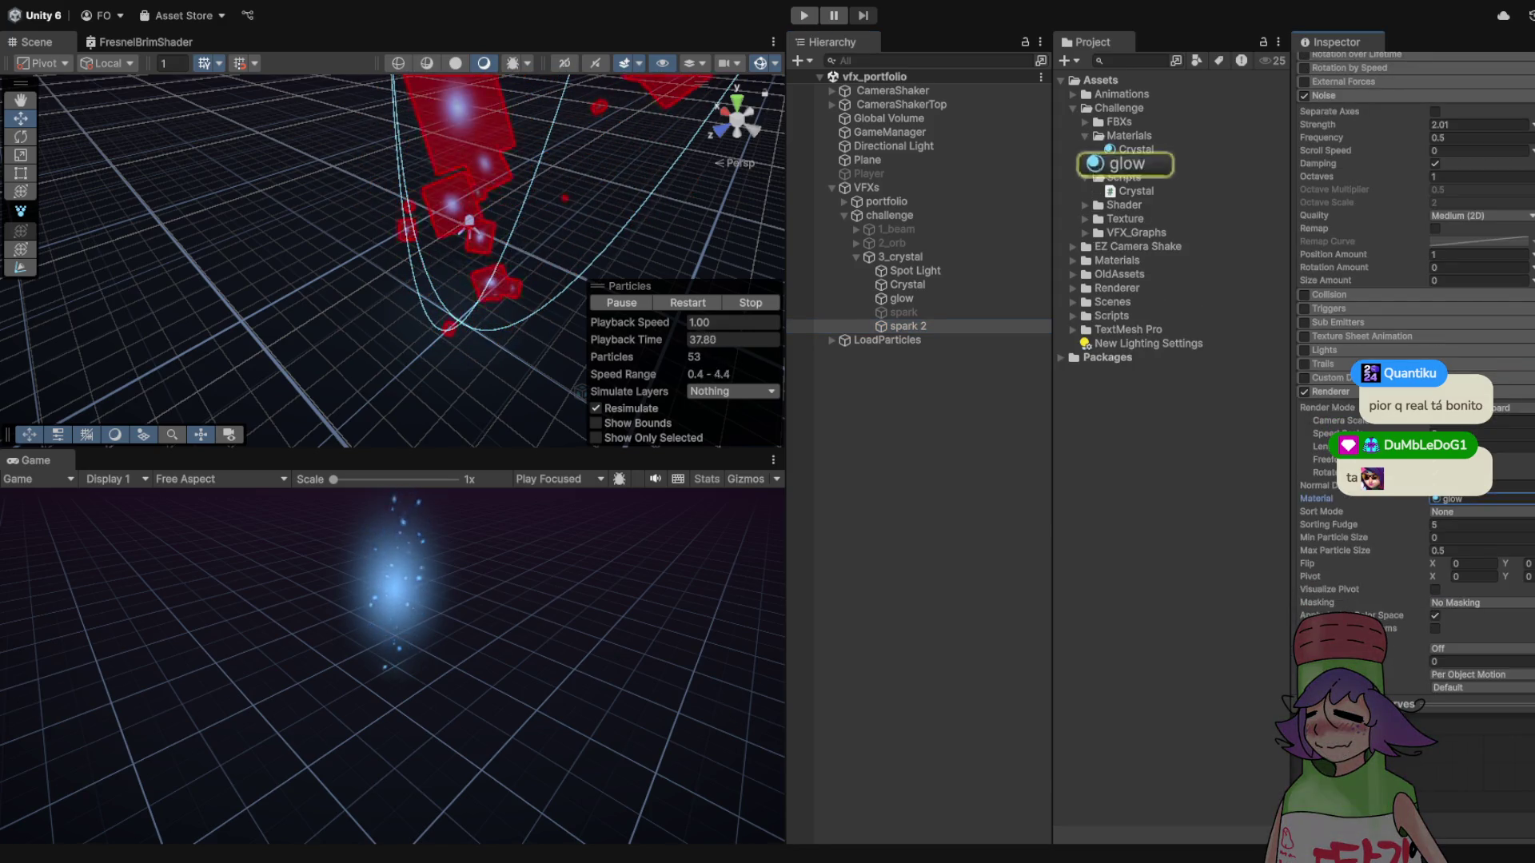
left_click(1327, 324)
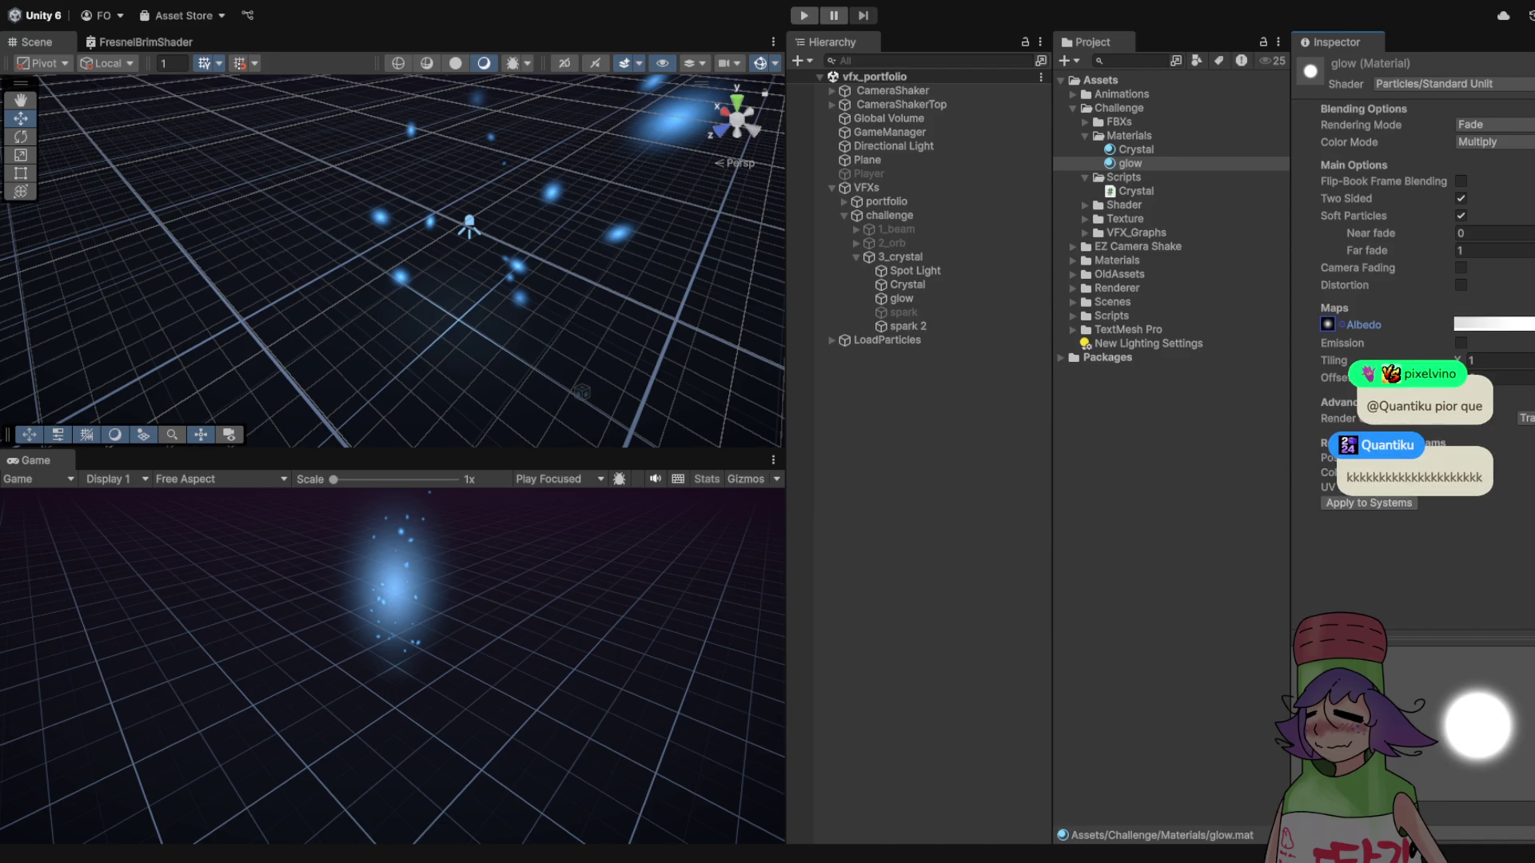
- Briefly run and stop the play-mode preview, then switch to Substance 3D Painter
left_click(804, 15)
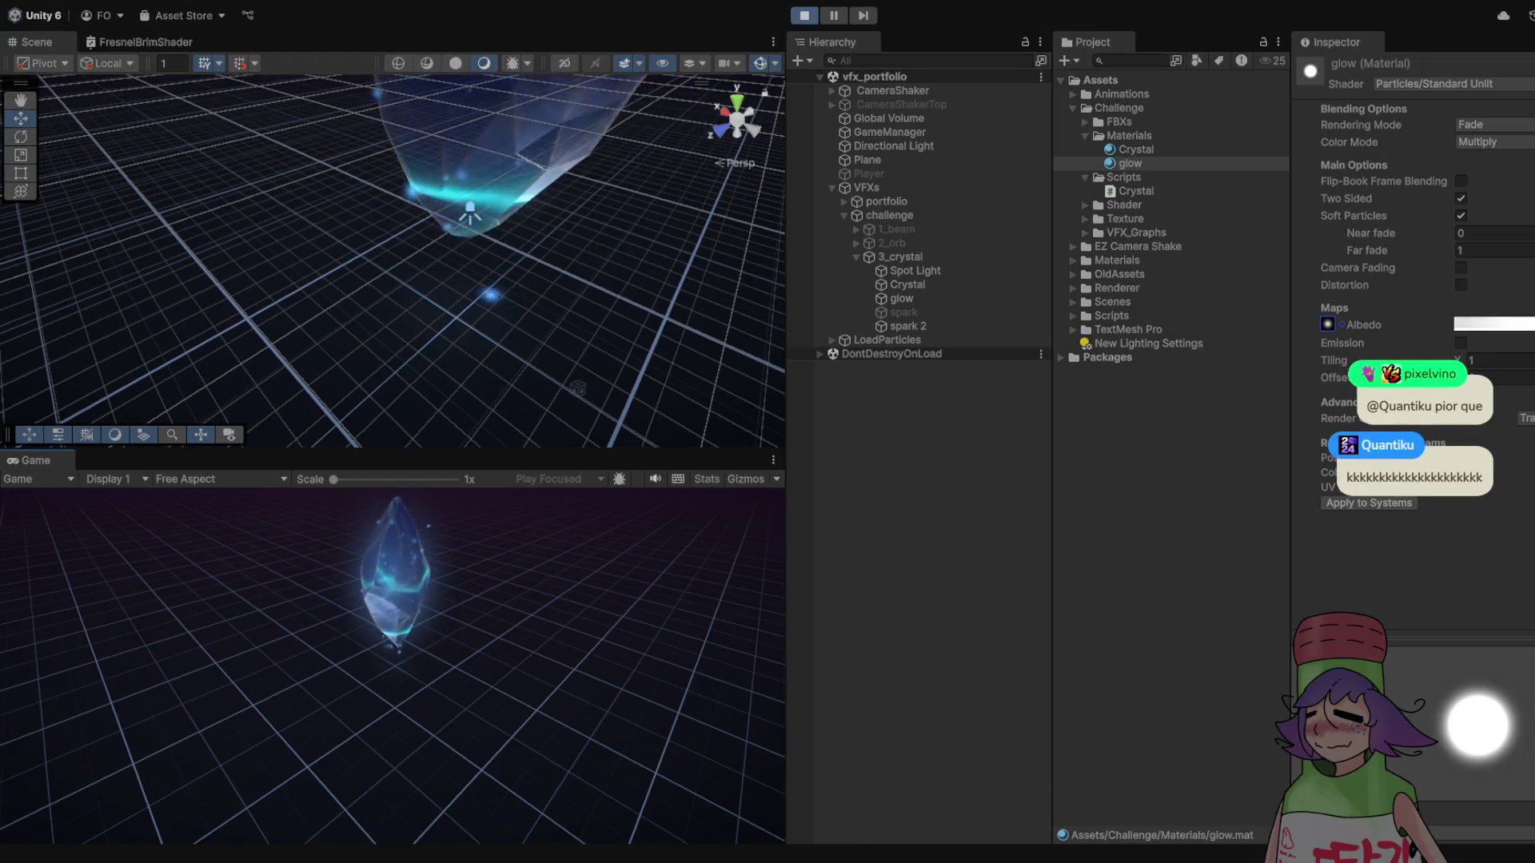
key("ctrl+p")
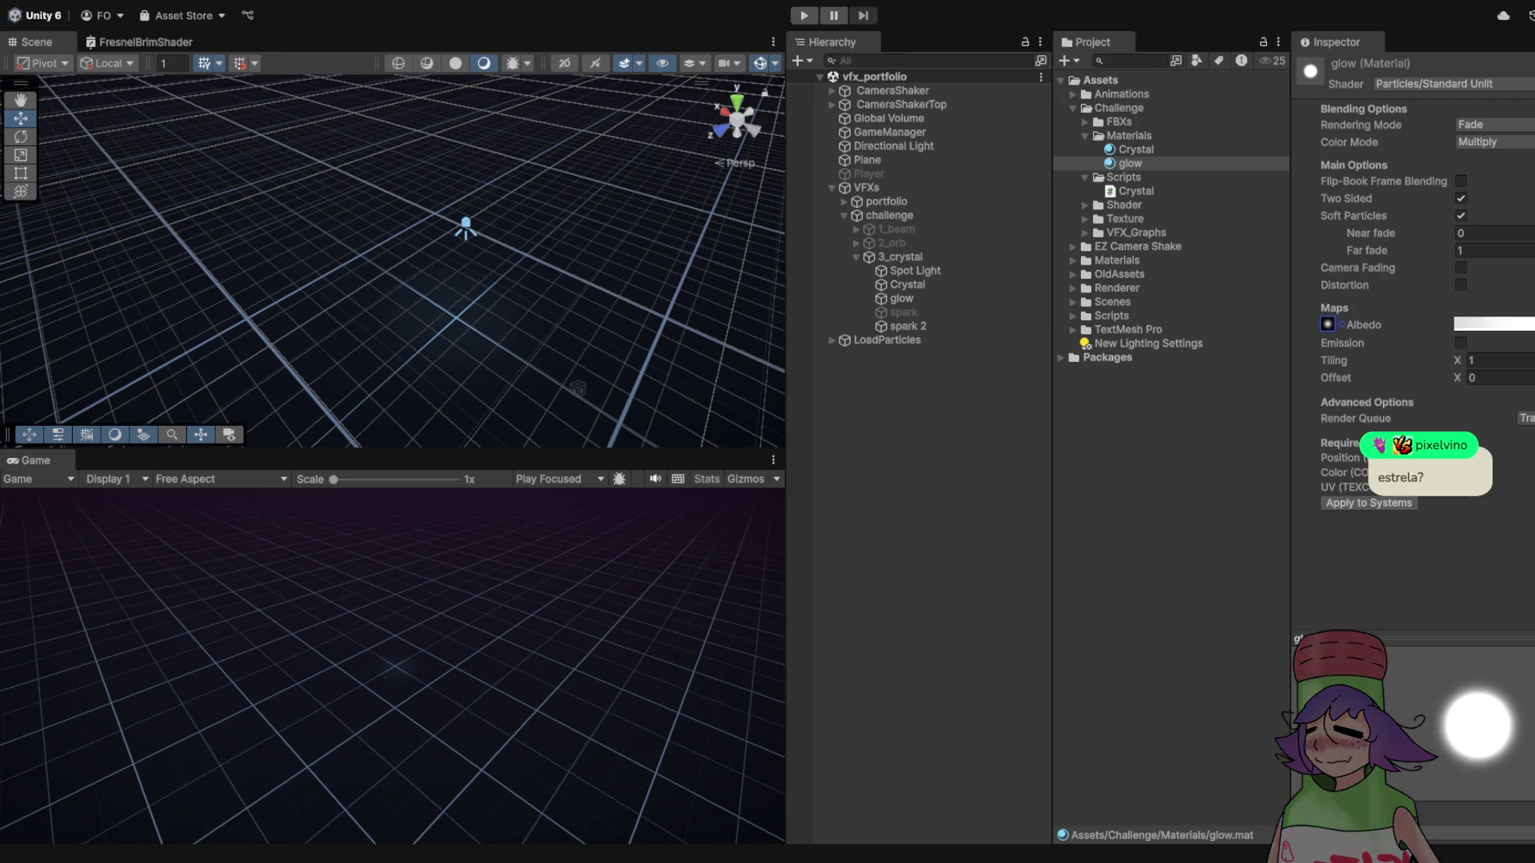
key("alt+Tab")
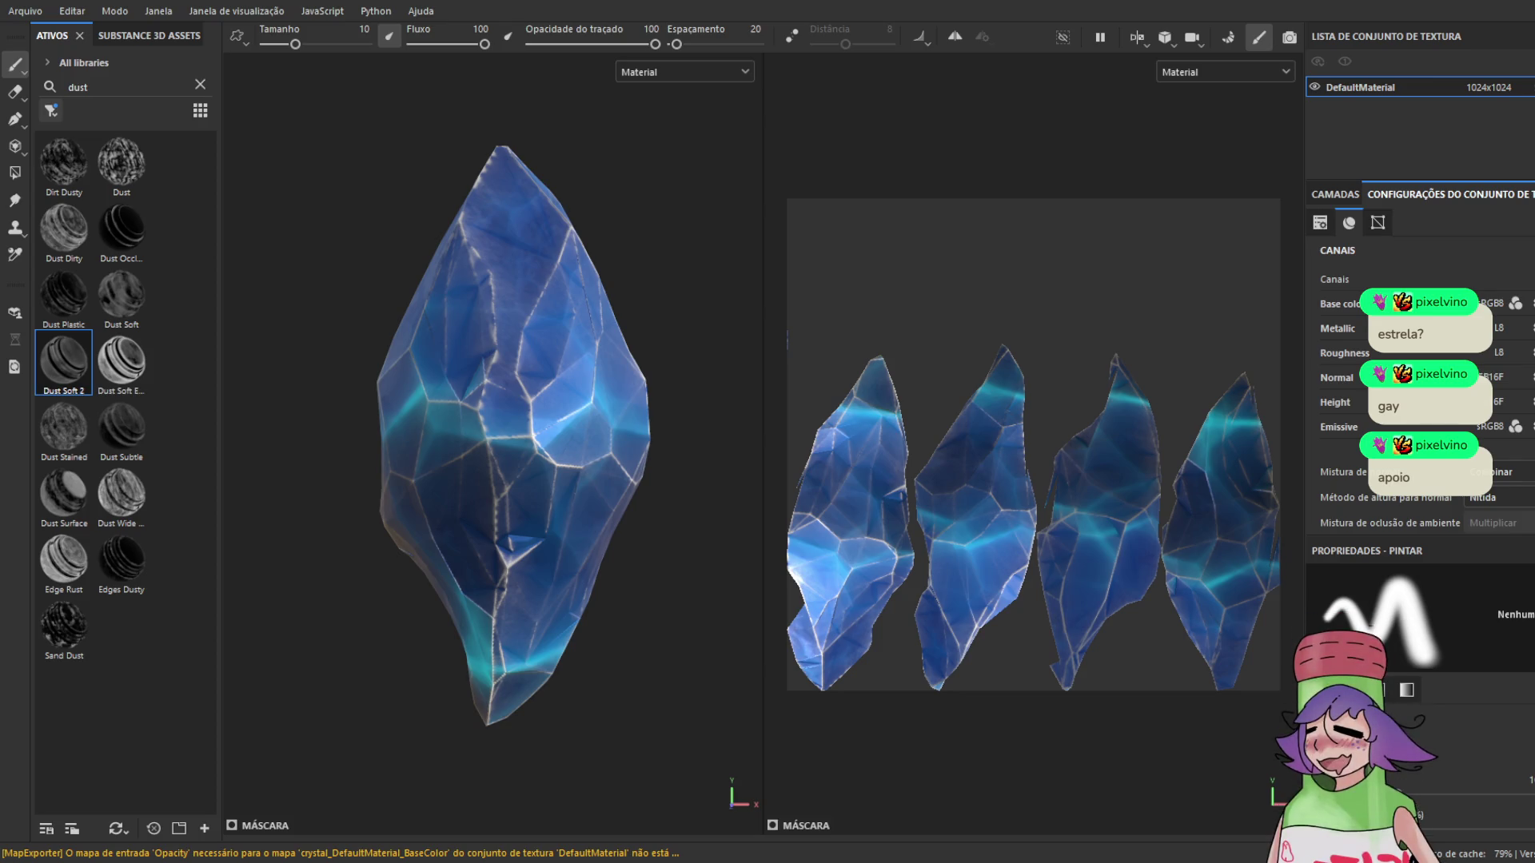
- Switch from Substance 3D Painter back to the Unity editor
key("alt+Tab")
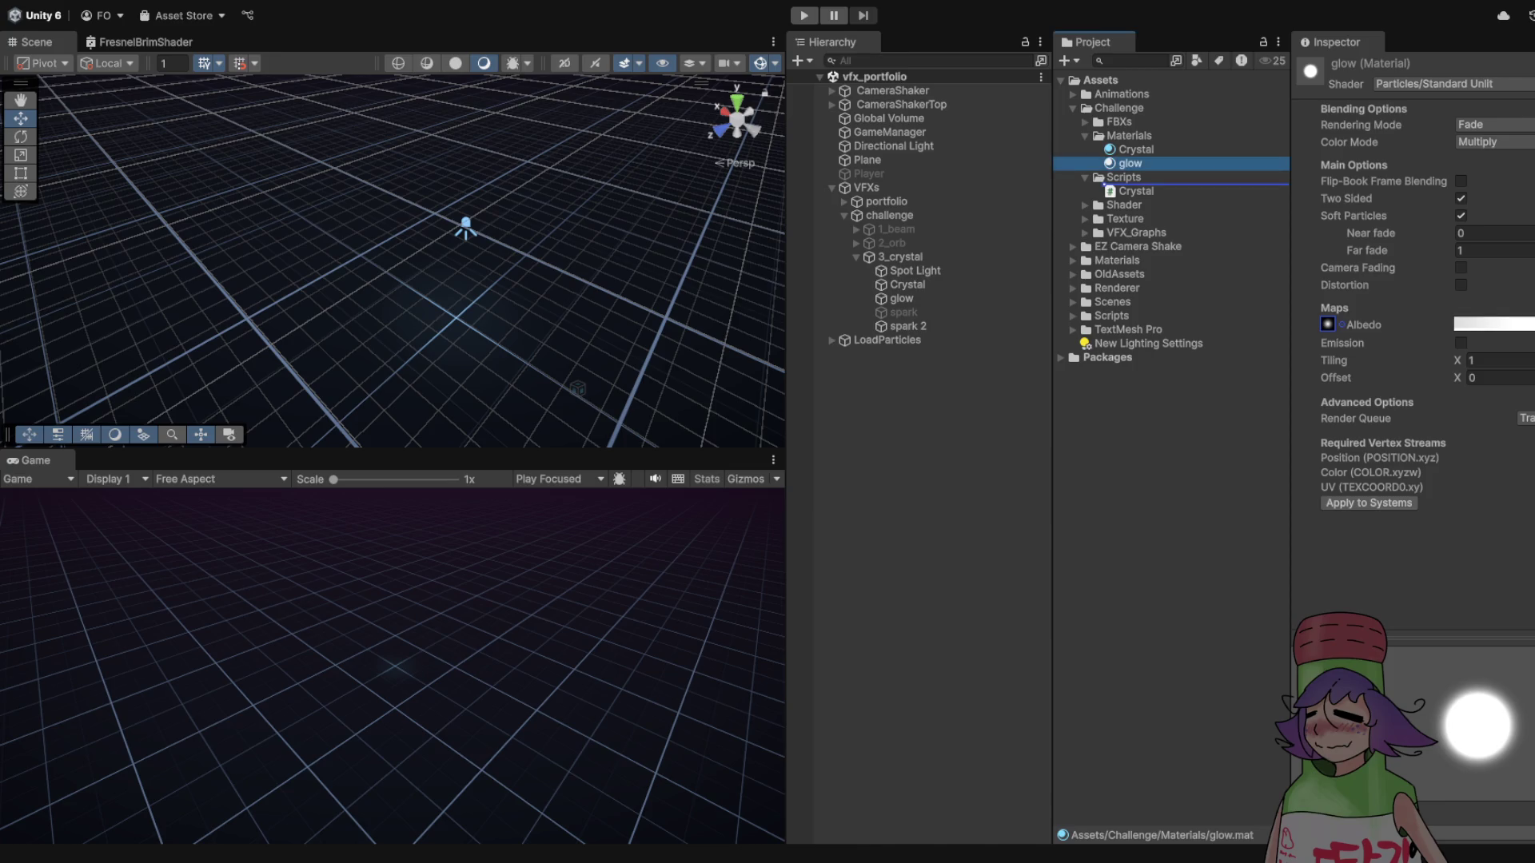
- Turn on Alpha Is Transparency for the sparkle01 texture in the Texture folder
key("Escape")
left_click(1085, 218)
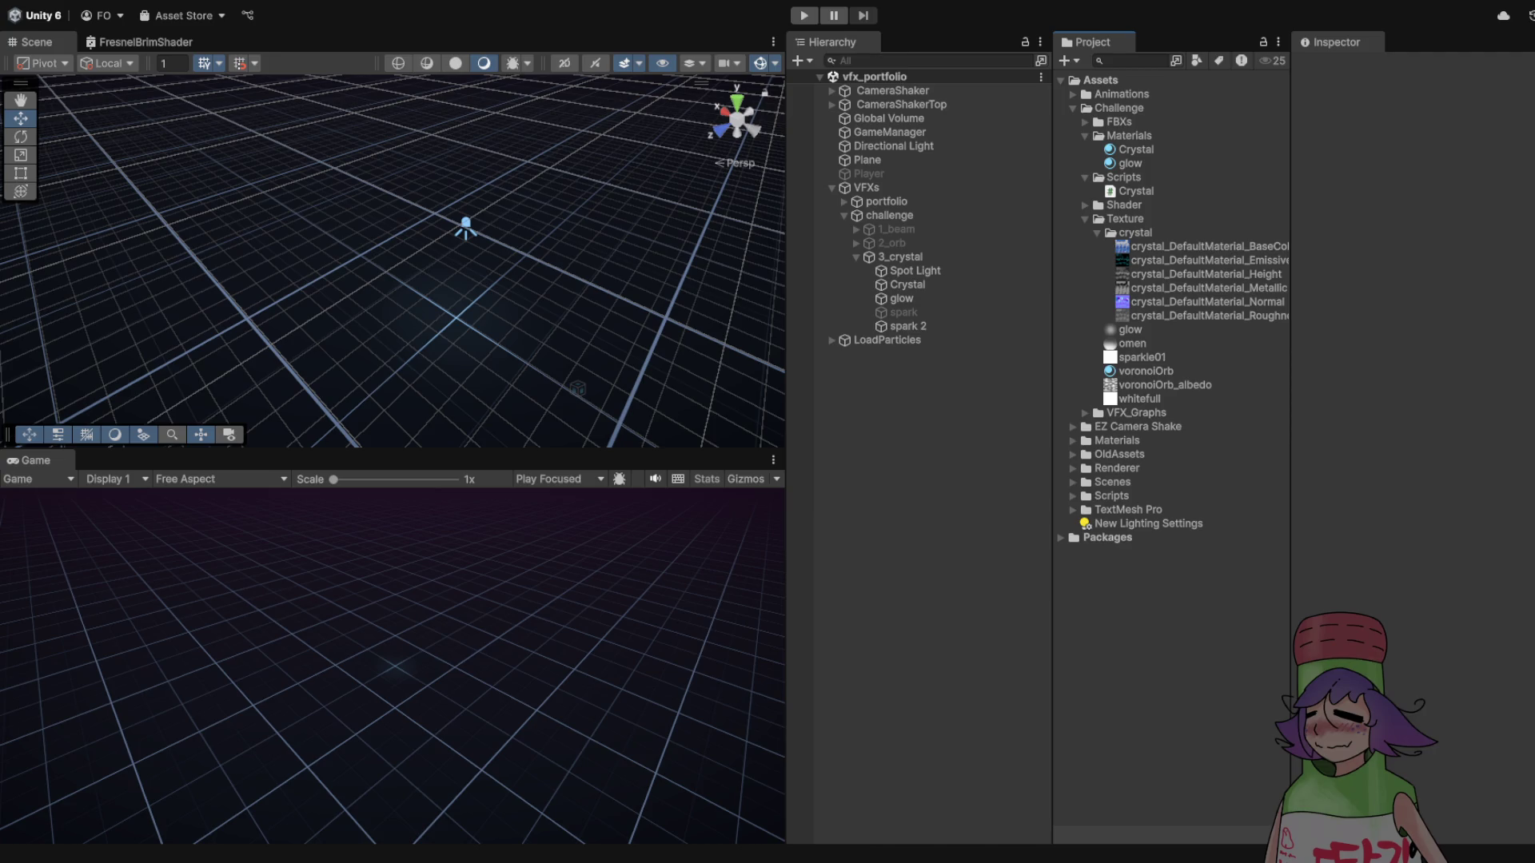
left_click(1142, 358)
left_click(1448, 197)
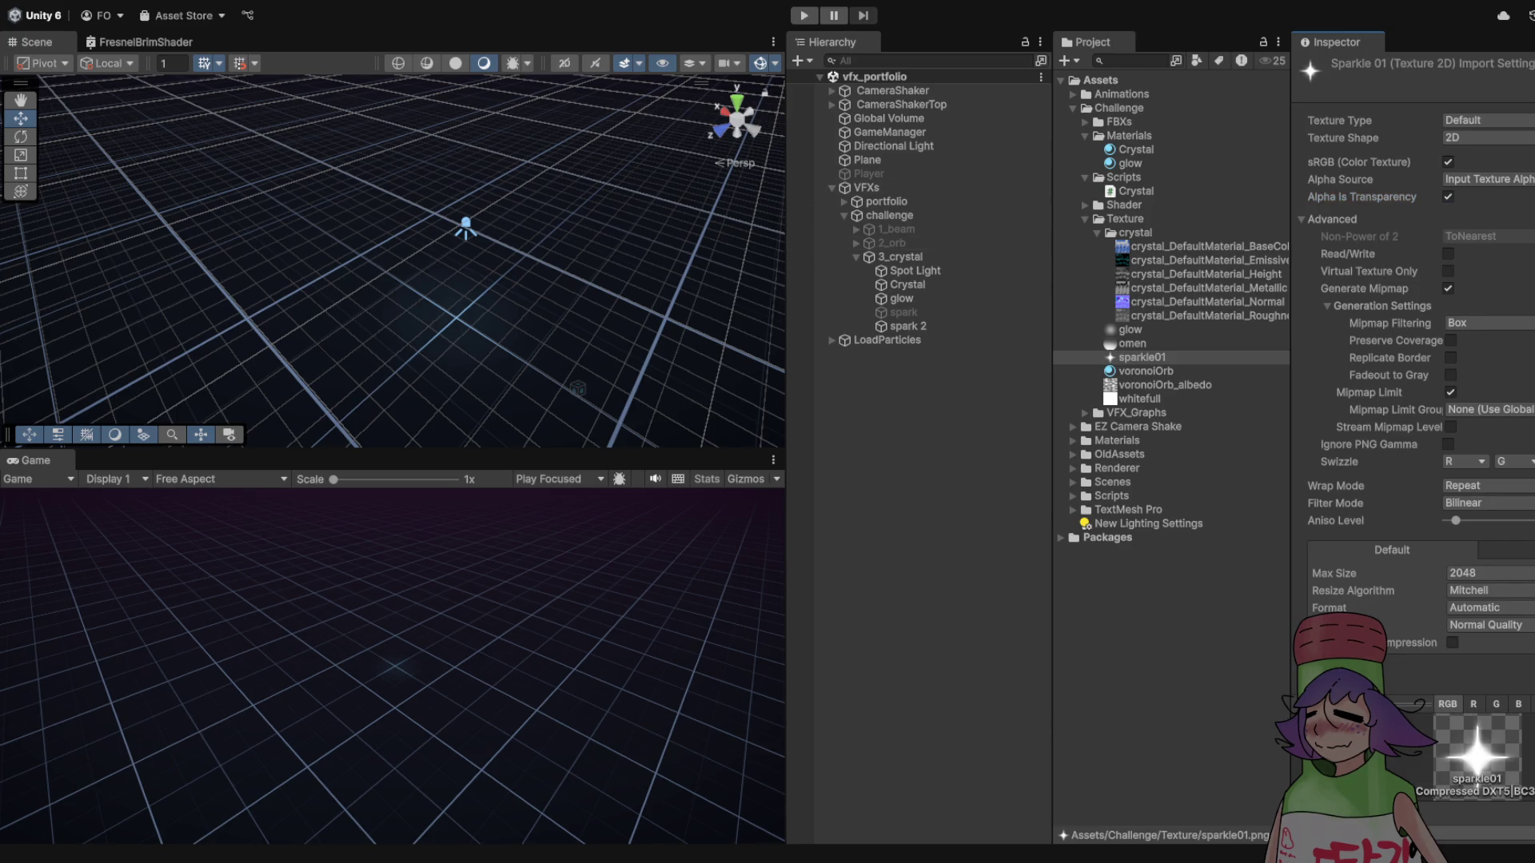
- Duplicate the glow material as 'spark' and give it the sparkle01 star texture as albedo
left_click(1130, 163)
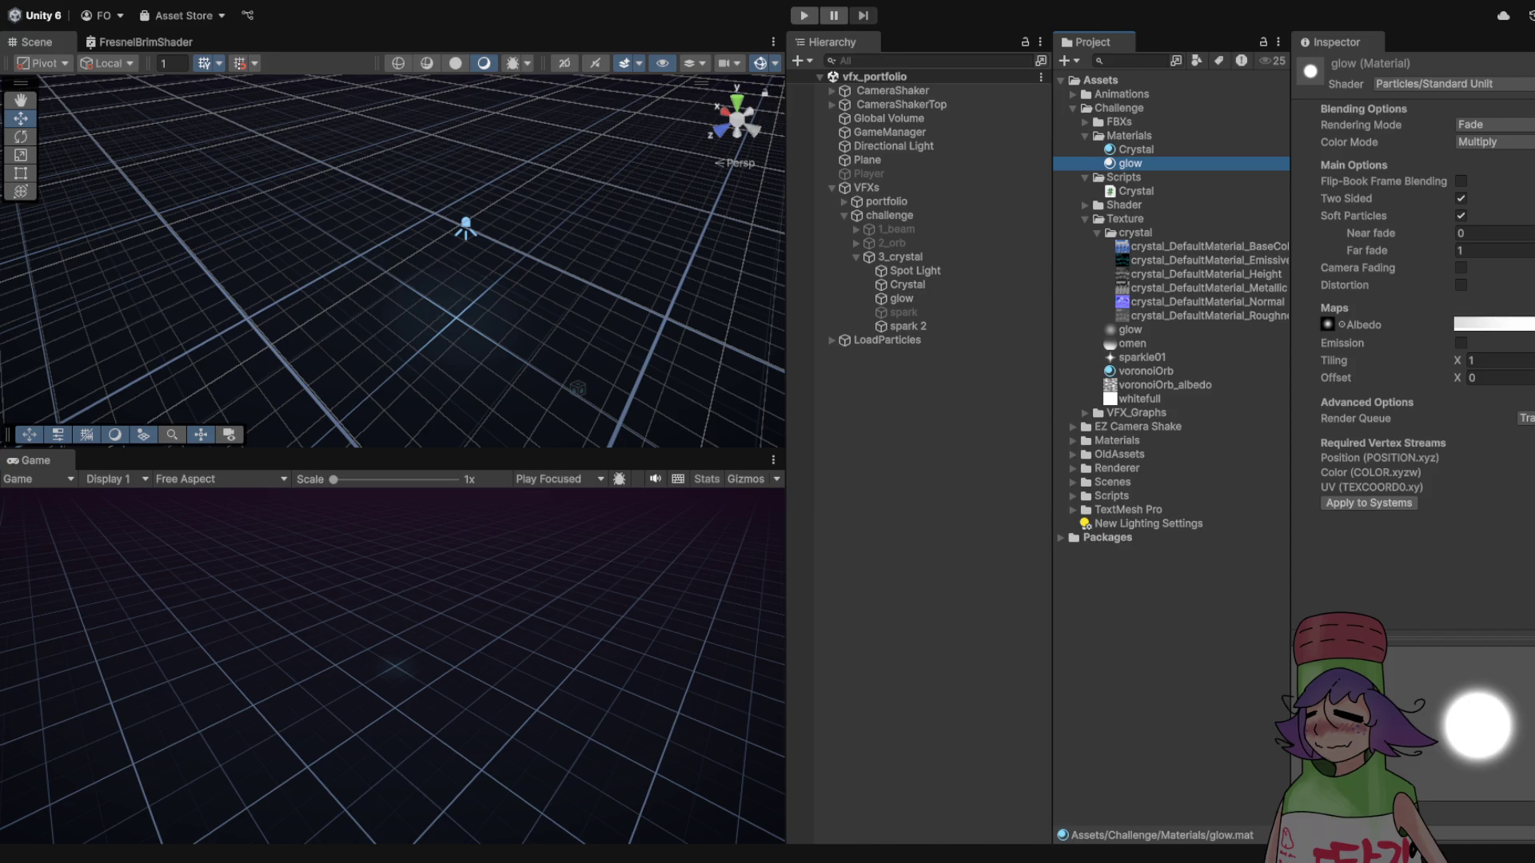
left_click(1136, 150)
left_click(1130, 163)
key("ctrl+d")
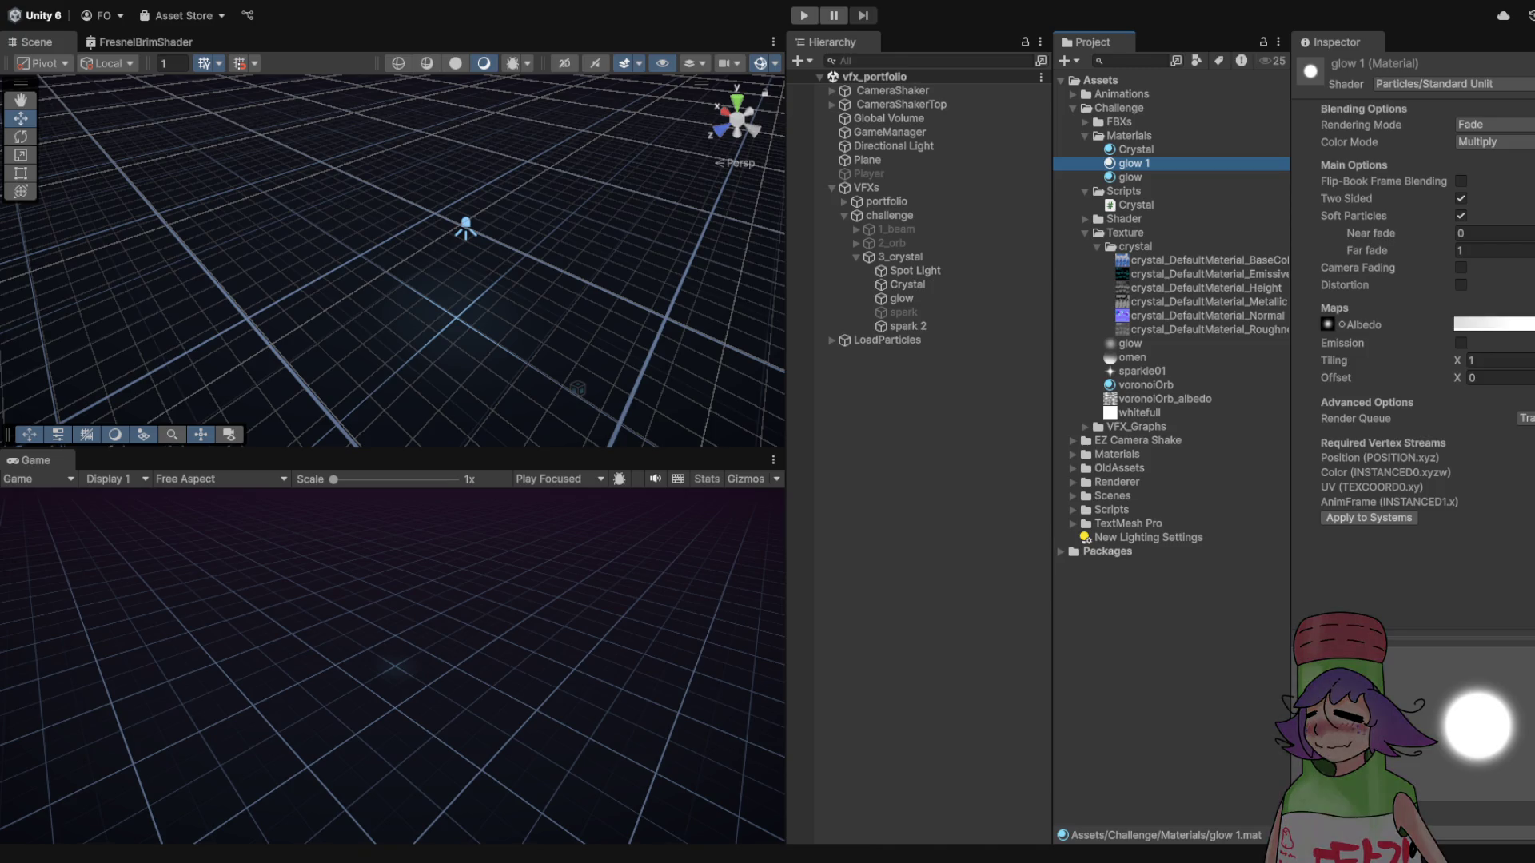
key("F2")
type("spark")
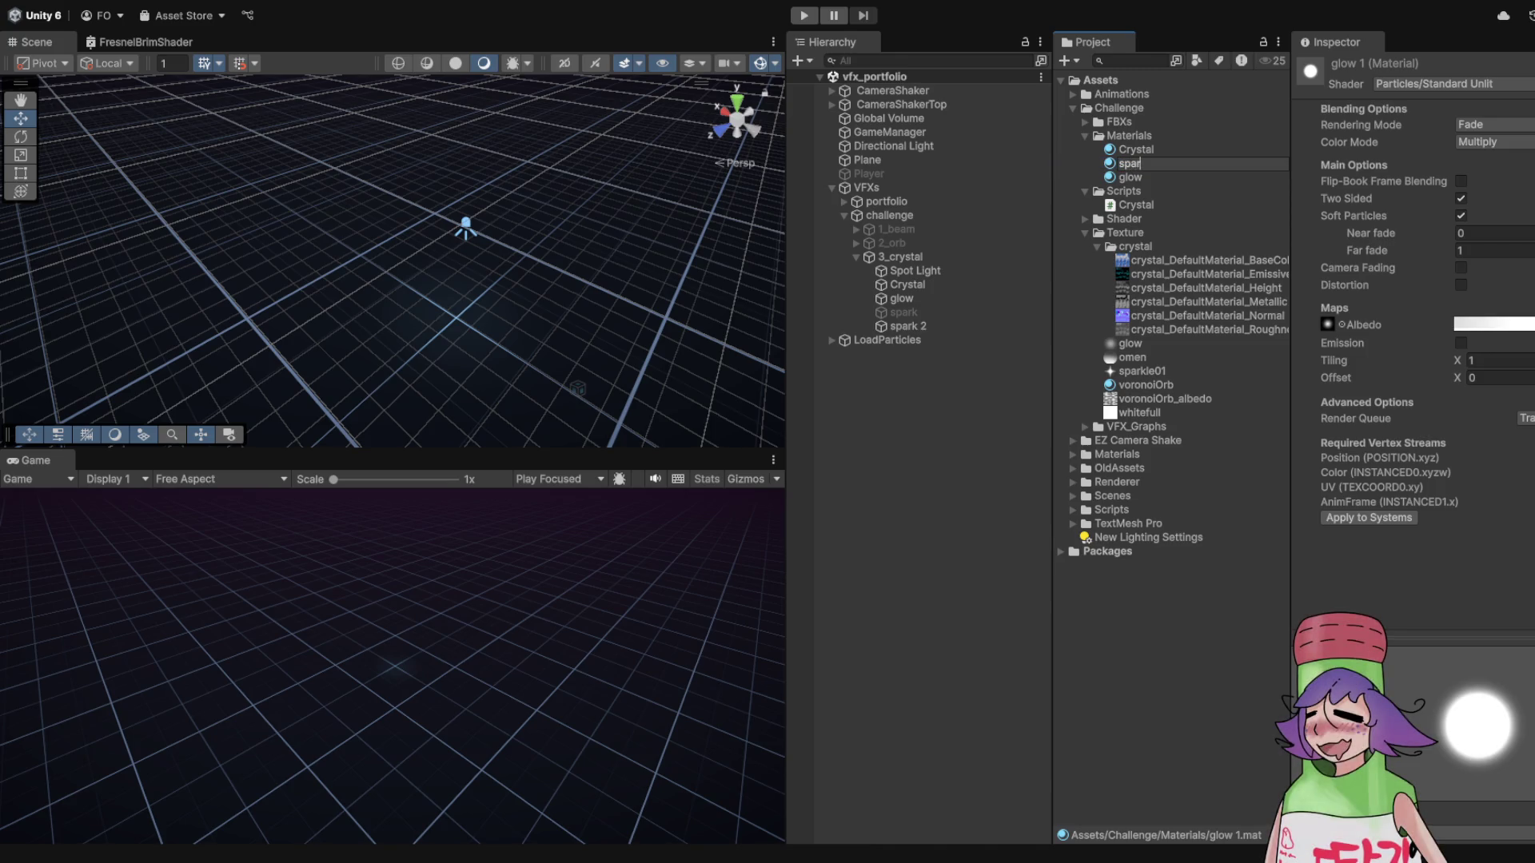
key("Return")
left_click_drag(1141, 371, 1327, 323)
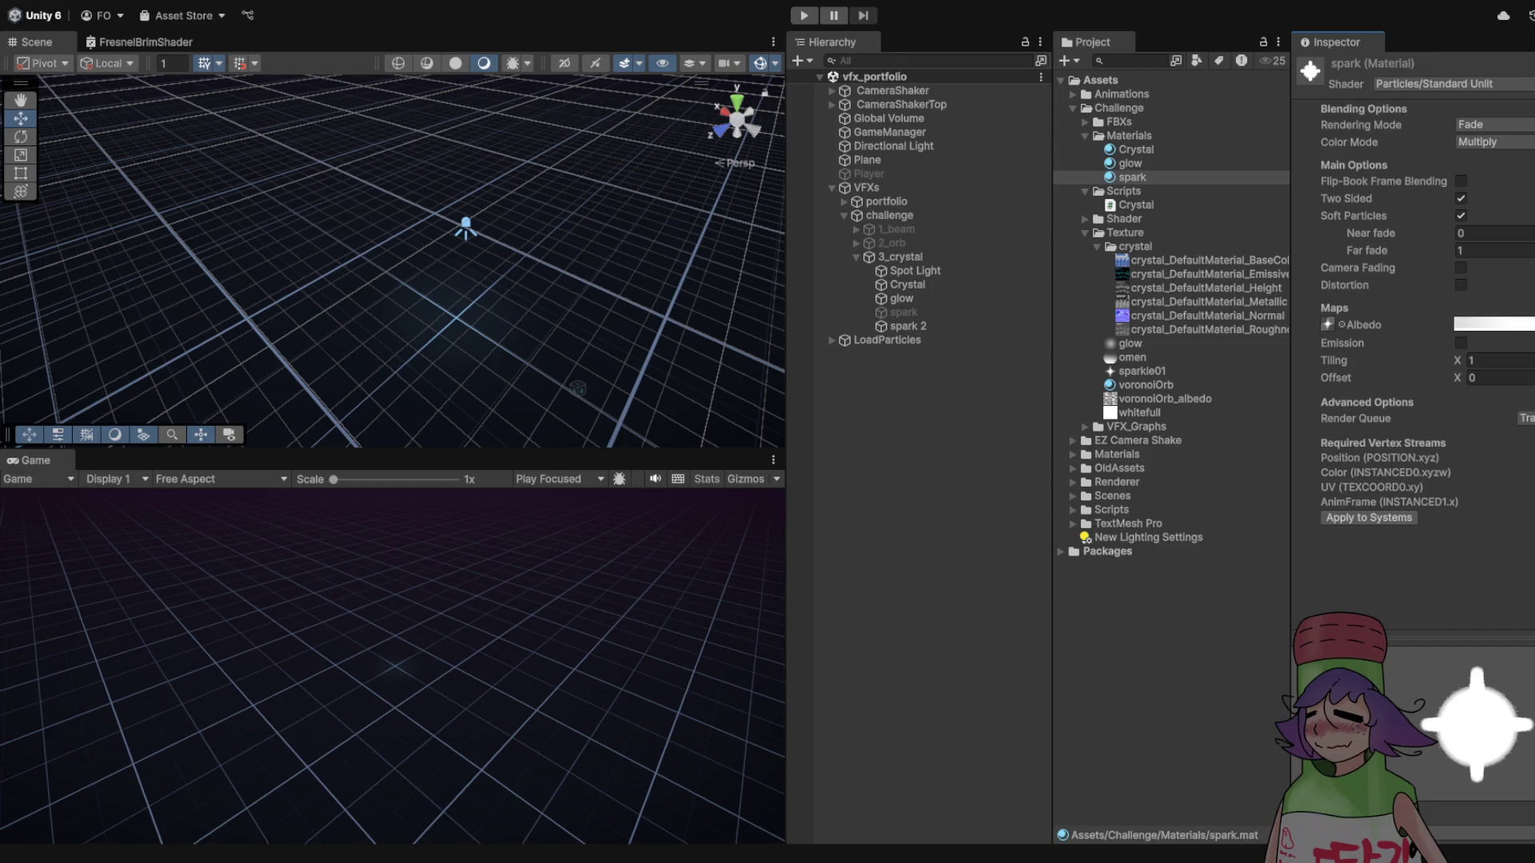
left_click(904, 326)
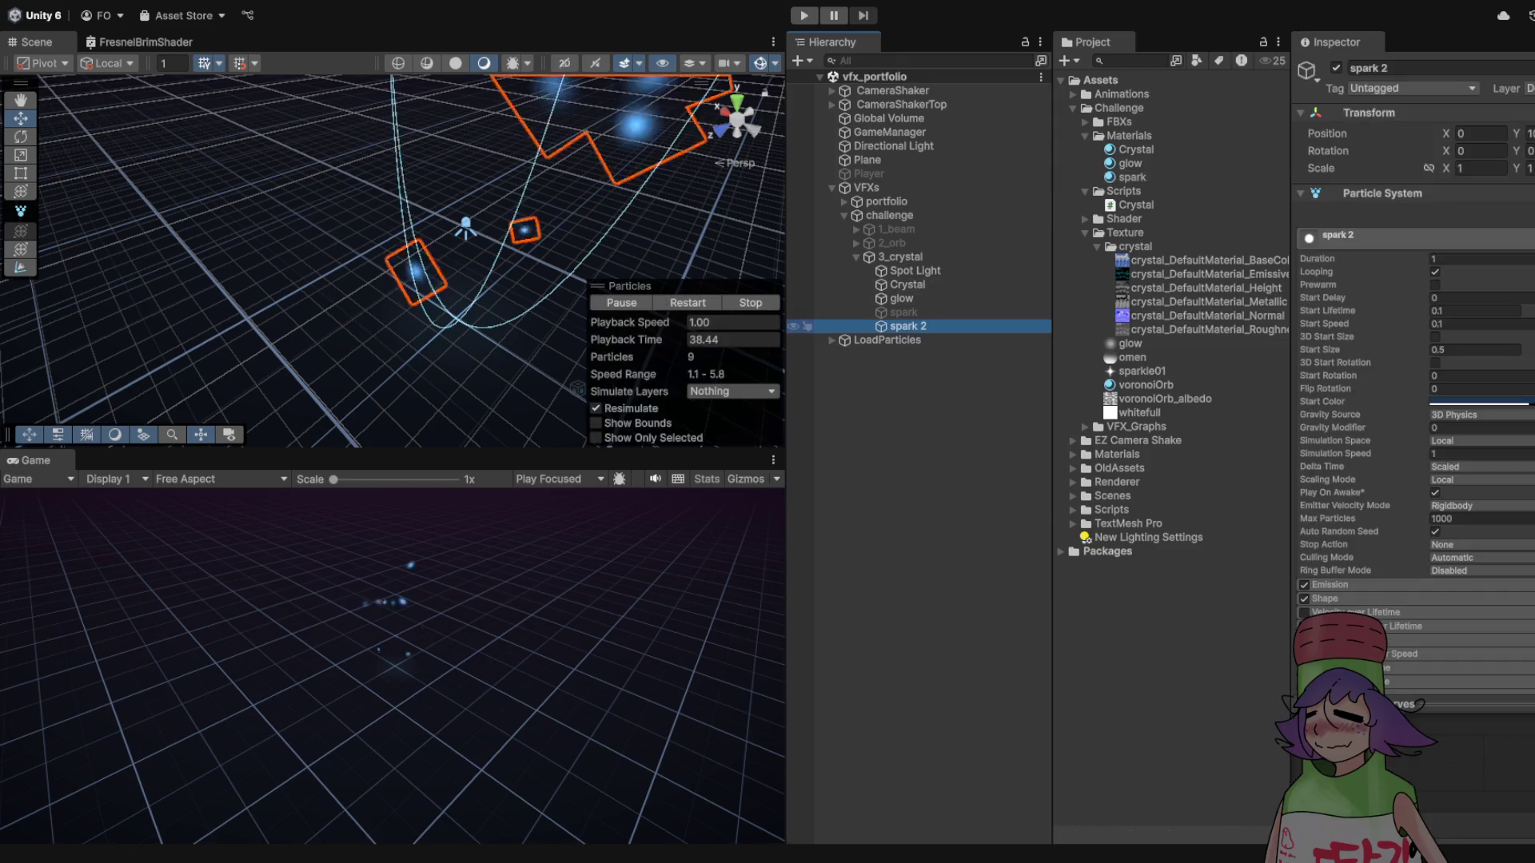
- Assign the spark material to spark 2's Renderer and save the scene
scroll(1415, 319, "down", 10)
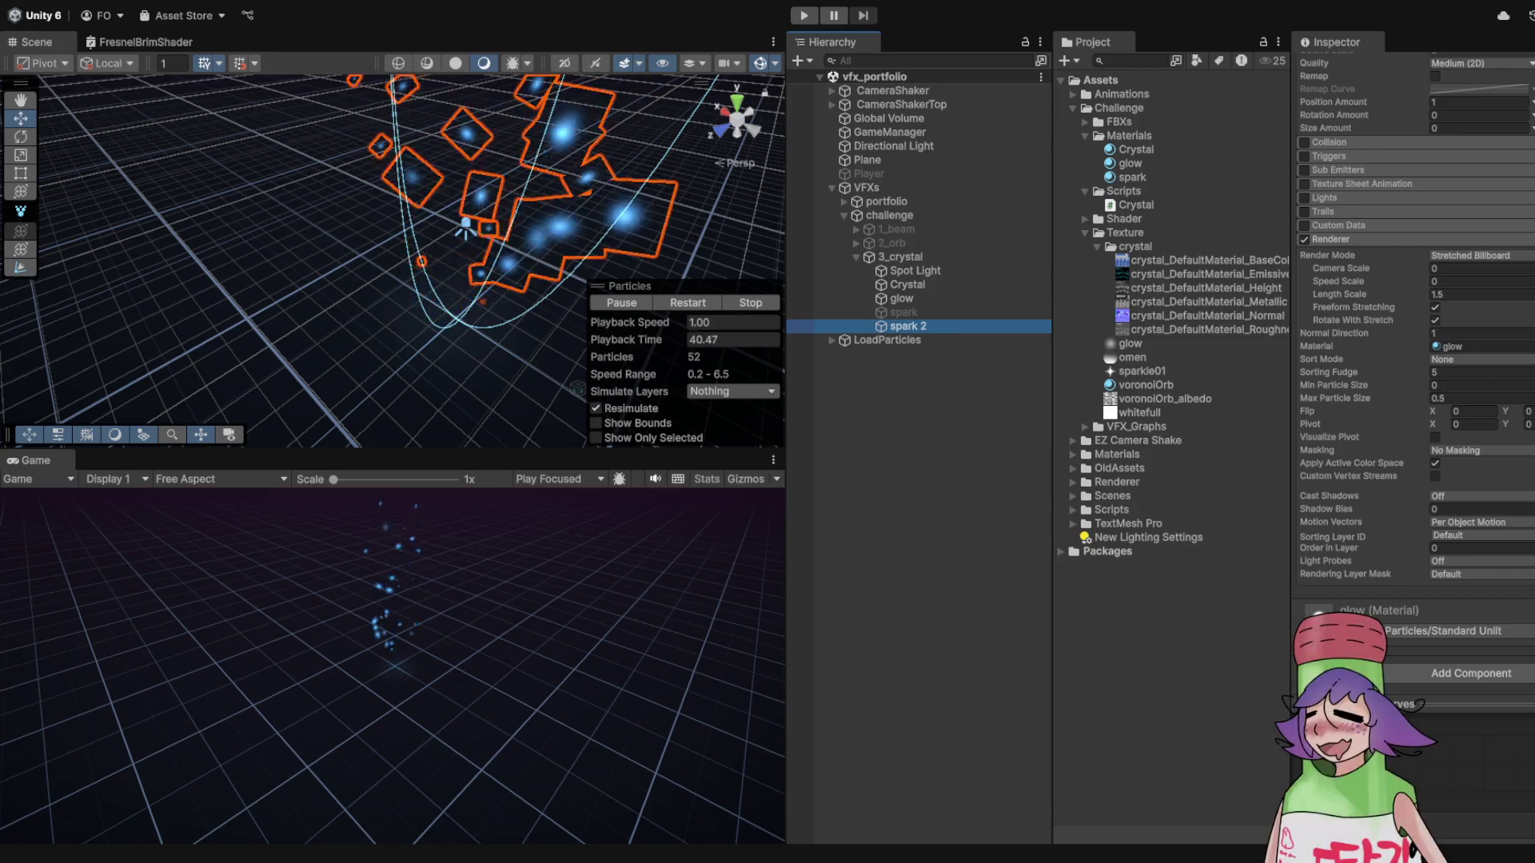
left_click_drag(1132, 176, 1470, 346)
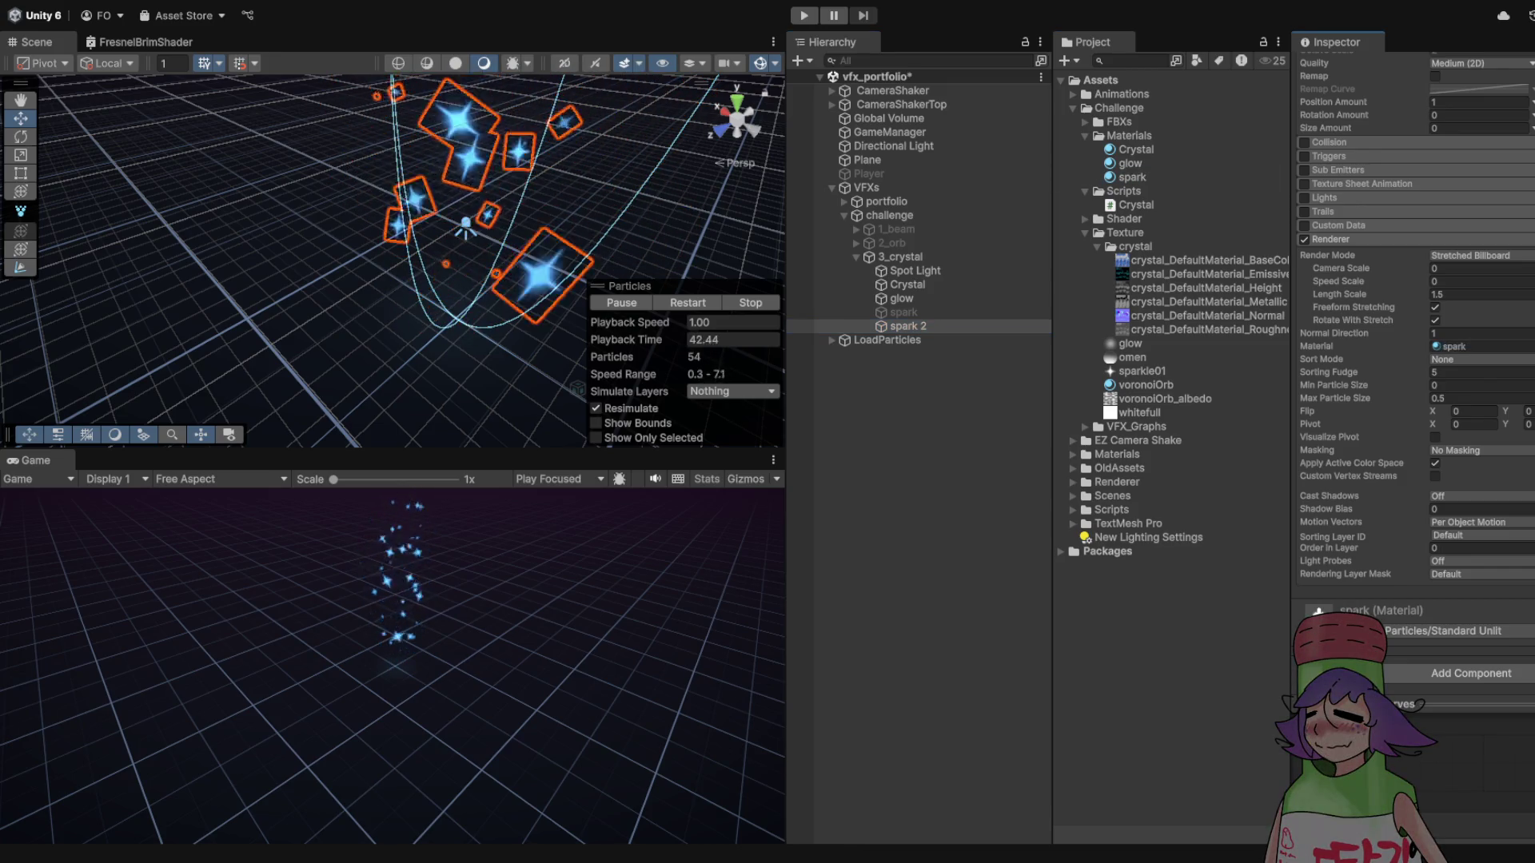
key("ctrl+s")
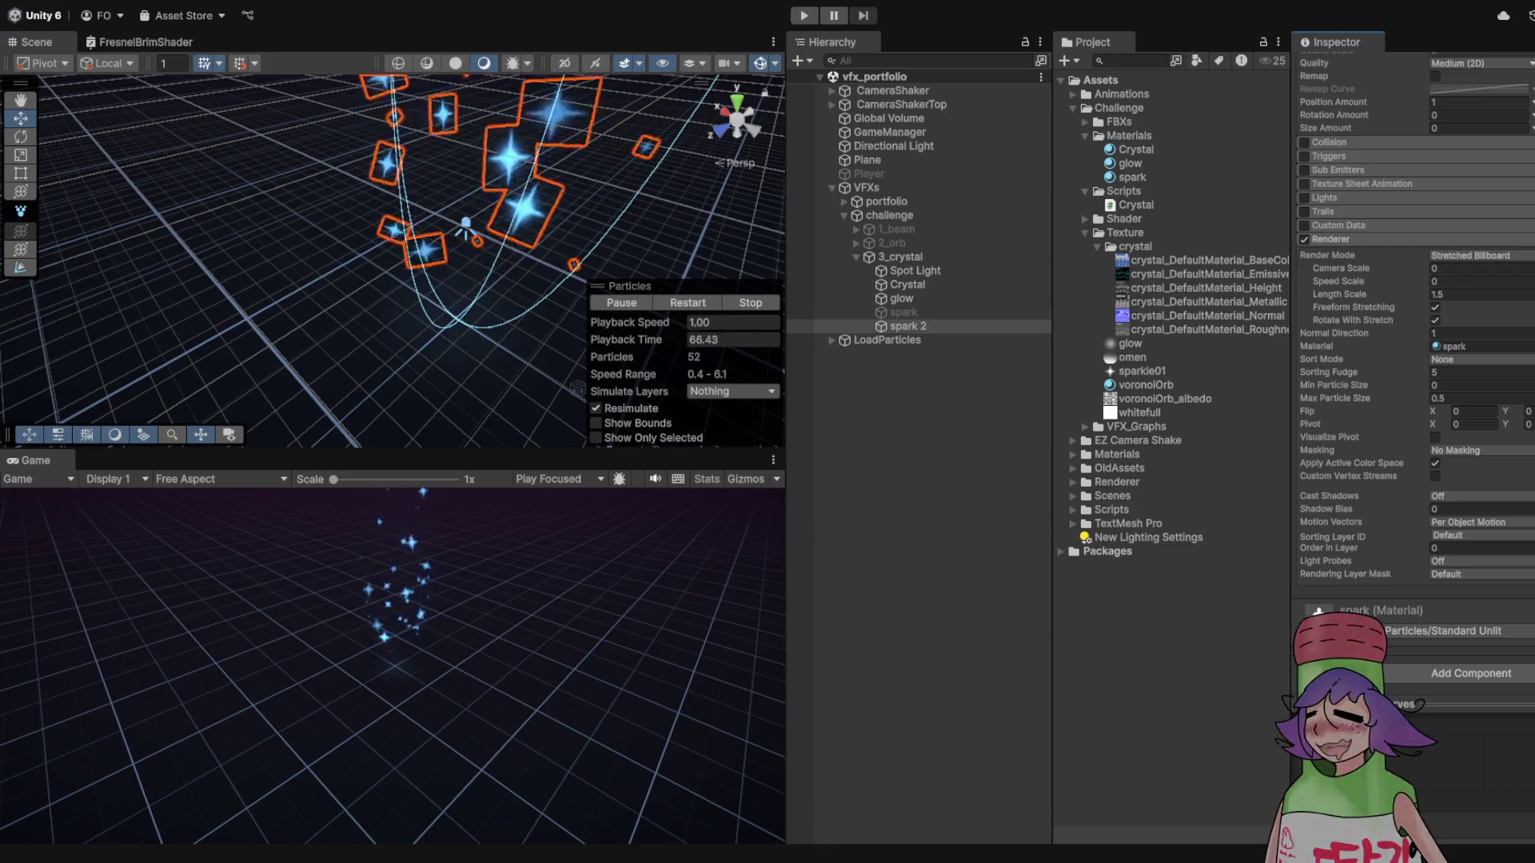
- Set spark 2's Start Speed to 0.01
scroll(1415, 359, "up", 3)
scroll(1415, 360, "up", 10)
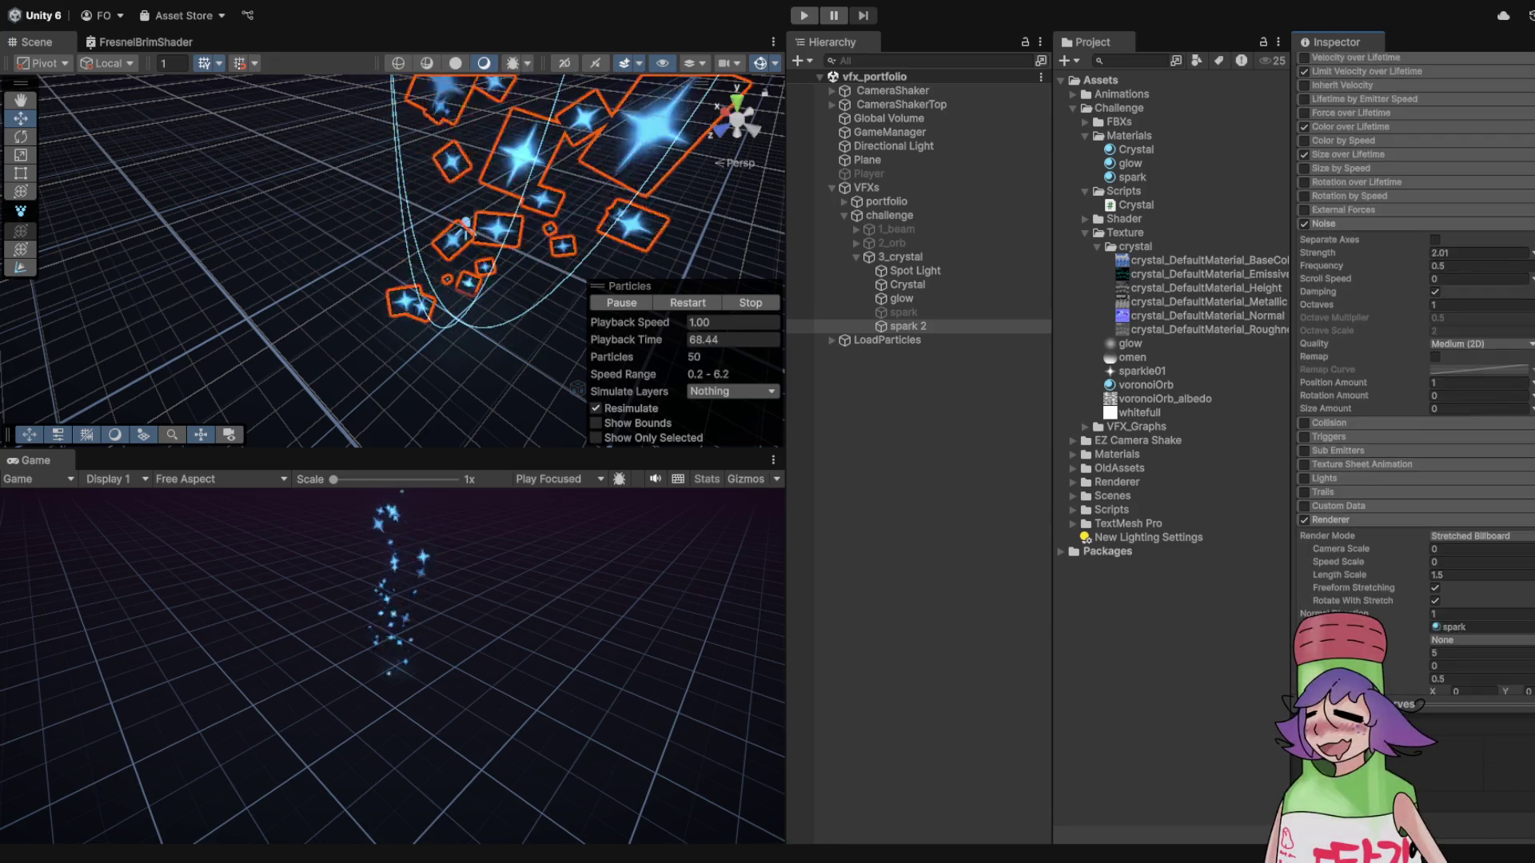
scroll(1415, 360, "up", 3)
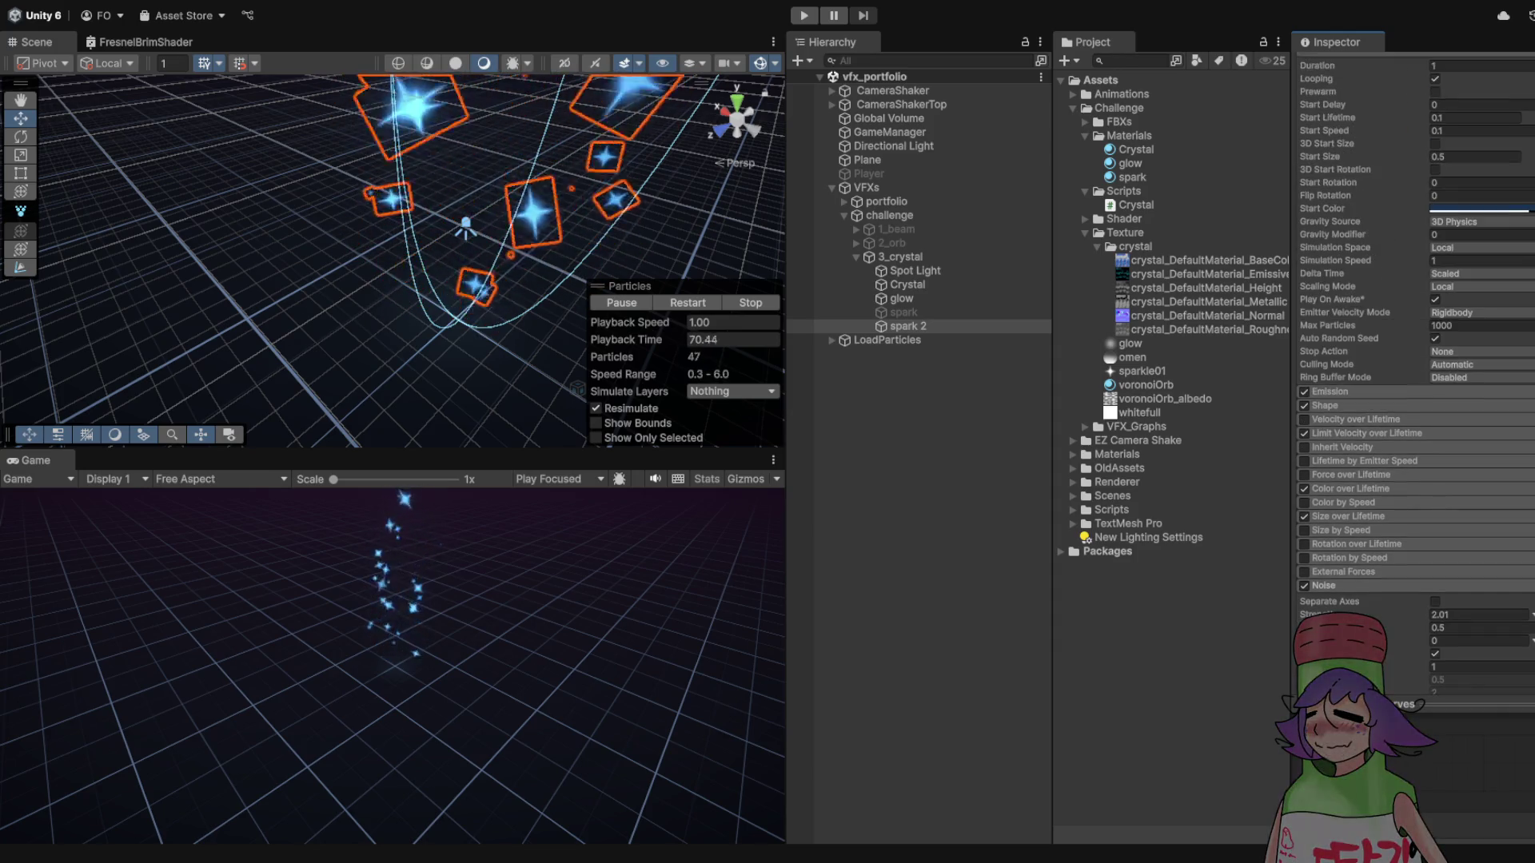
scroll(1415, 360, "down", 9)
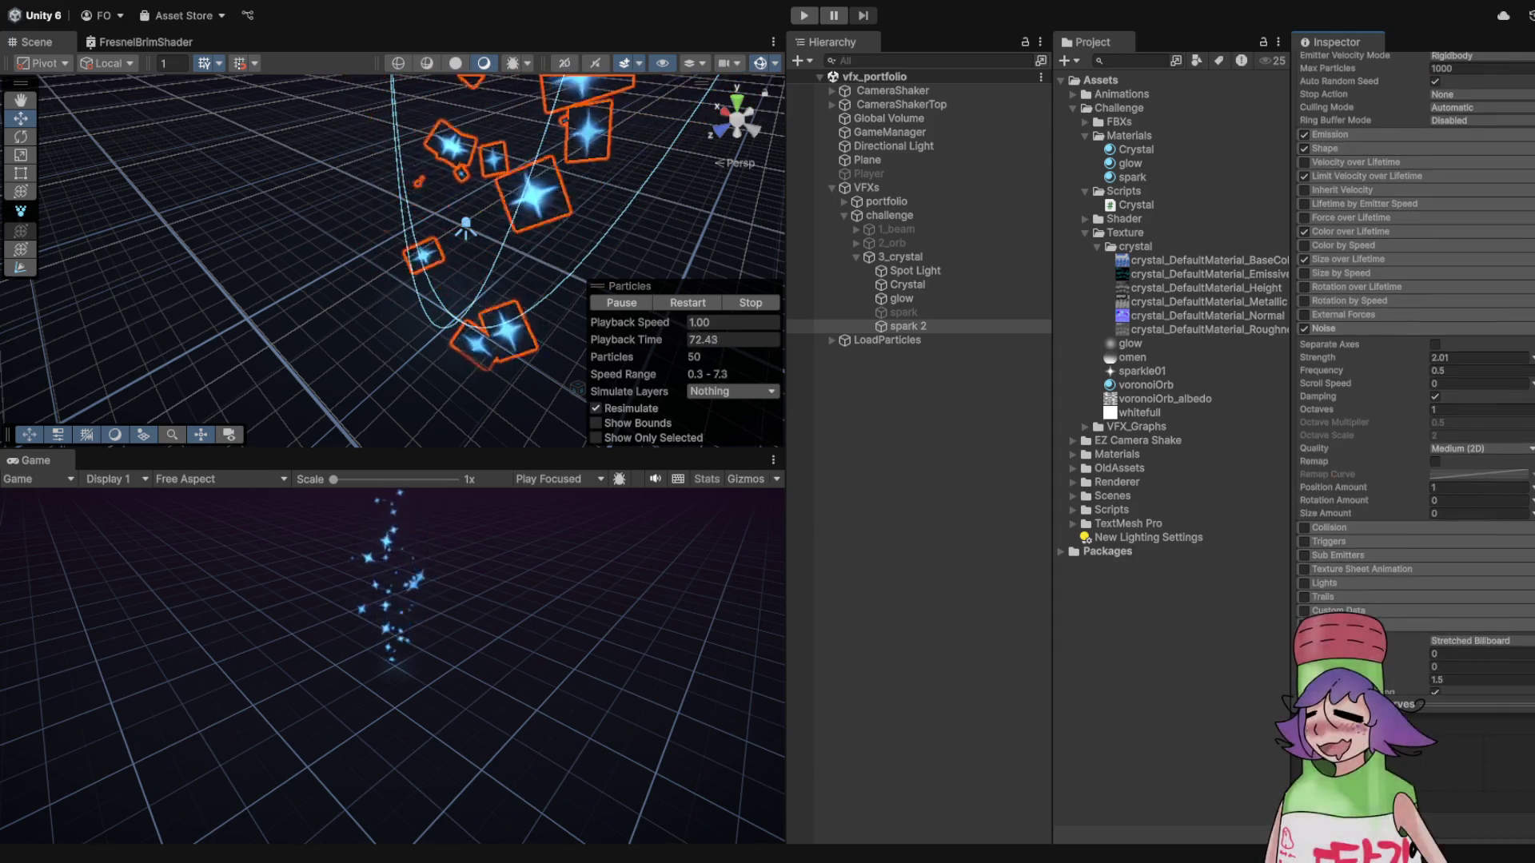
scroll(1415, 359, "up", 14)
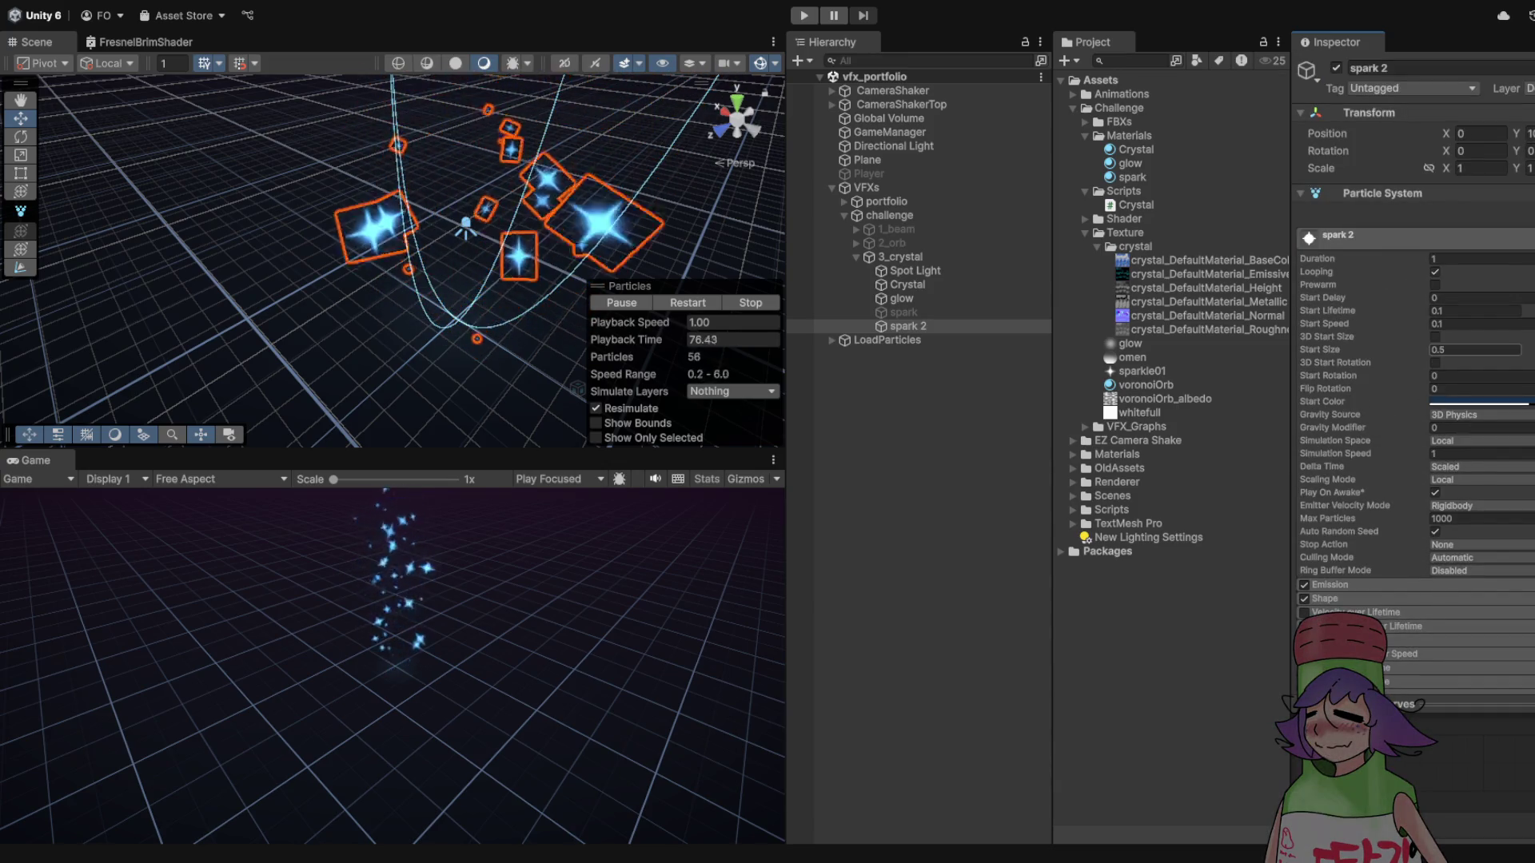
left_click(1437, 324)
type("0.01")
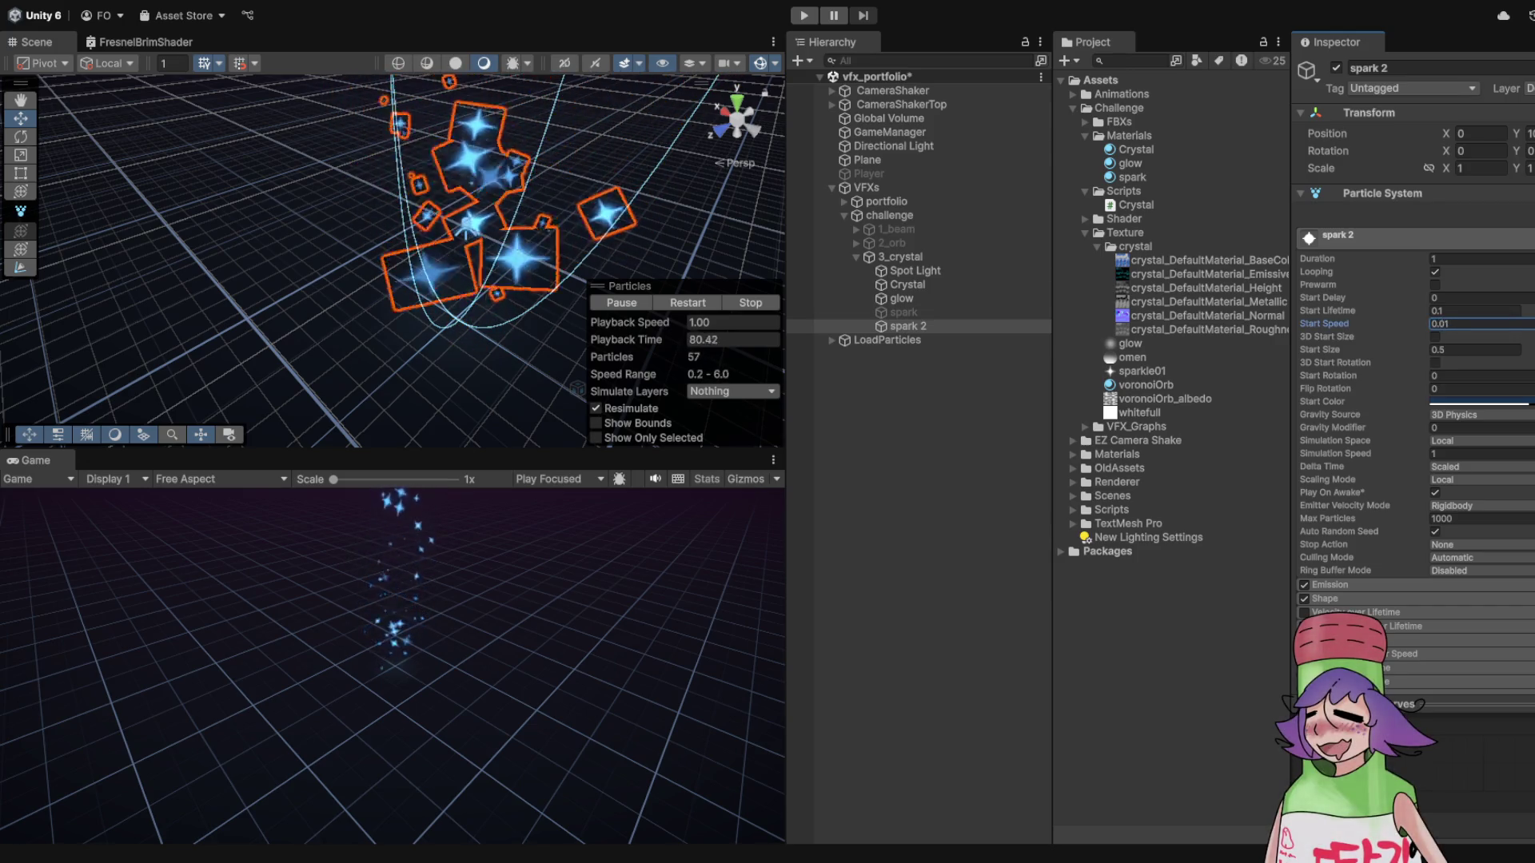
- Lower the Noise module Strength to 1.3 and preview in play mode
scroll(1411, 400, "down", 5)
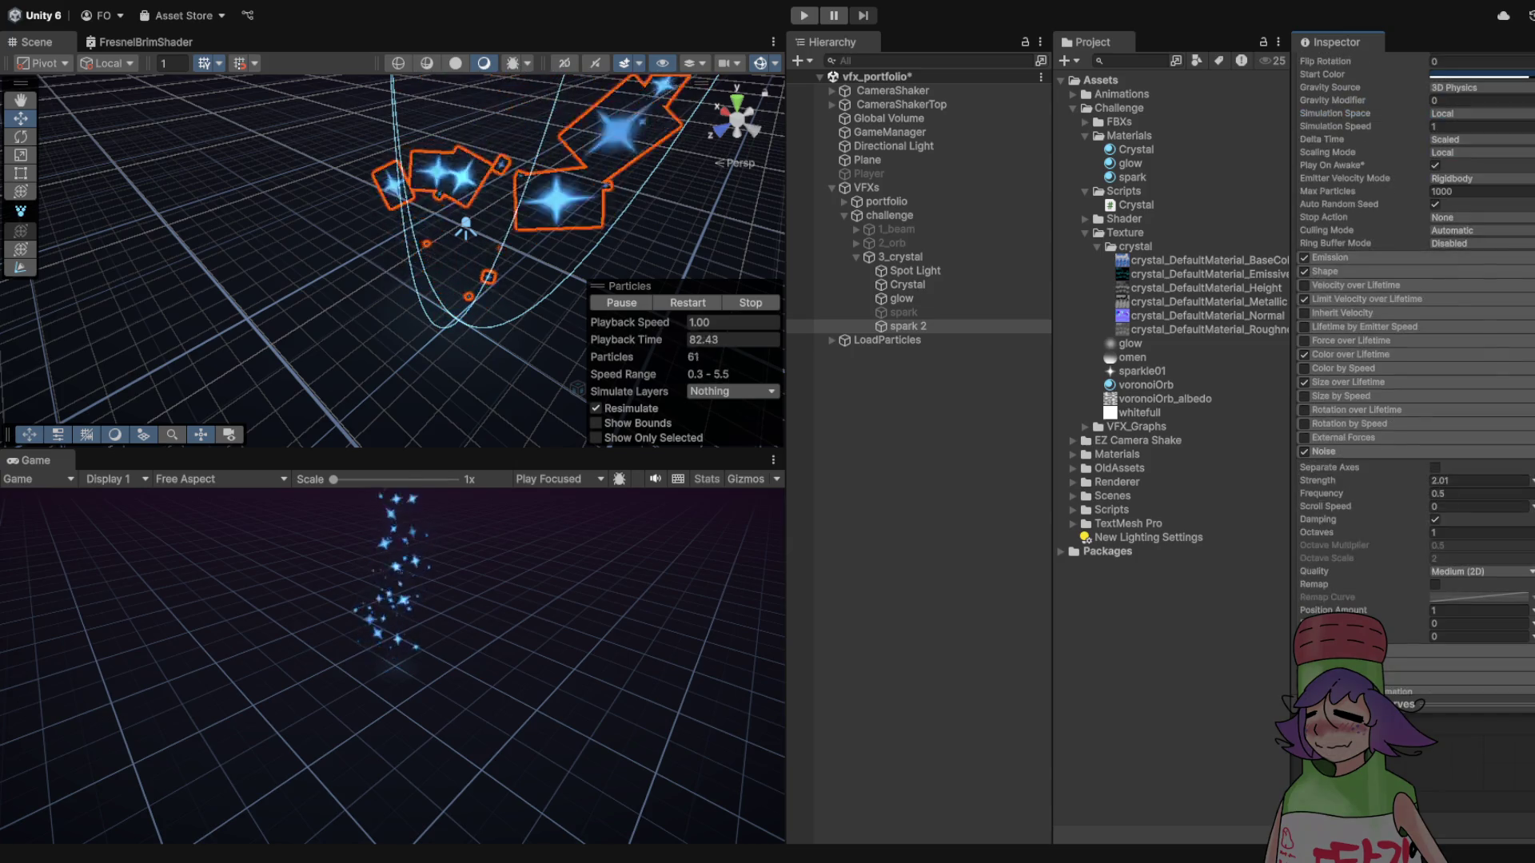
left_click(1439, 481)
type("1.6")
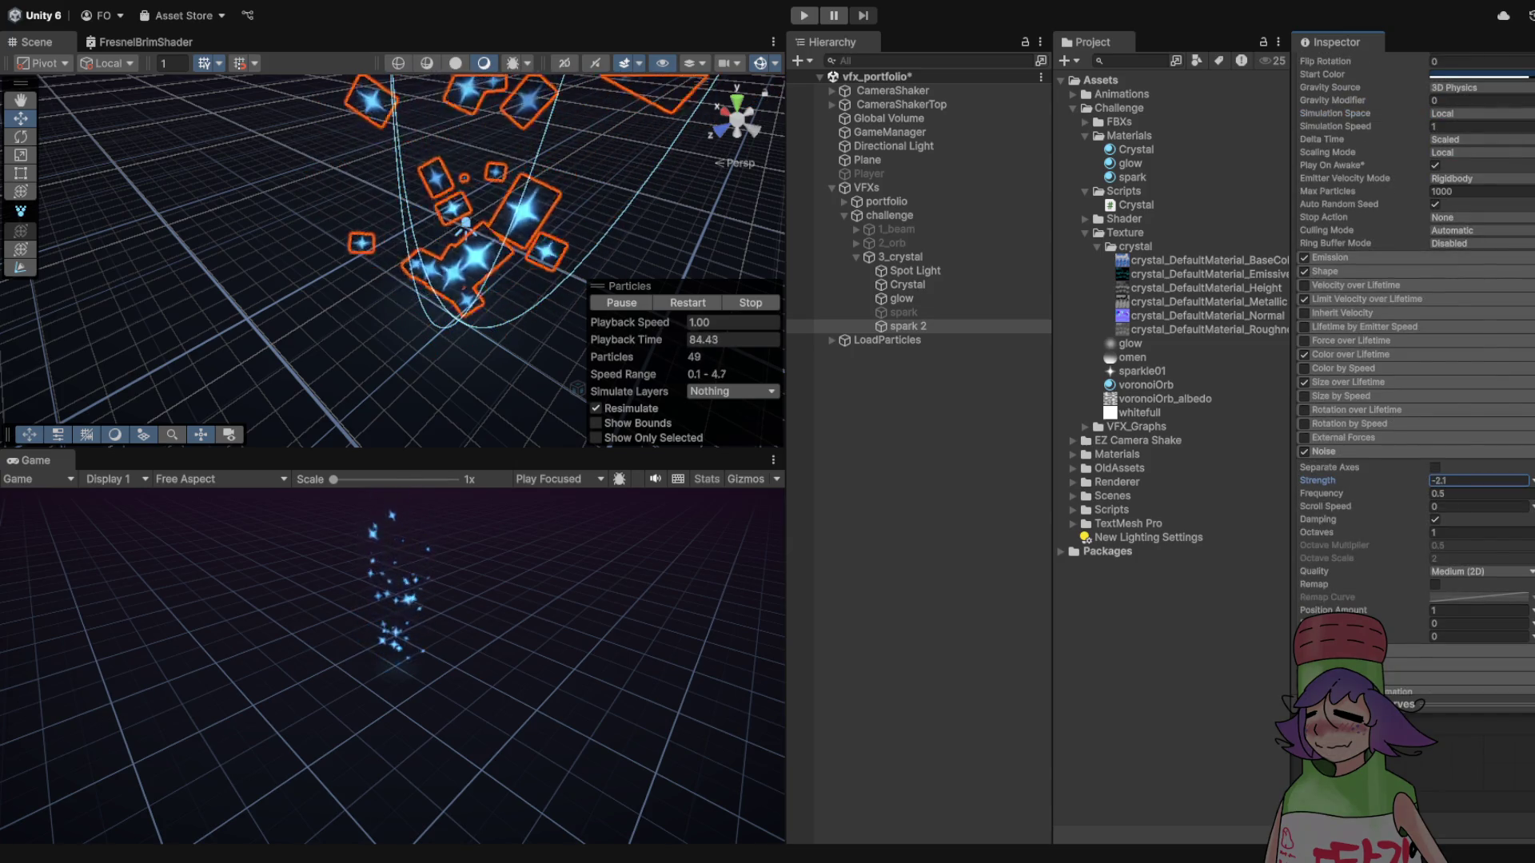
type("-4.7")
type("-0.1")
type("0.1")
type("1.3")
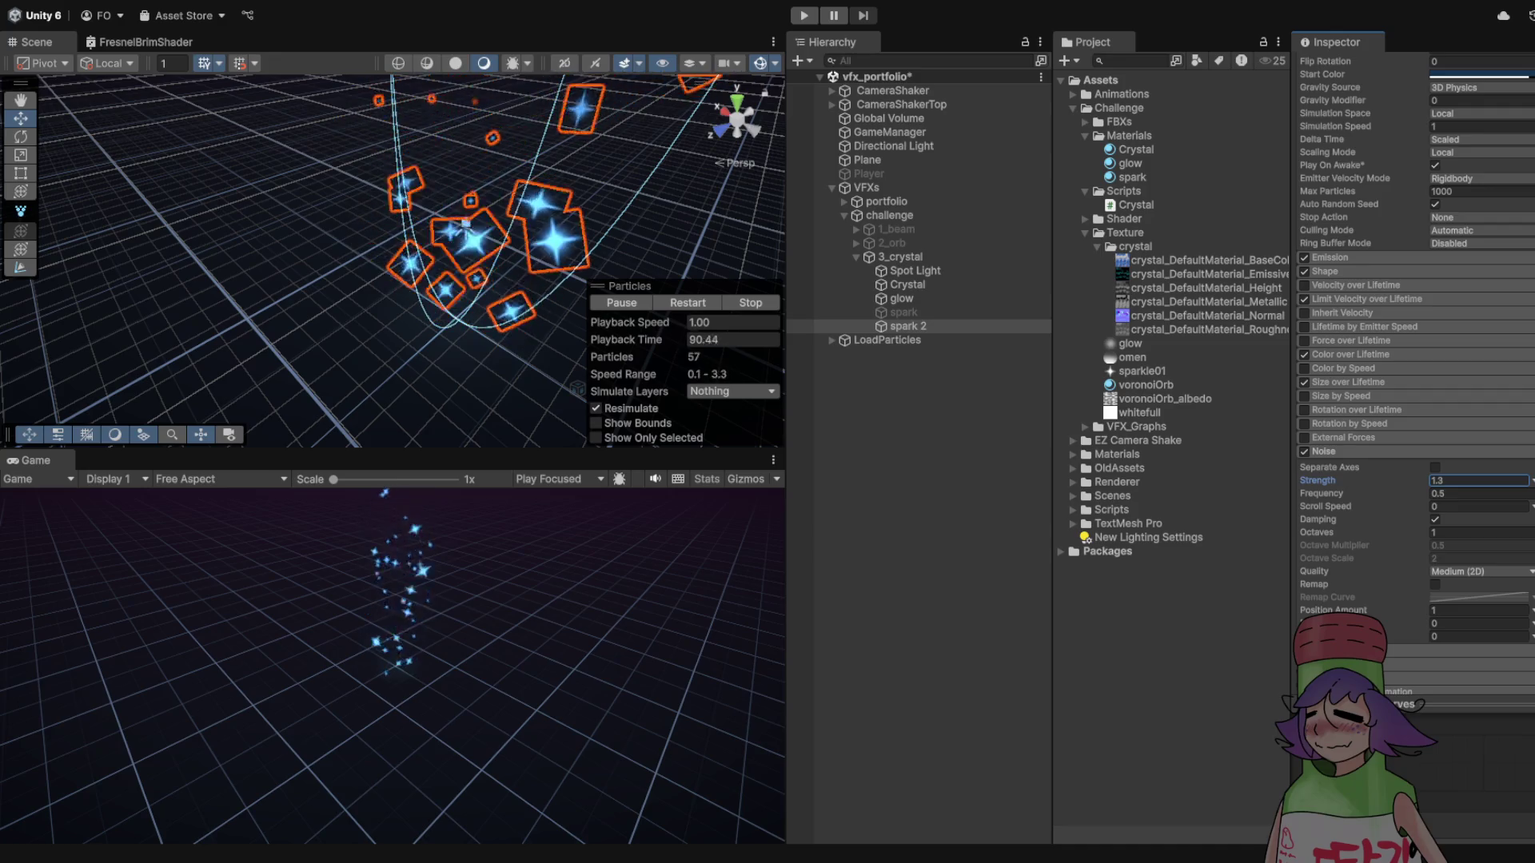
scroll(1415, 360, "up", 8)
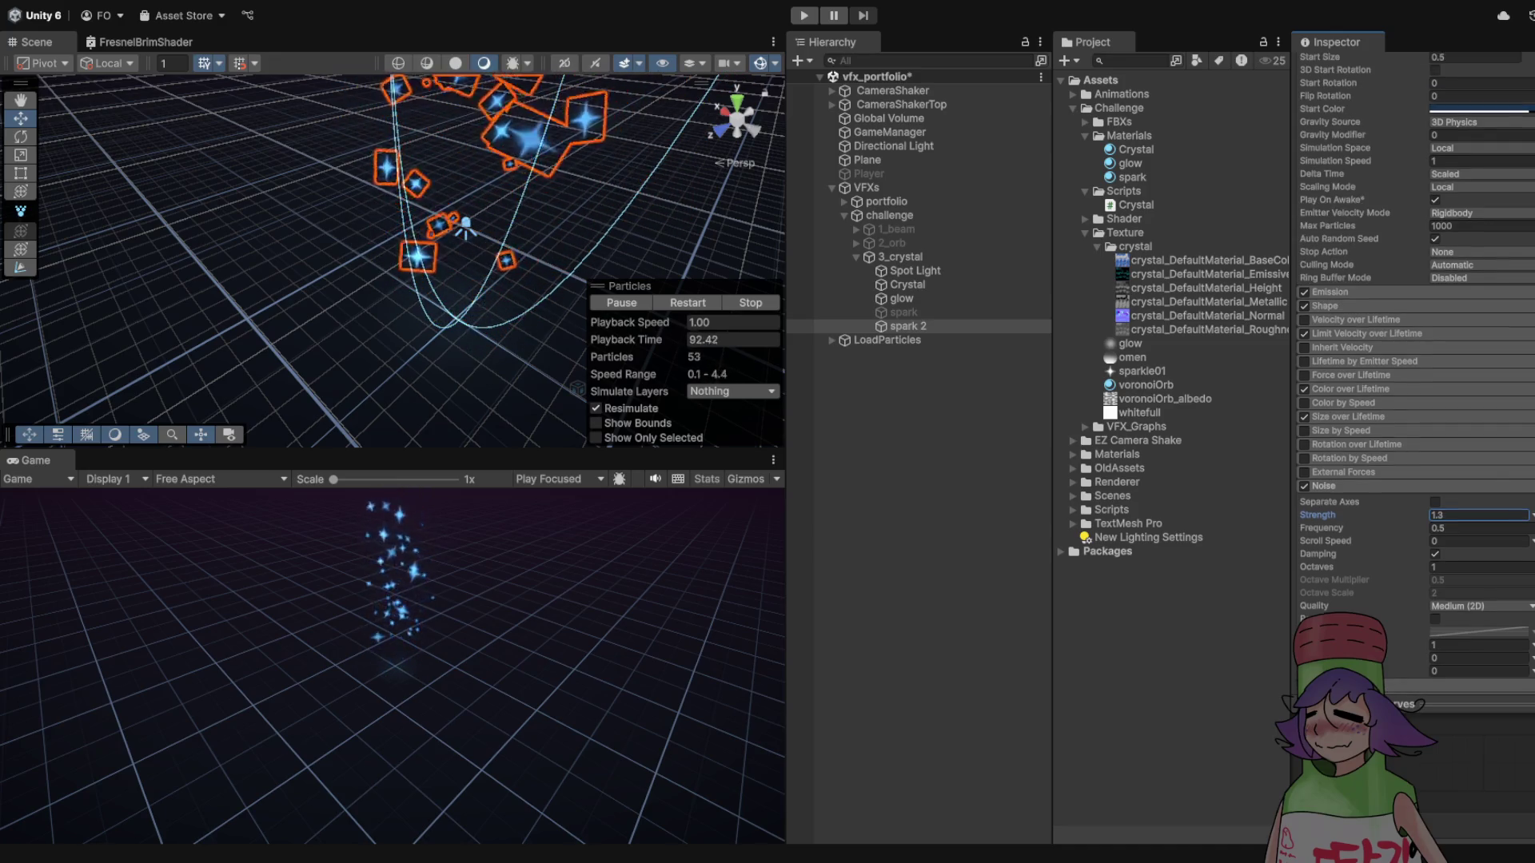
key("ctrl+p")
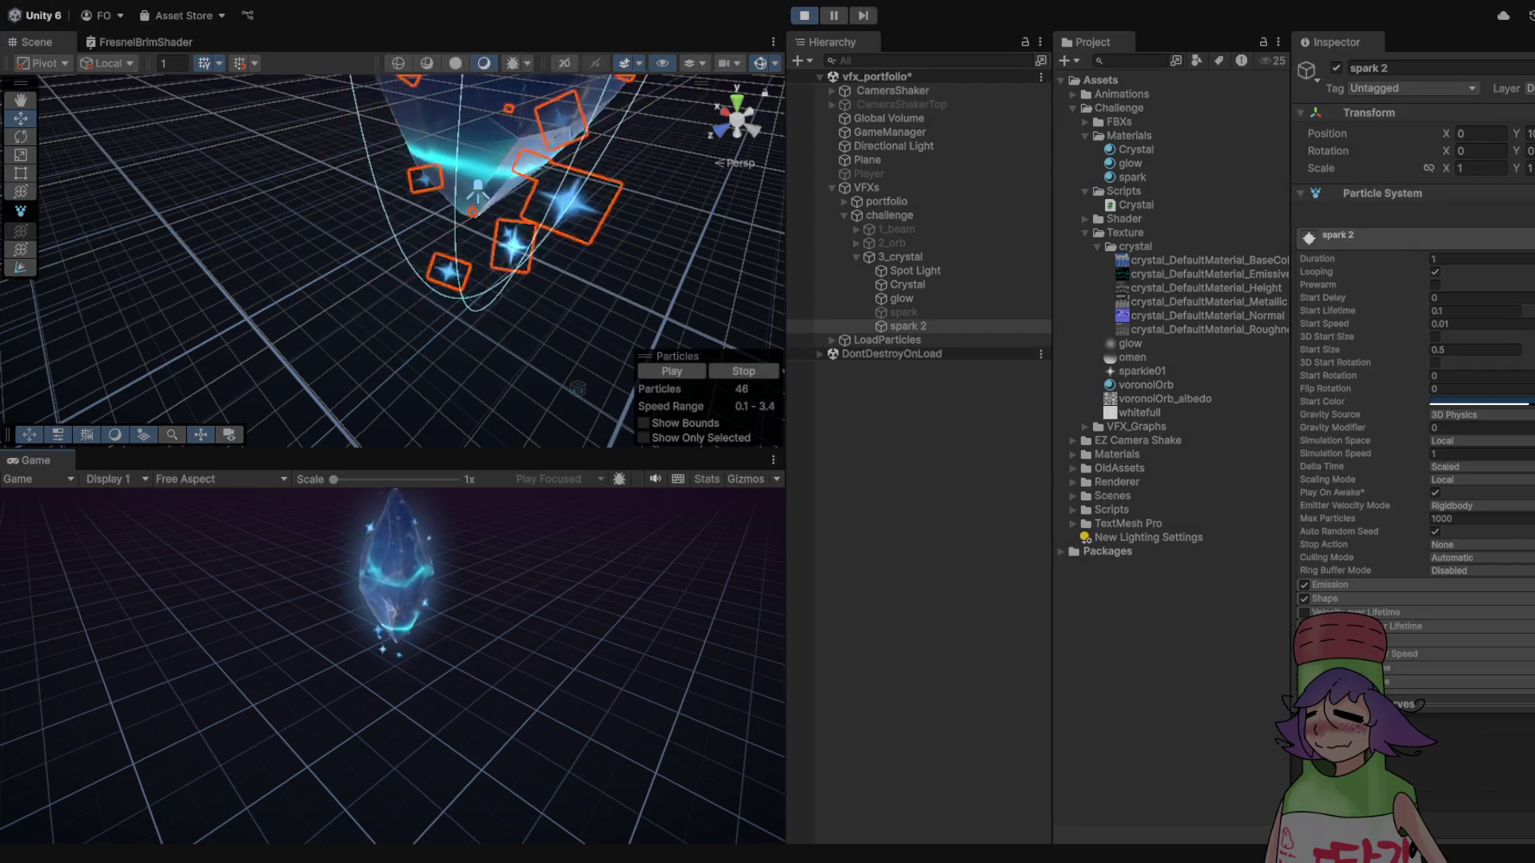
- View the sparkles full-window, stop play mode, and enter 0.1 for Start Size
key("shift+space")
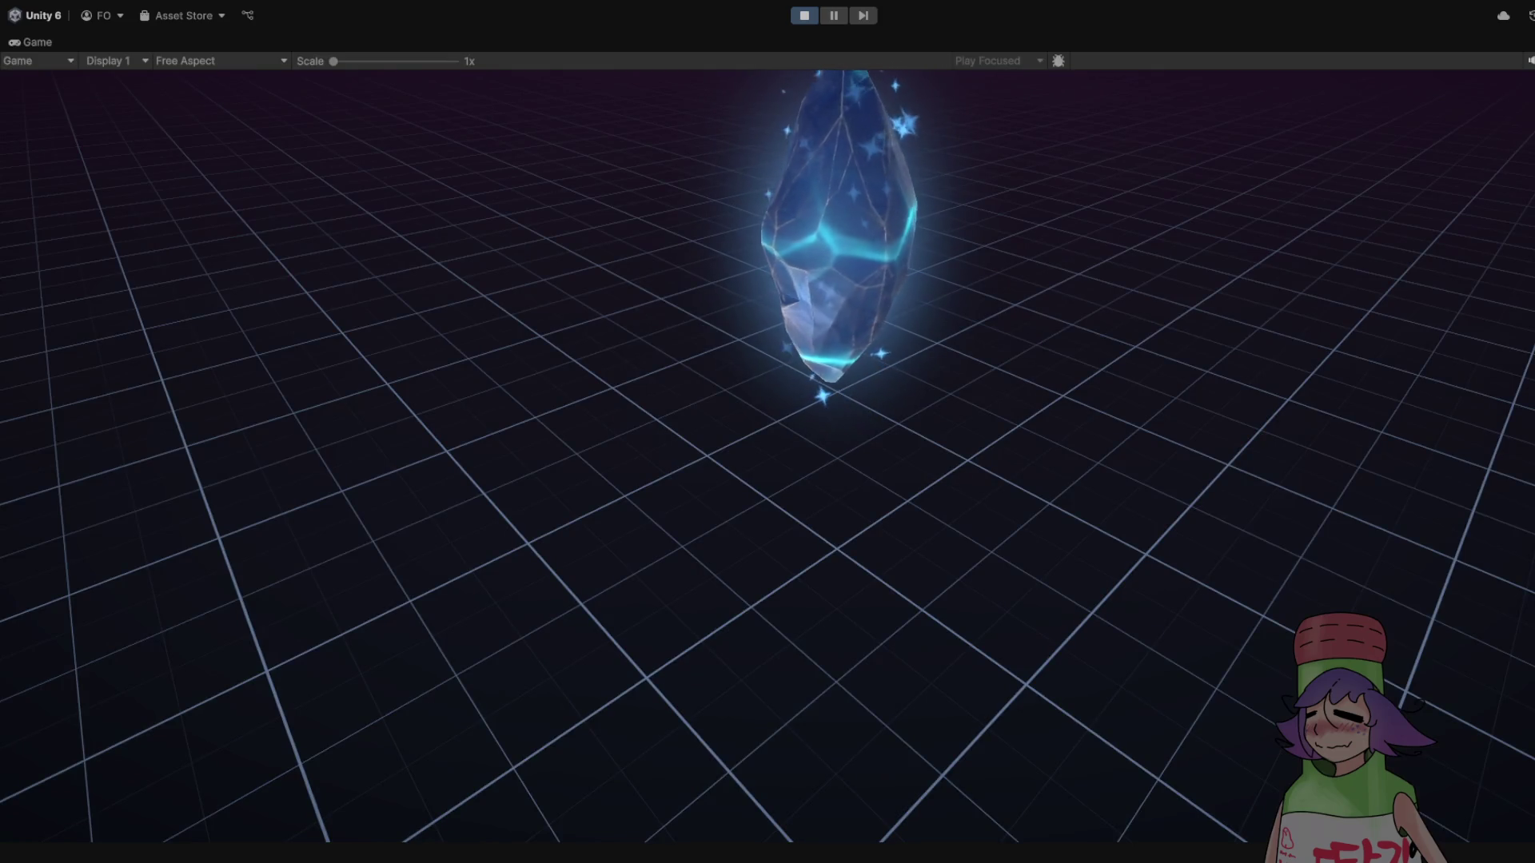
key("ctrl+p")
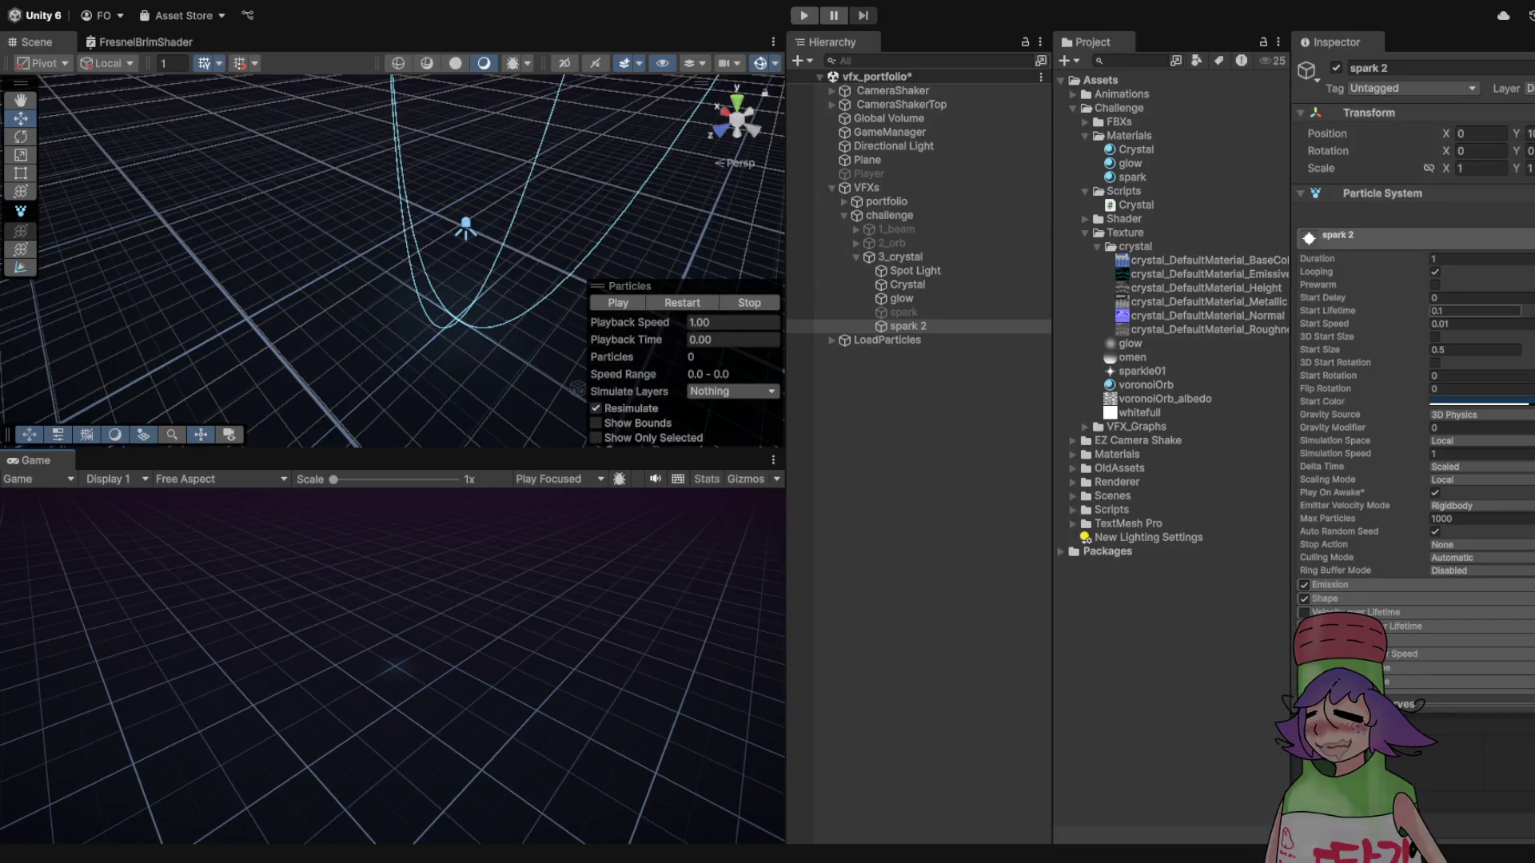
left_click(1475, 349)
type("0.1")
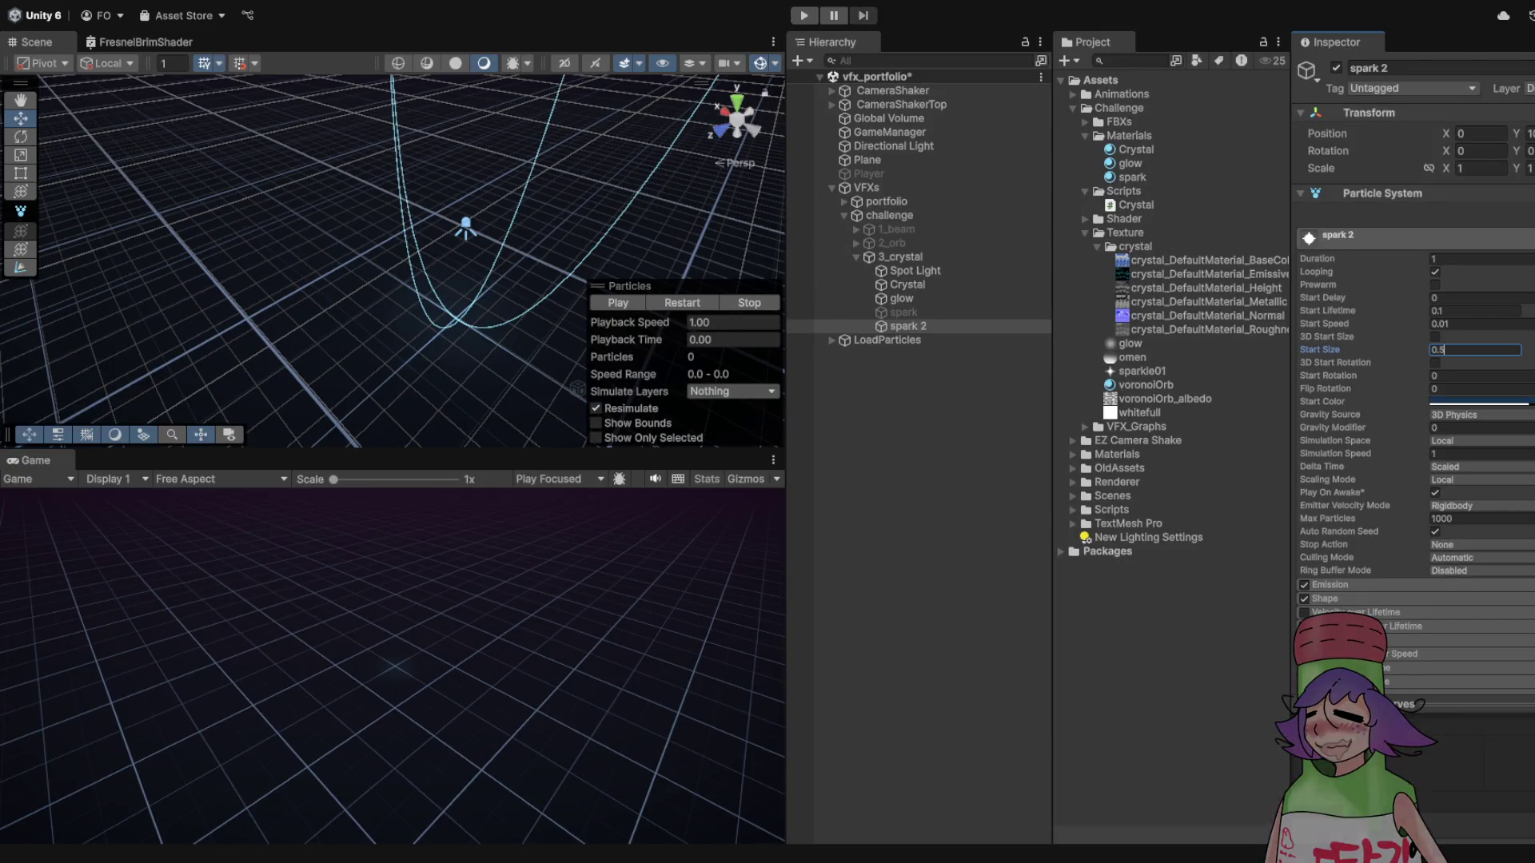
- Commit the 0.1 Start Size and restart the spark simulation
key("Return")
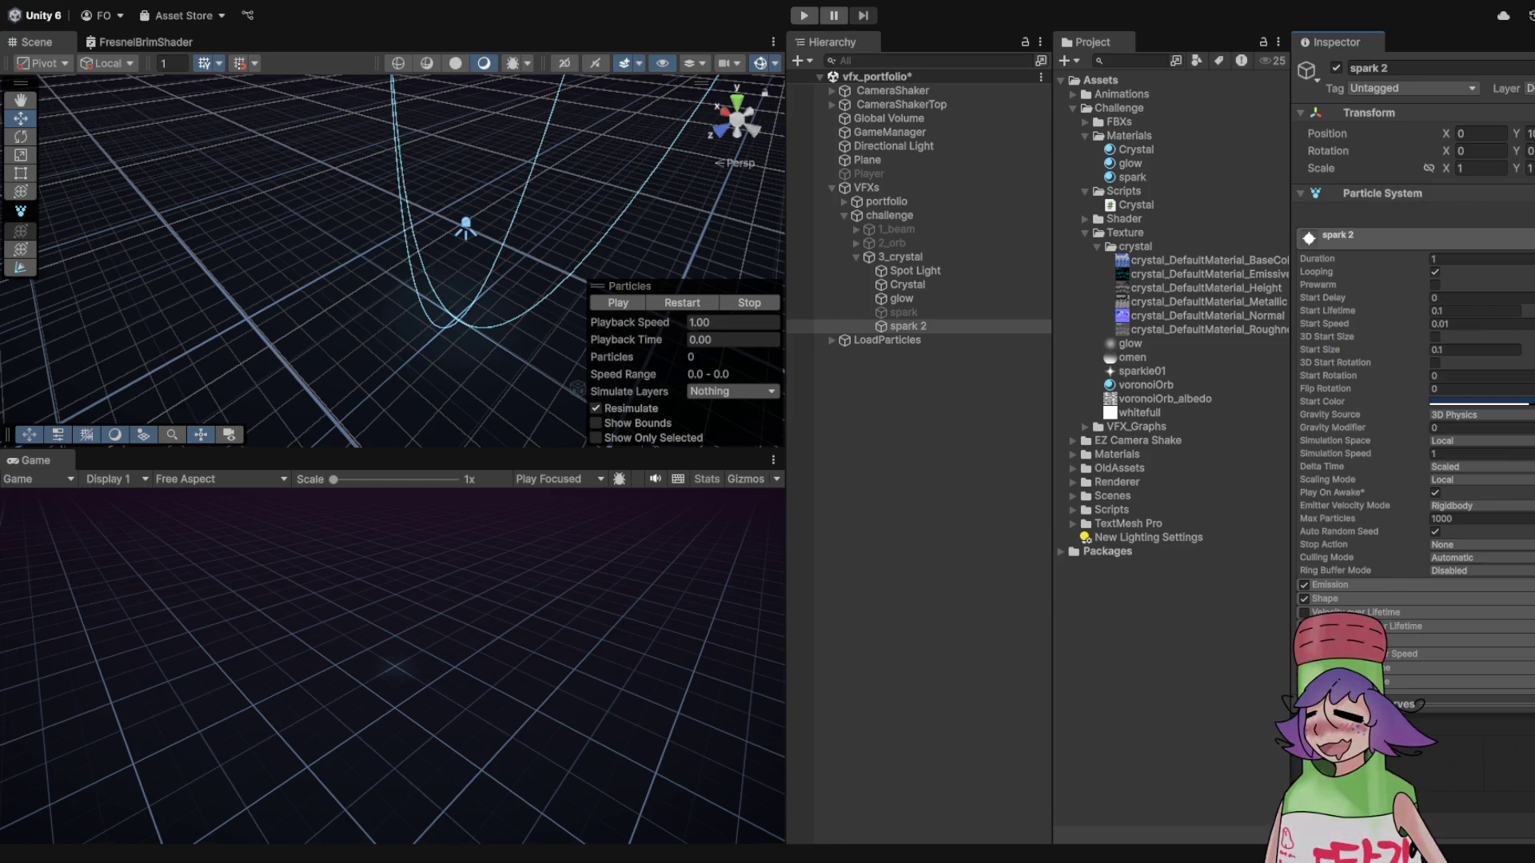
left_click(682, 302)
left_click_drag(479, 240, 559, 240)
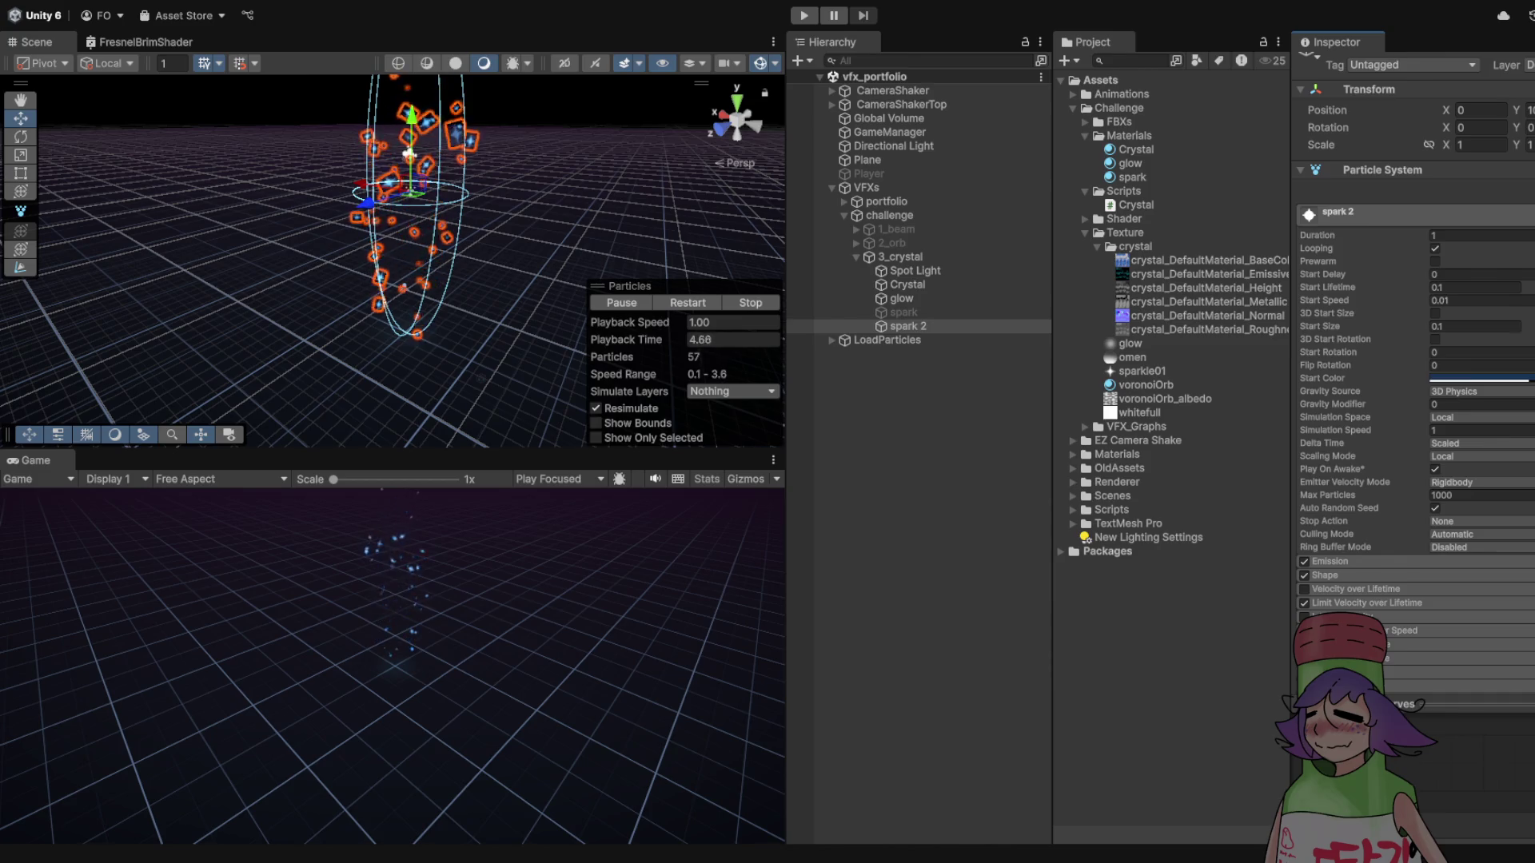
- Widen the Shape module's sphere radius to 4.48 and test in a full-window play preview
left_click(1324, 598)
scroll(1406, 559, "down", 3)
left_click_drag(1313, 534, 1359, 534)
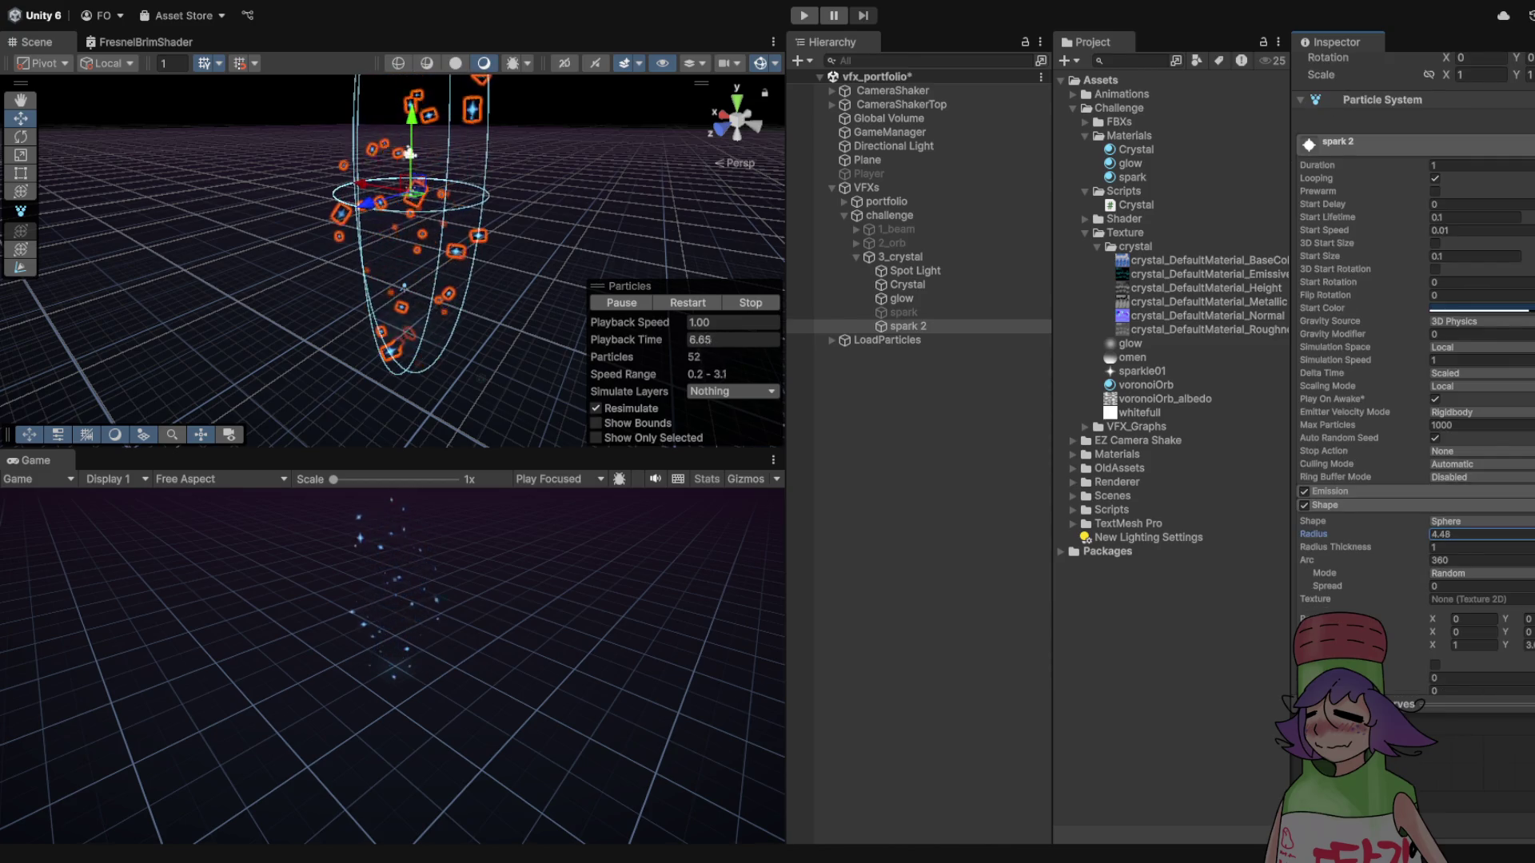
key("ctrl+p")
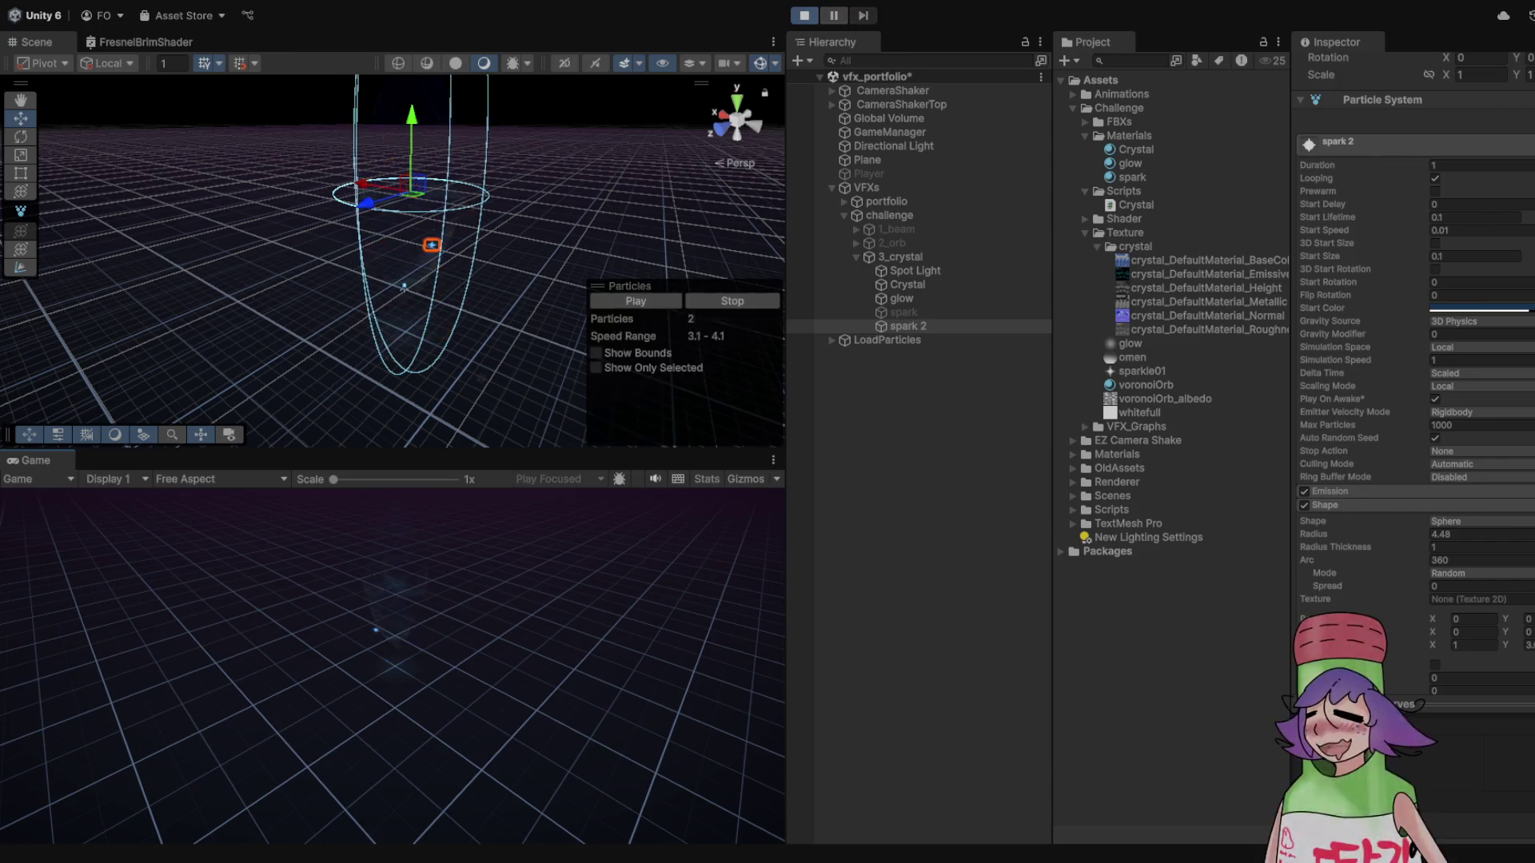
key("shift+space")
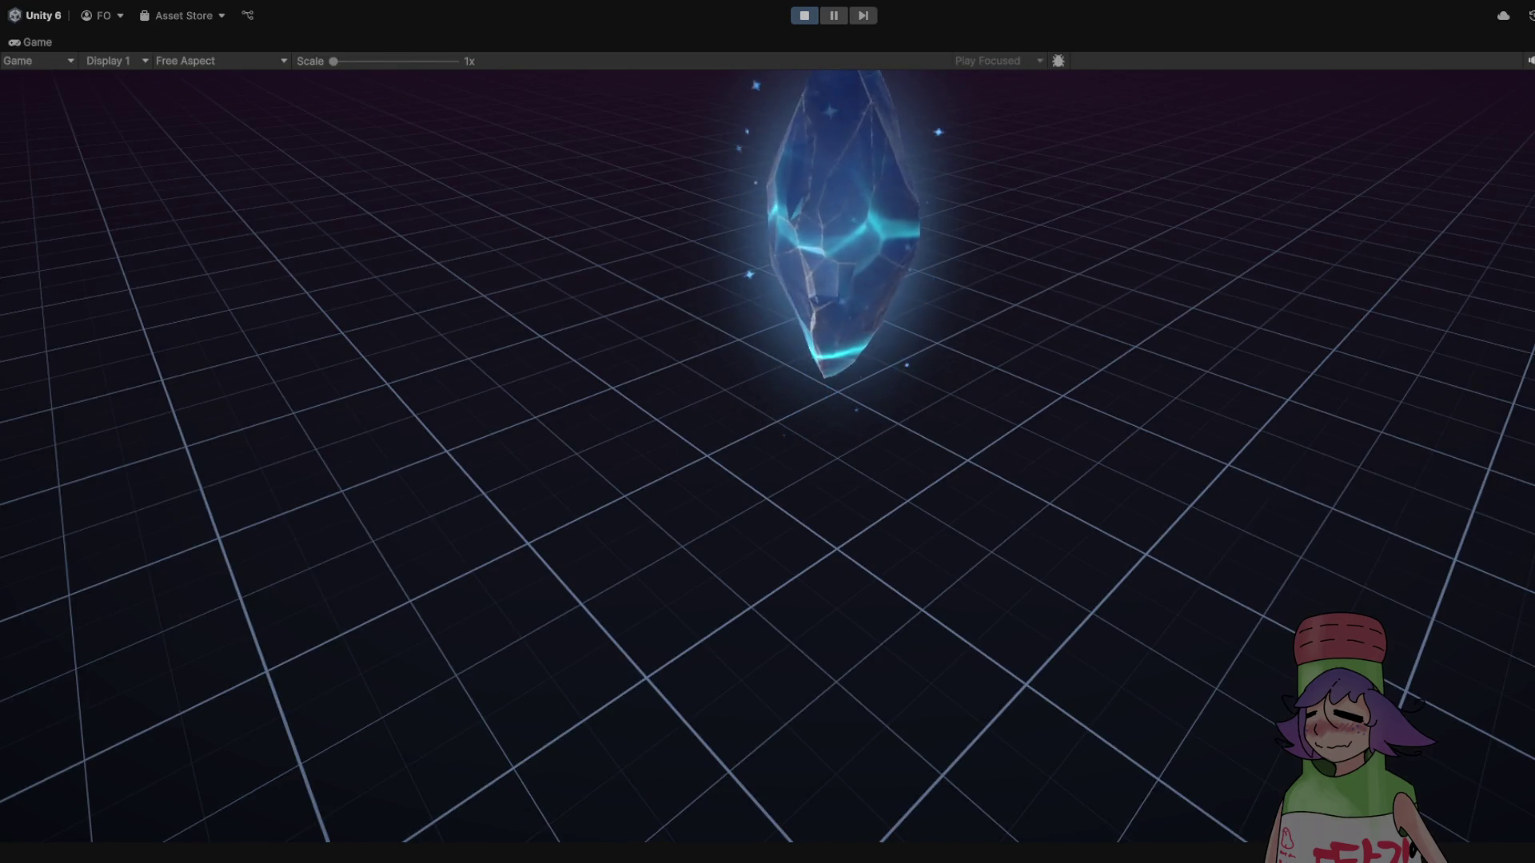
- Exit Play mode to return to the editor after previewing the sparkling crystal
key("ctrl+p")
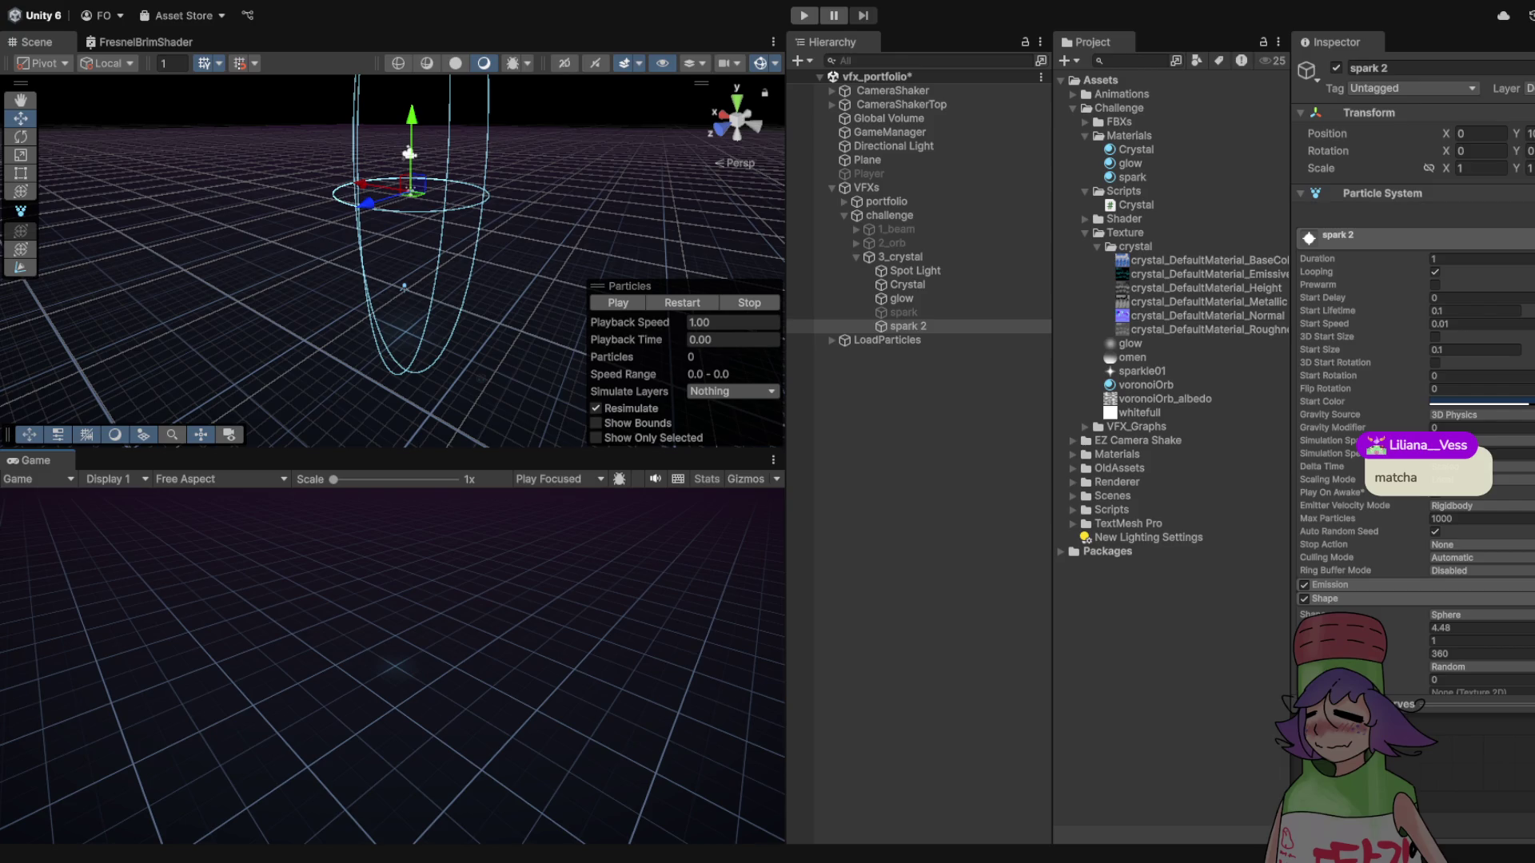
key("ctrl+p")
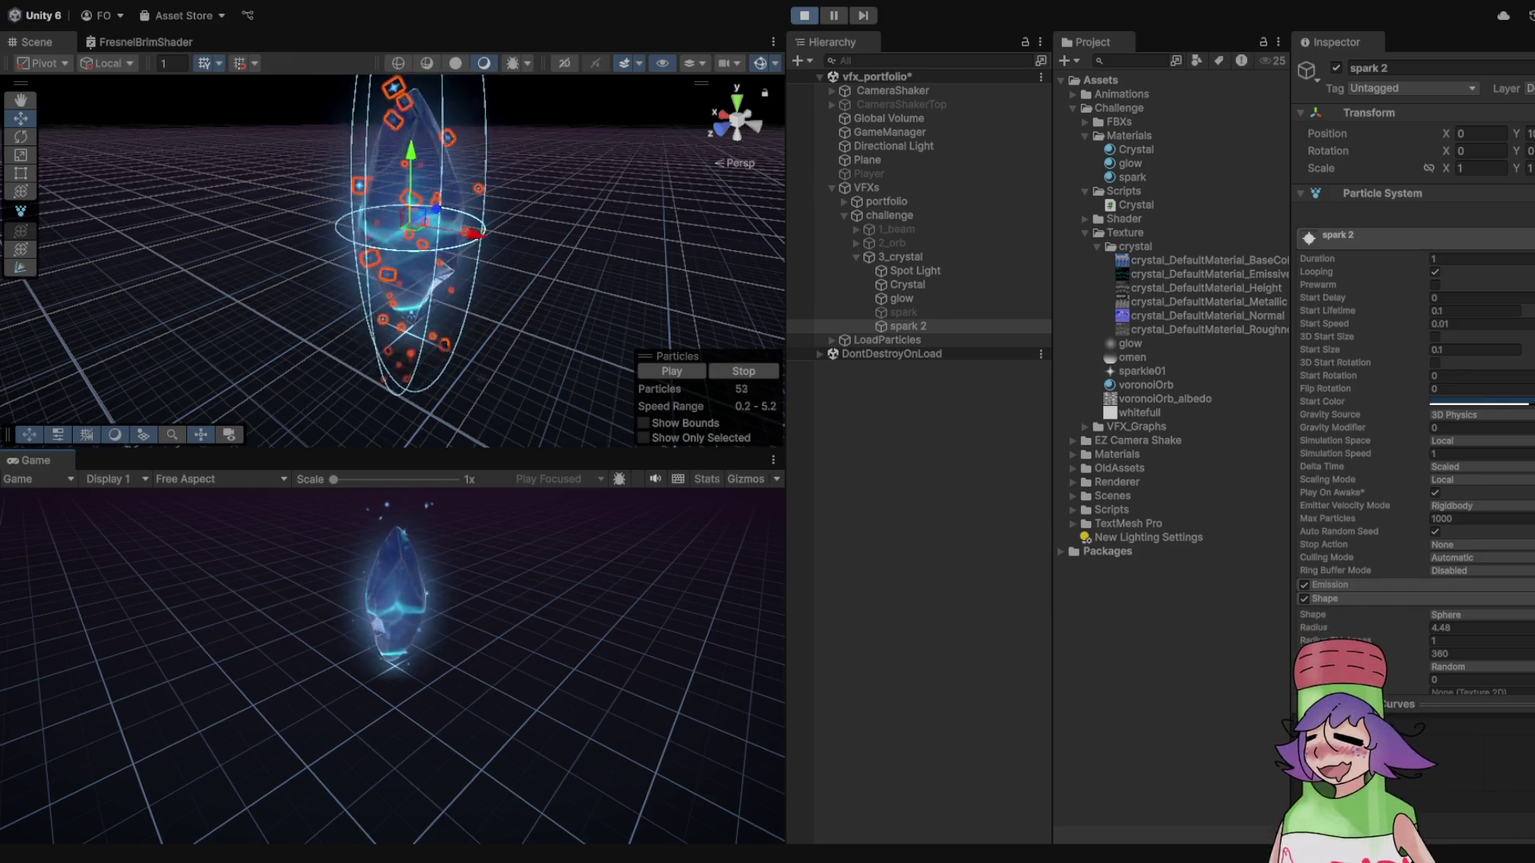
key("ctrl+p")
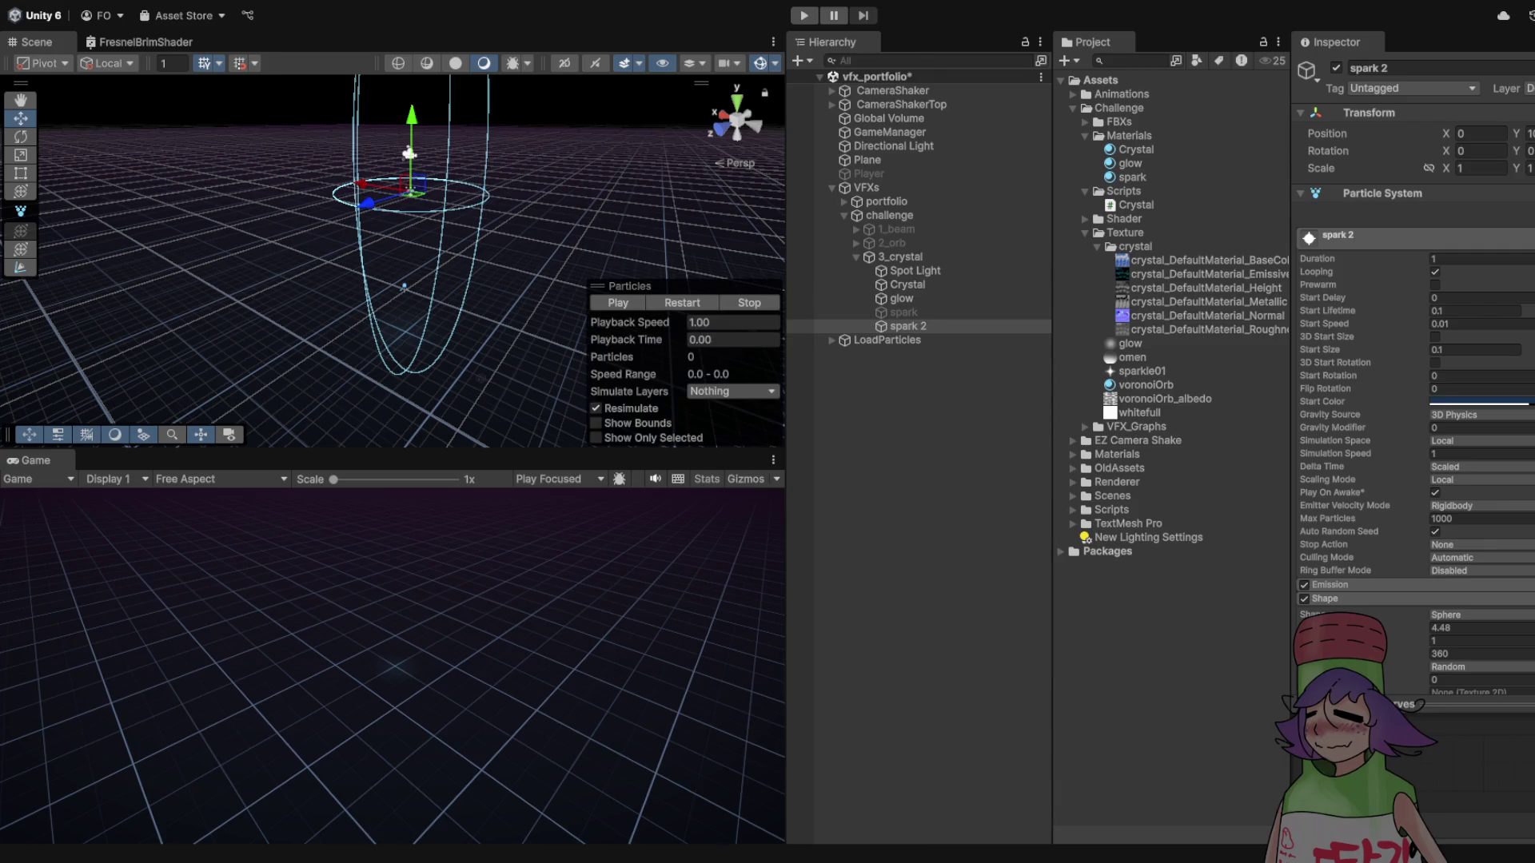
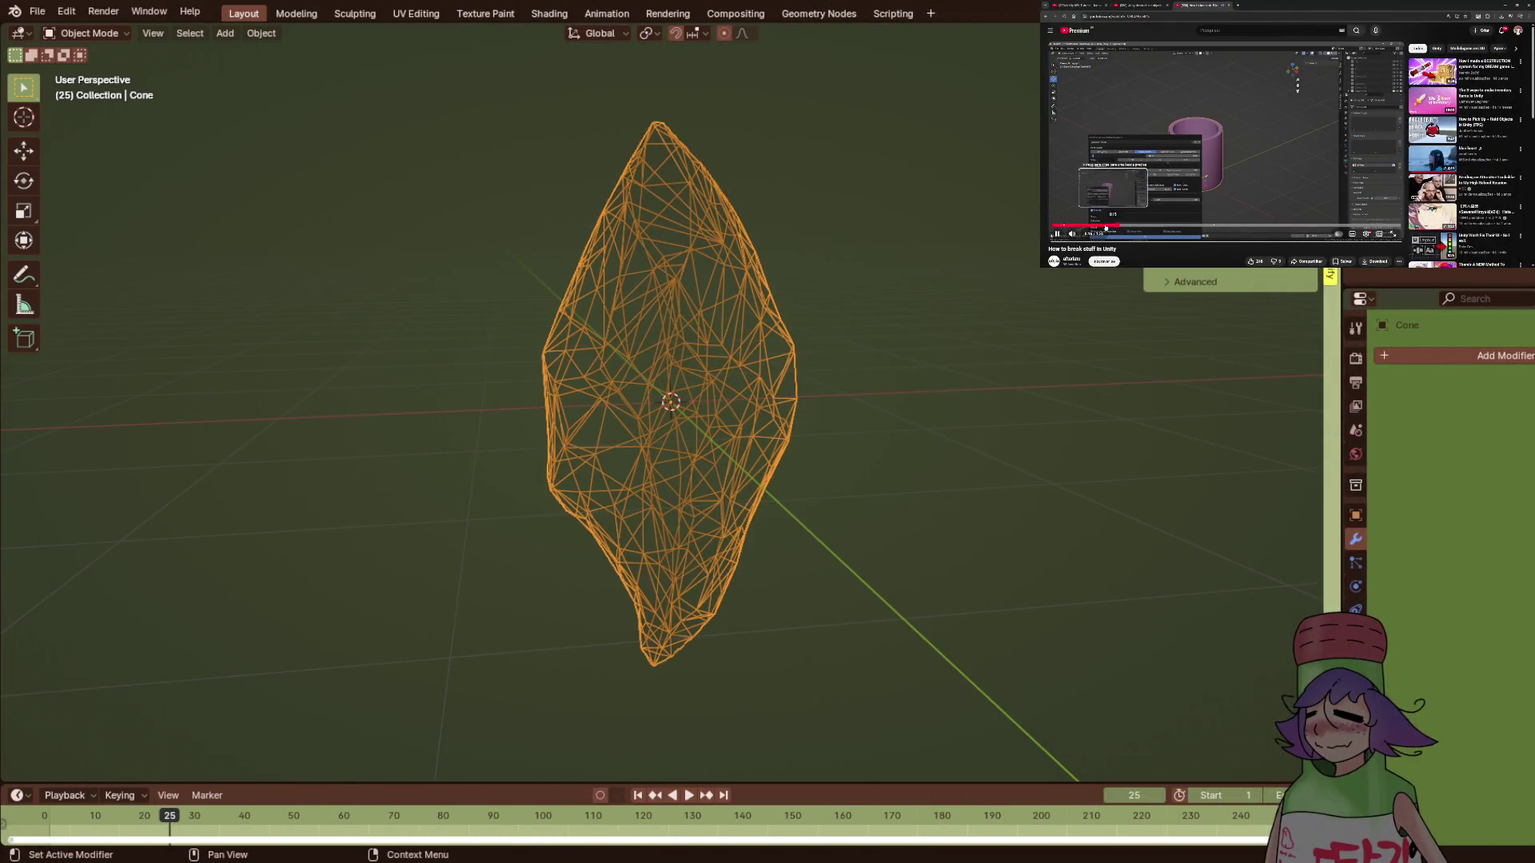
- Show the cone in Solid shading and bring up Cell Fracture using Own Particles, source limit 100
left_click(1106, 227)
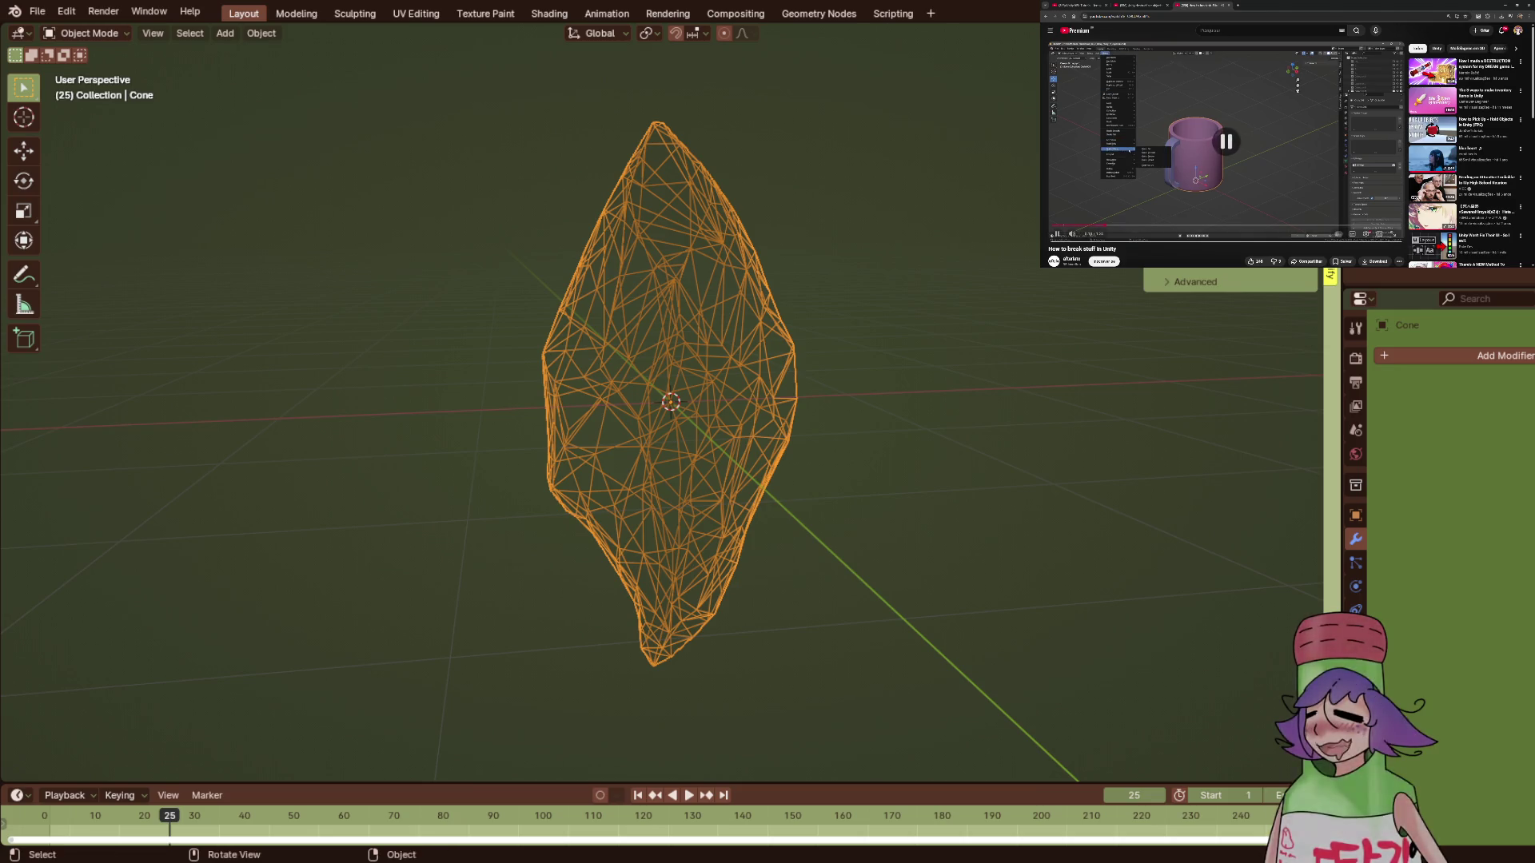
left_click(262, 33)
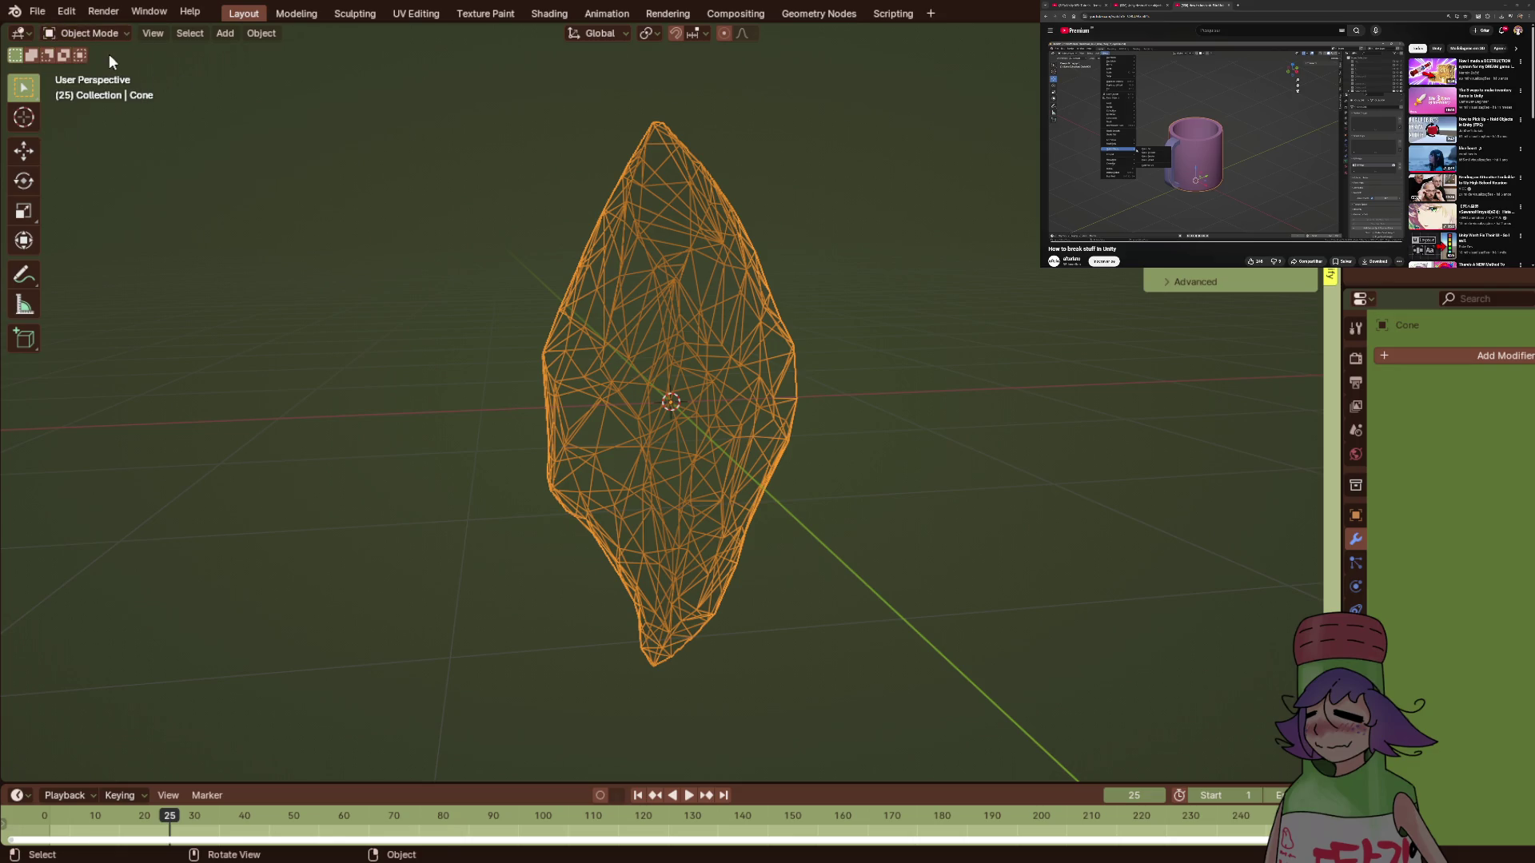
key("shift+z")
left_click(246, 35)
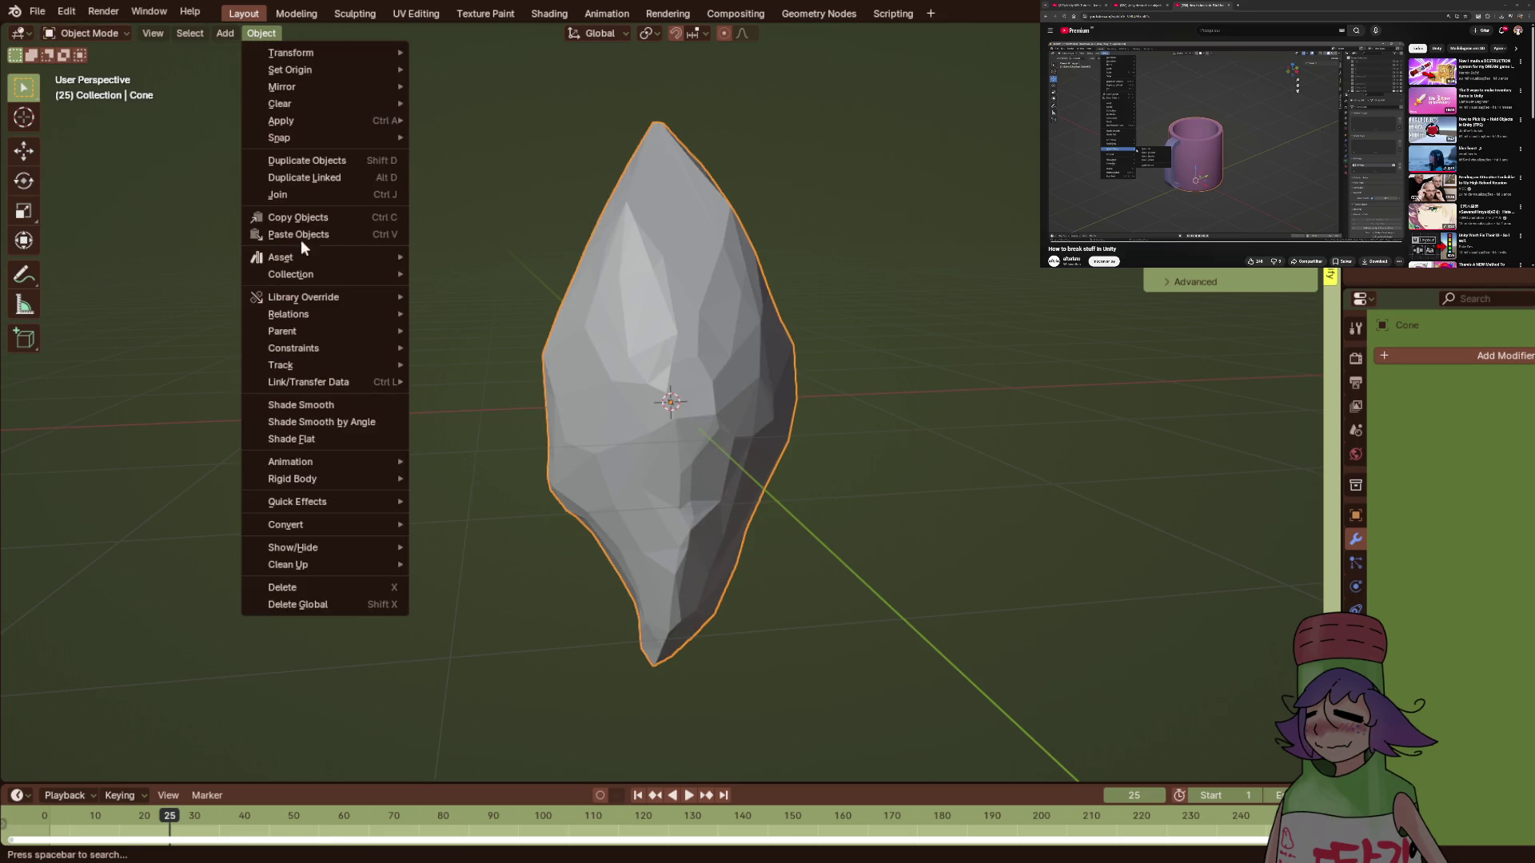
mouse_move(352, 502)
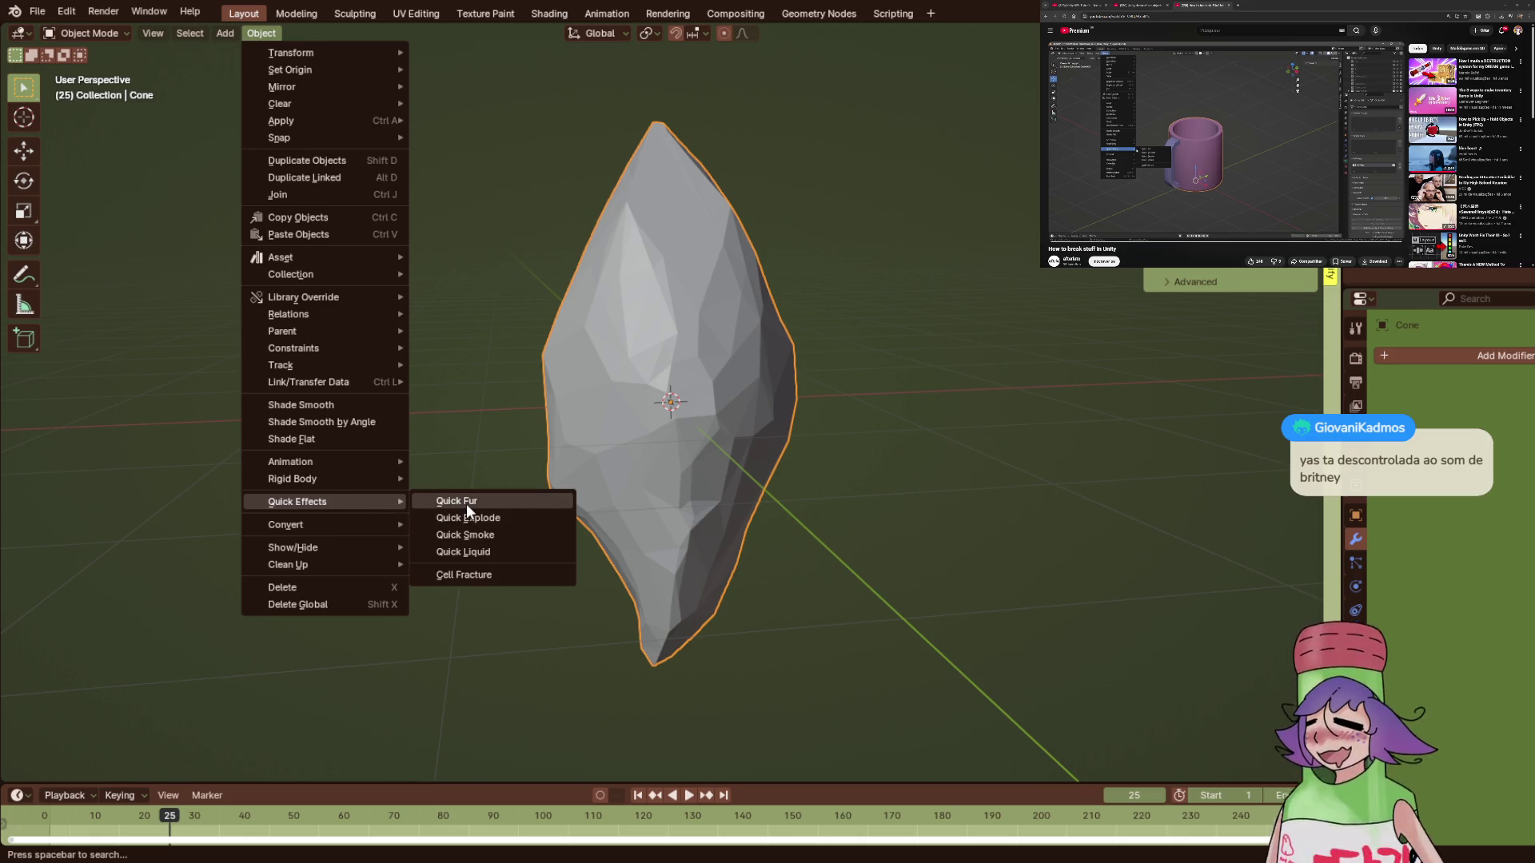
left_click(499, 574)
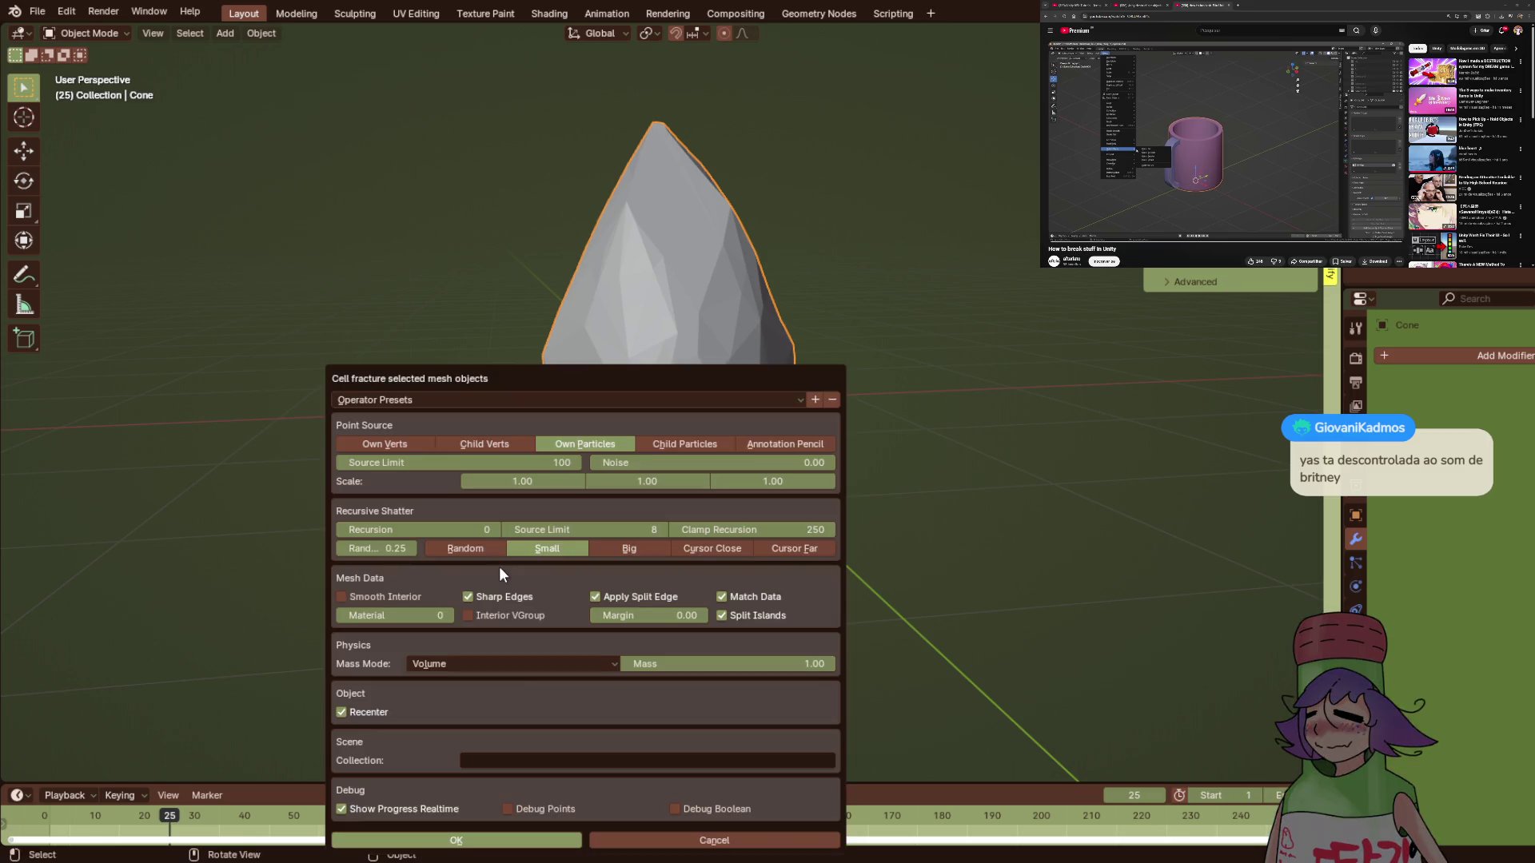
- Fracture the cone with Source Limit 8 and Noise 0.5, then orbit to inspect the chunks
left_click_drag(700, 378, 790, 240)
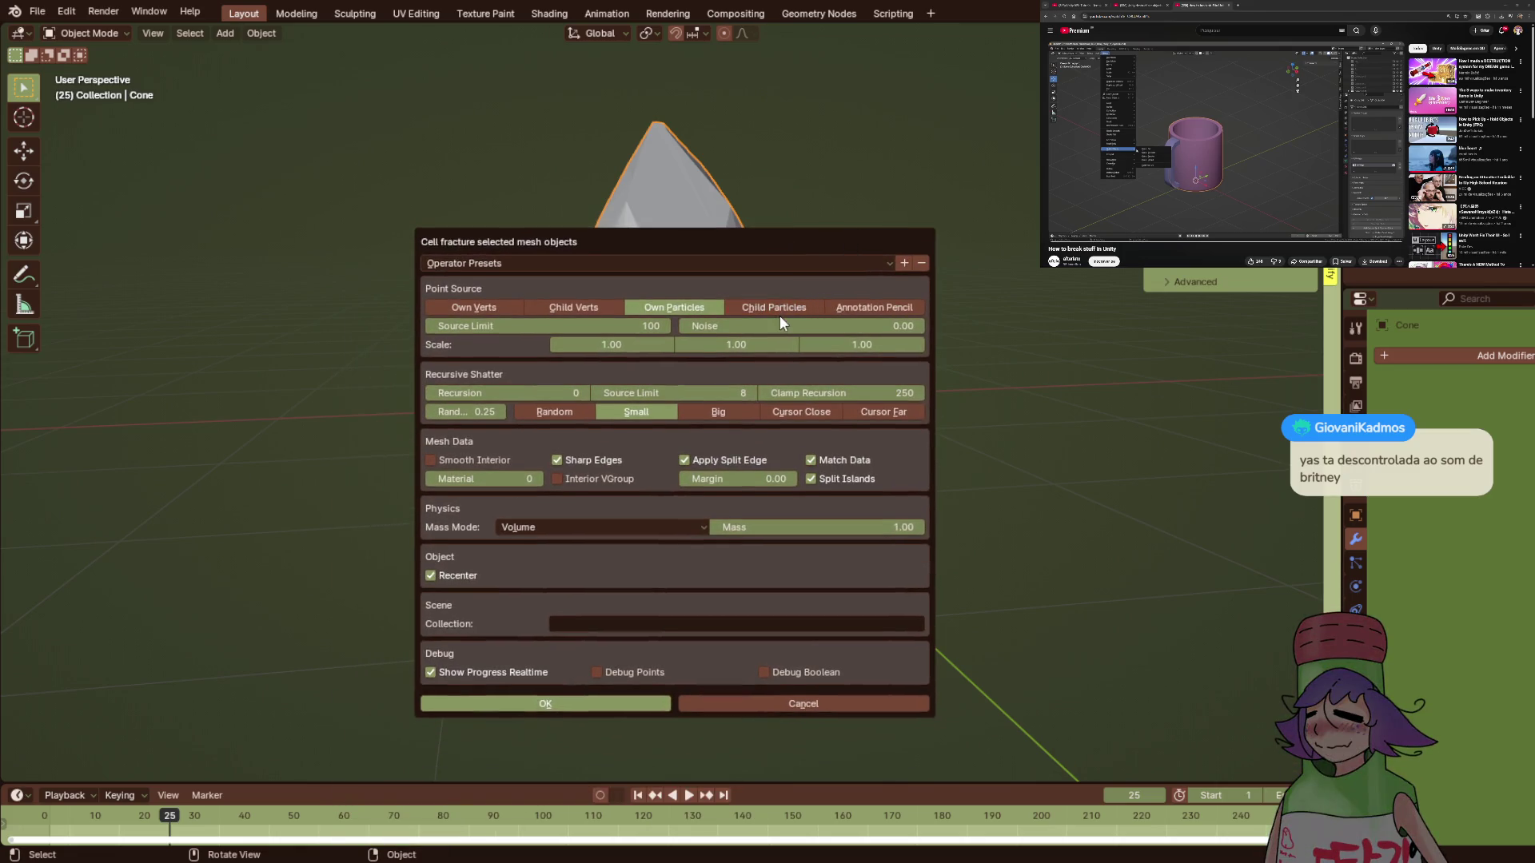
left_click(1178, 144)
left_click(1177, 145)
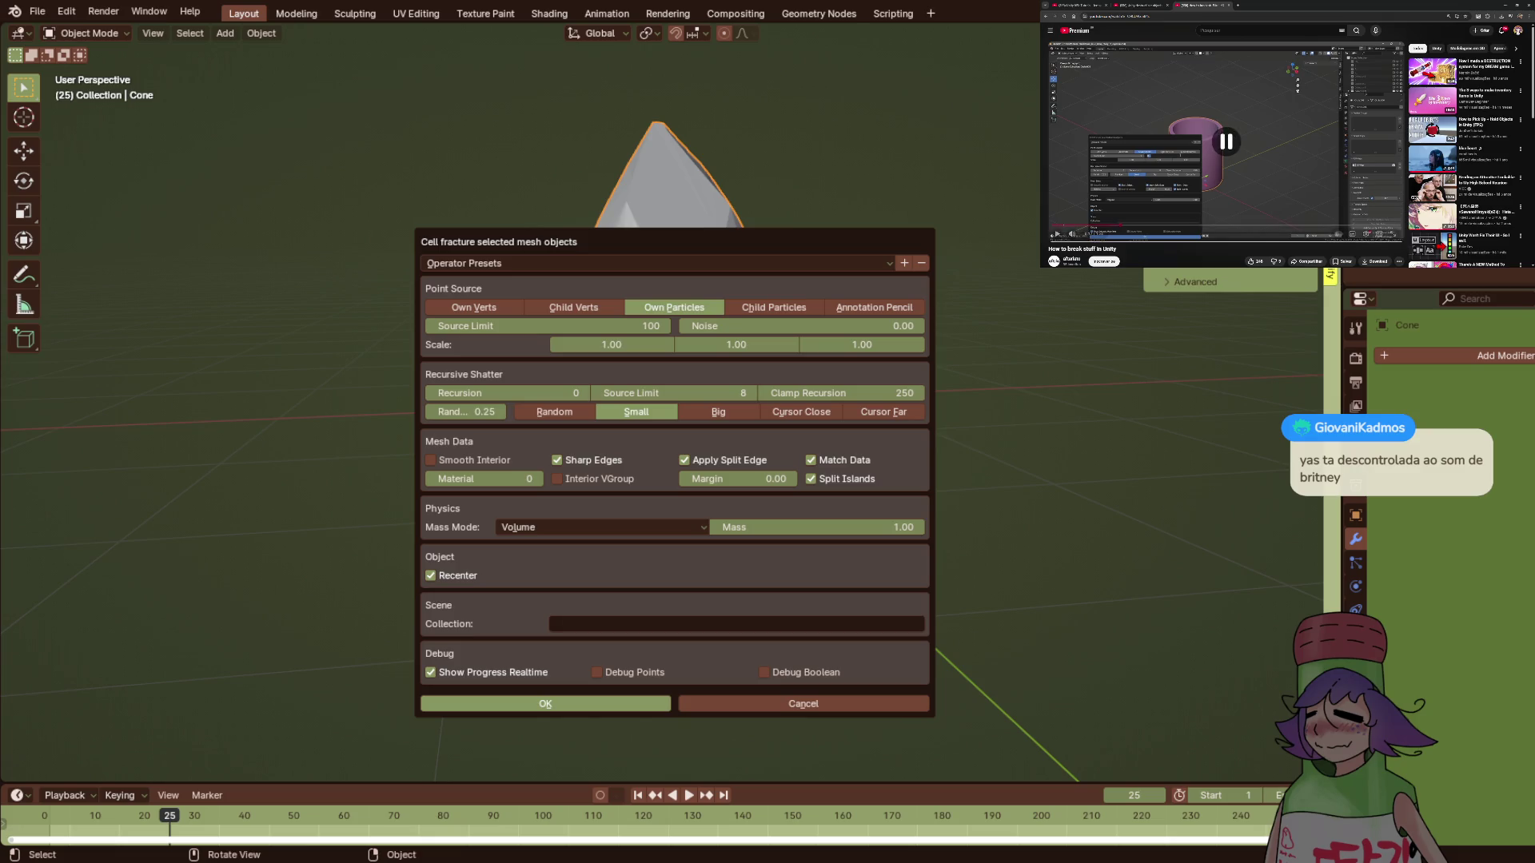
left_click(612, 326)
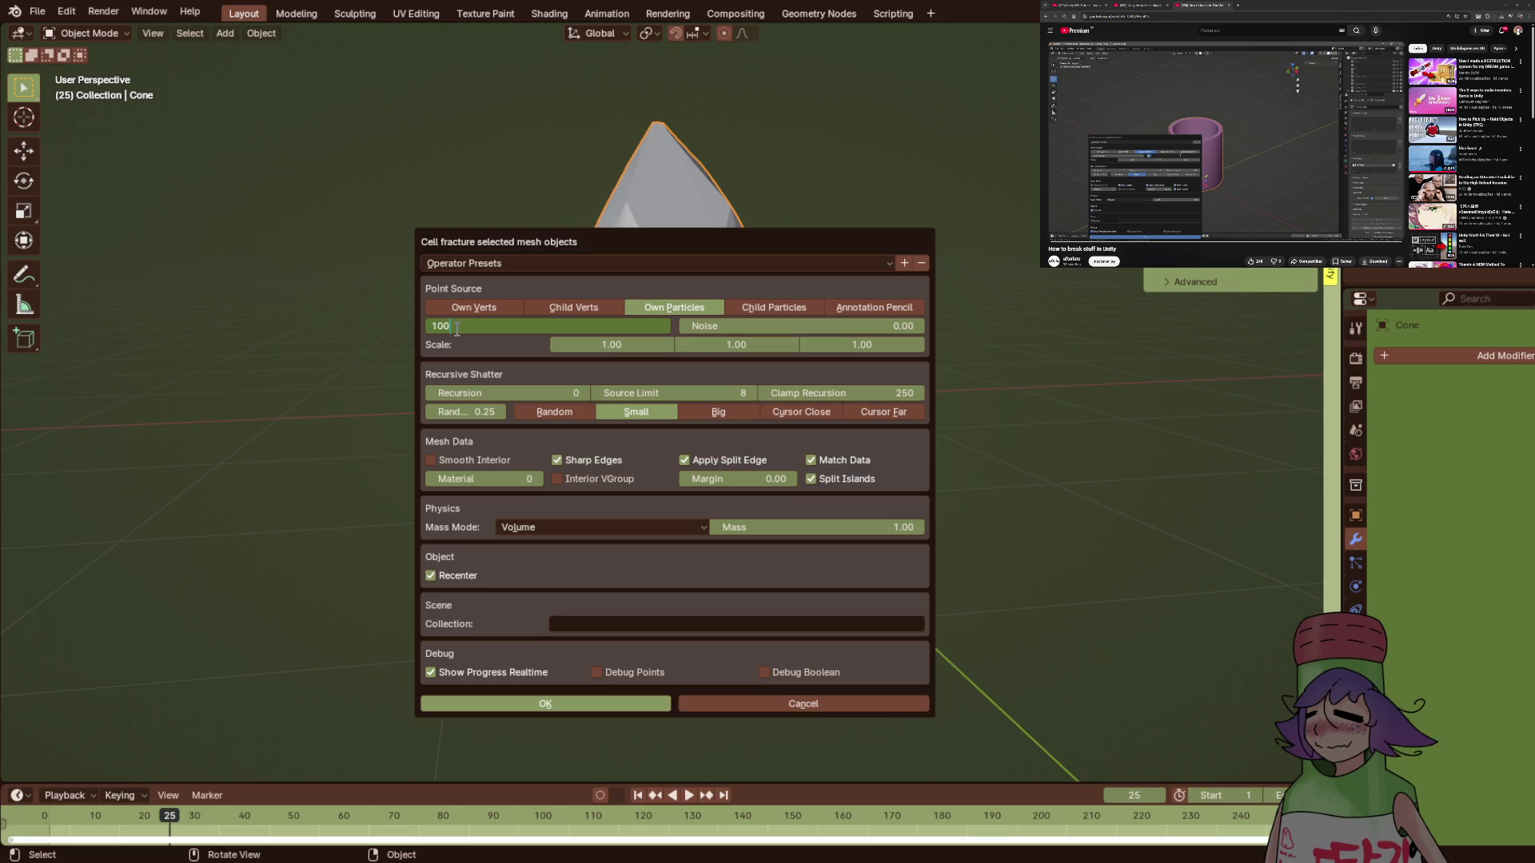
type("7")
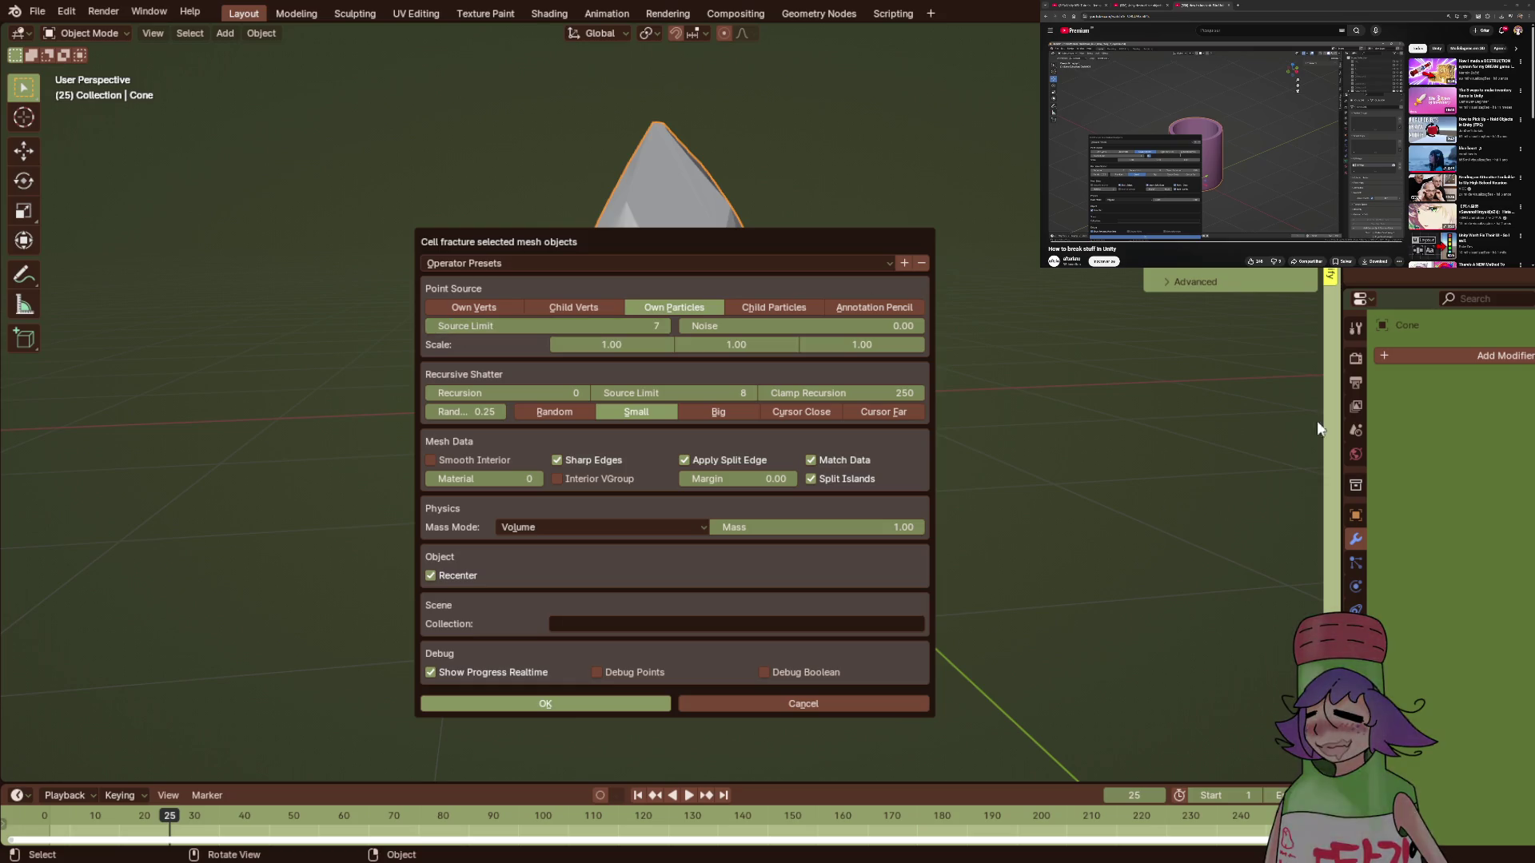
left_click(1150, 134)
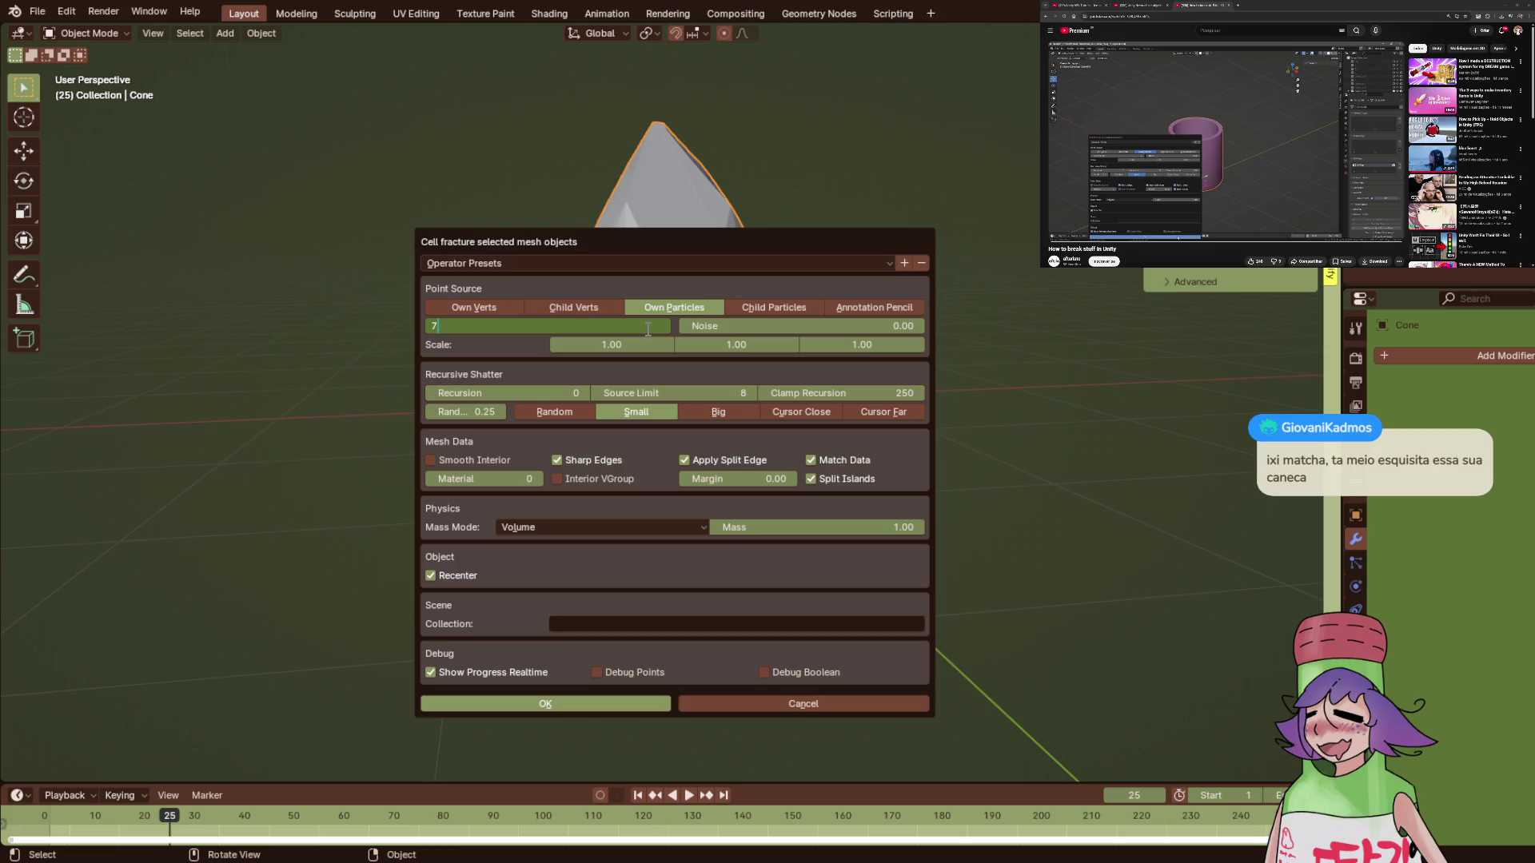
left_click_drag(634, 328, 646, 328)
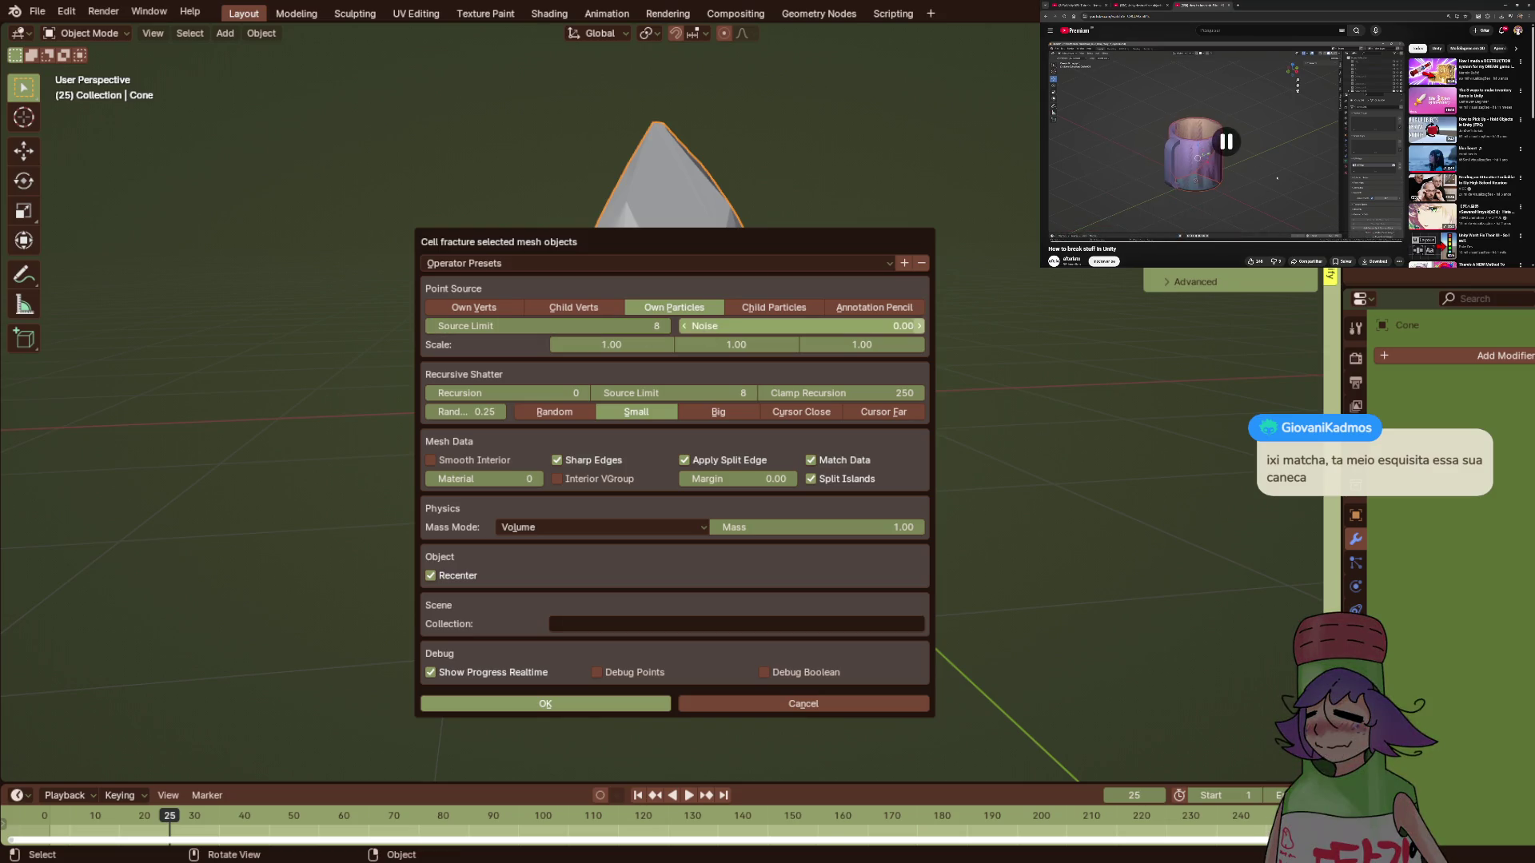
left_click(801, 326)
type("0.03")
key("BackSpace")
key("BackSpace")
key("BackSpace")
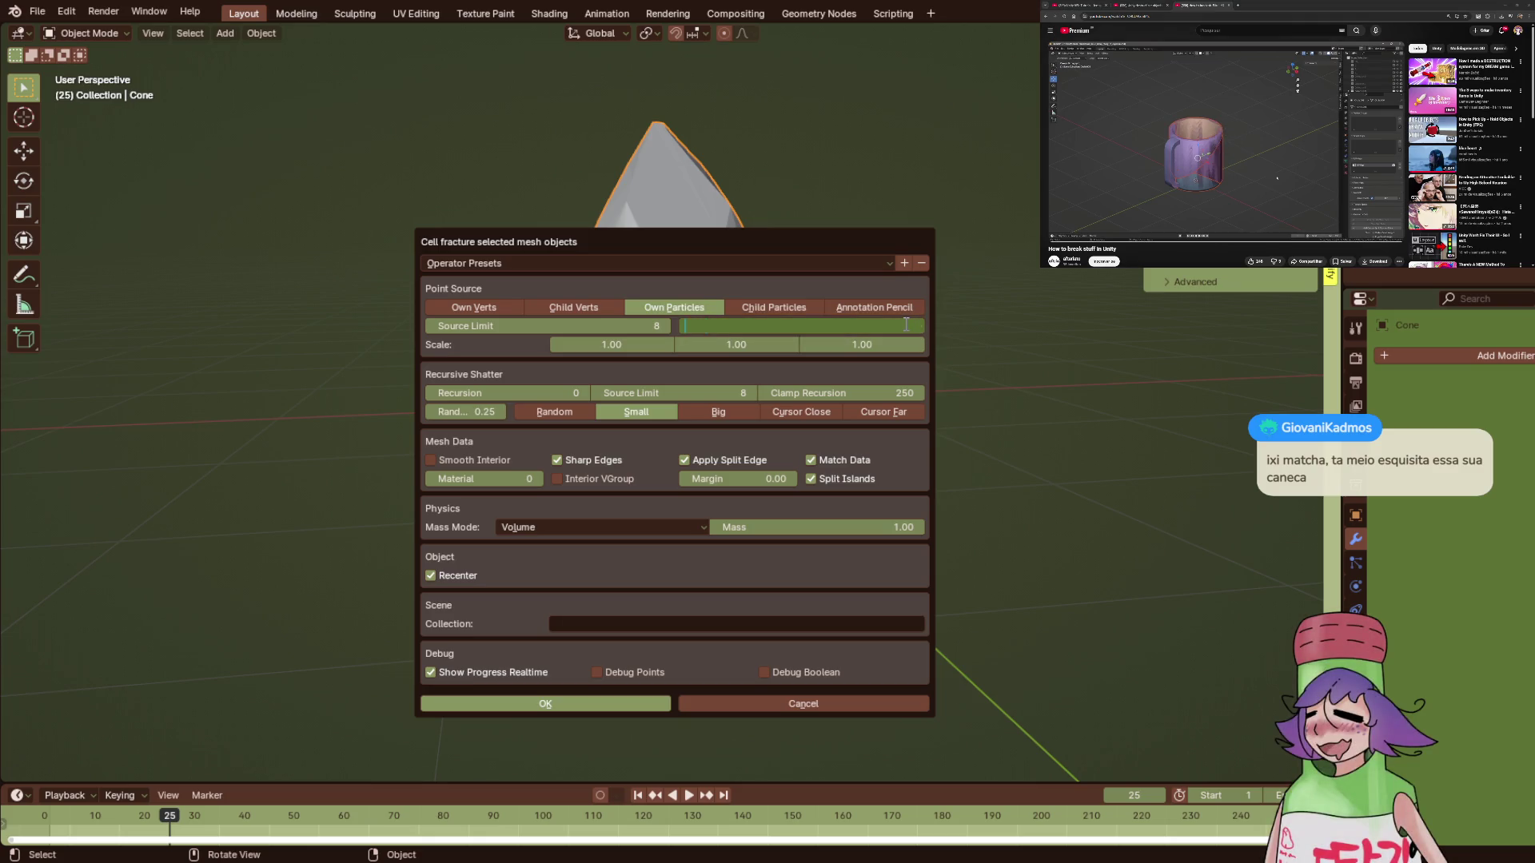
type("0.5")
left_click(608, 705)
mouse_move(921, 489)
left_mouse_down()
mouse_move(819, 550)
mouse_move(692, 523)
mouse_move(704, 412)
mouse_move(1064, 547)
left_mouse_up()
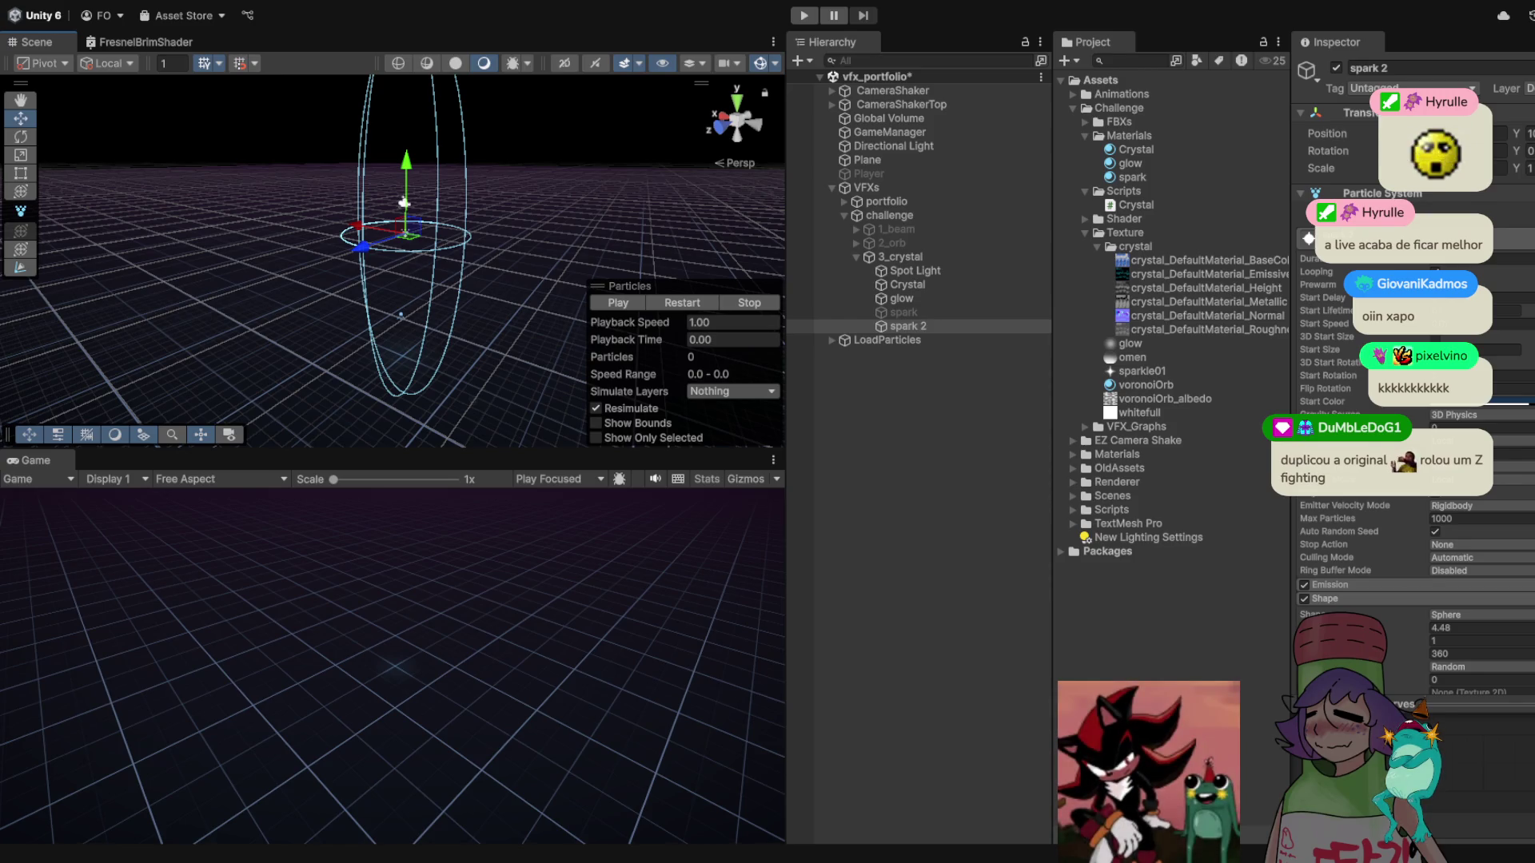
- From the FBXs asset folder, place the crystalBroke model into the scene
left_click(1086, 233)
left_click(1086, 191)
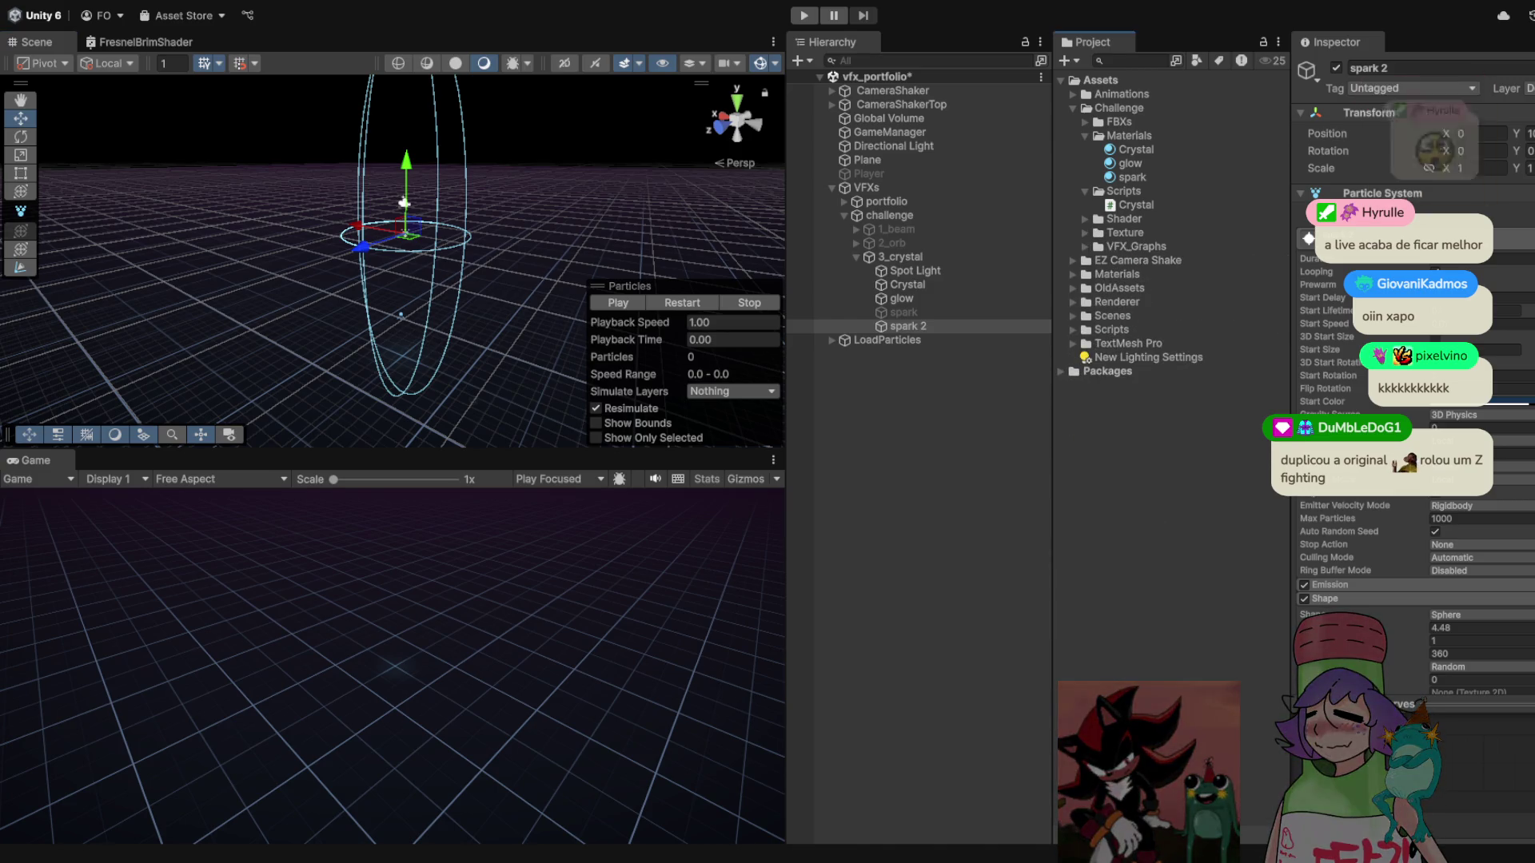
left_click(1084, 136)
left_click(1085, 121)
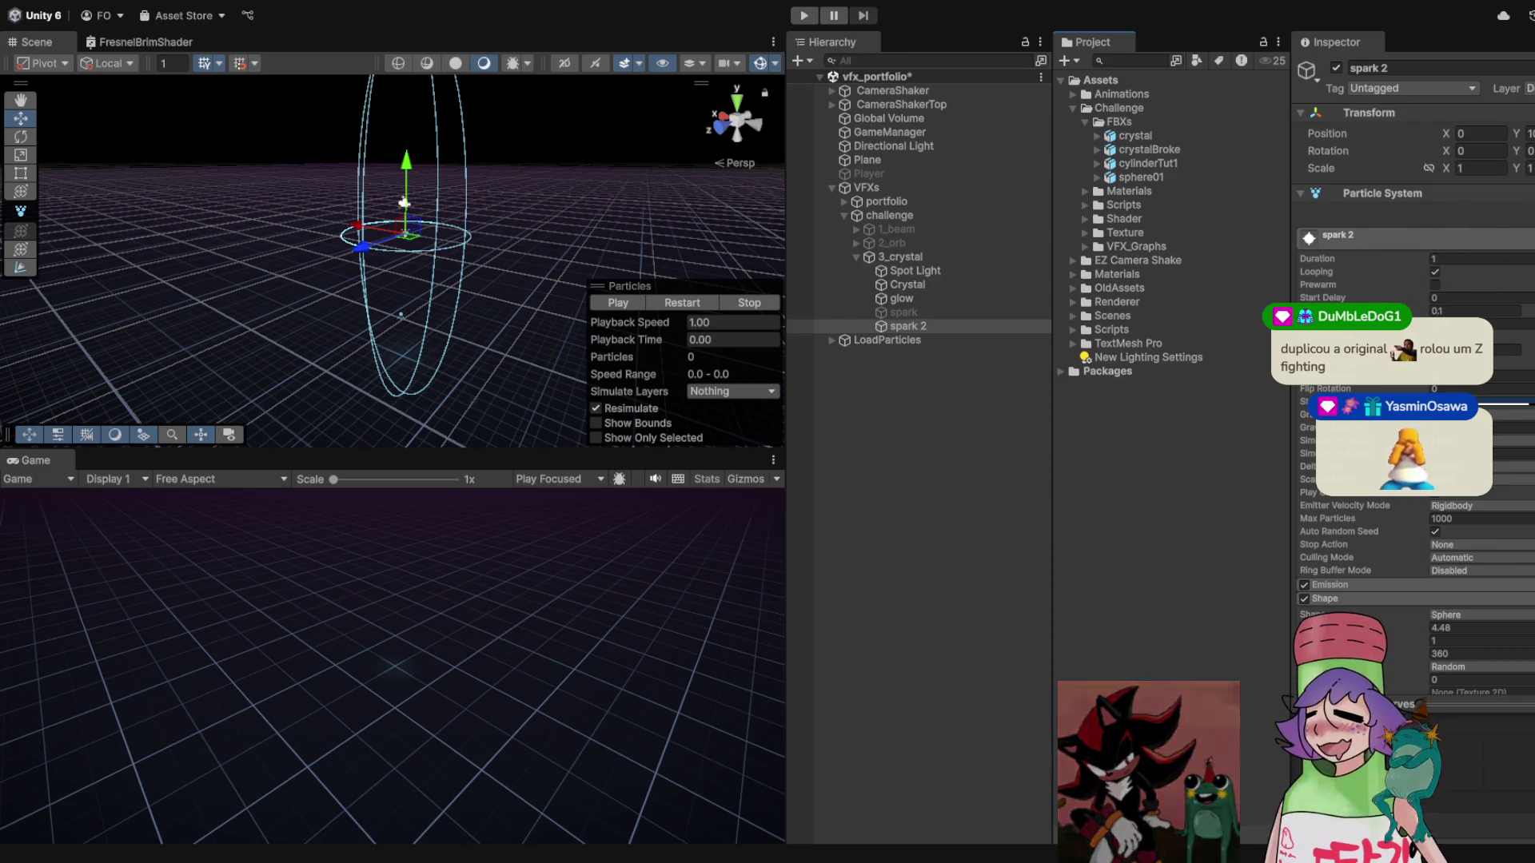
left_click_drag(1149, 150, 393, 275)
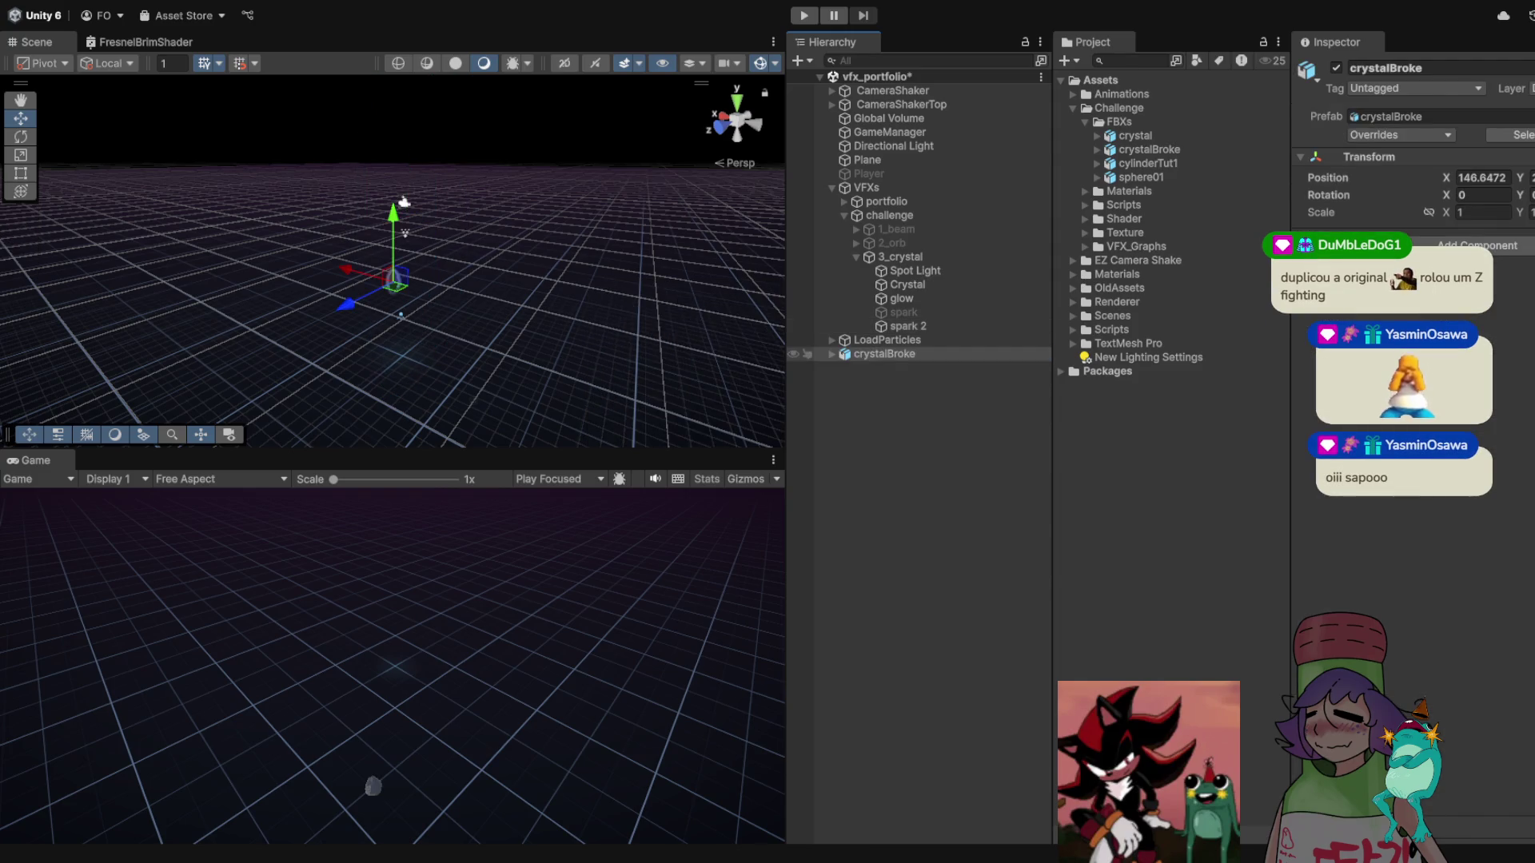
- Delete the original unfractured Cone_cell and inspect crystalBroke's import settings and pieces
left_click_drag(904, 262, 919, 384)
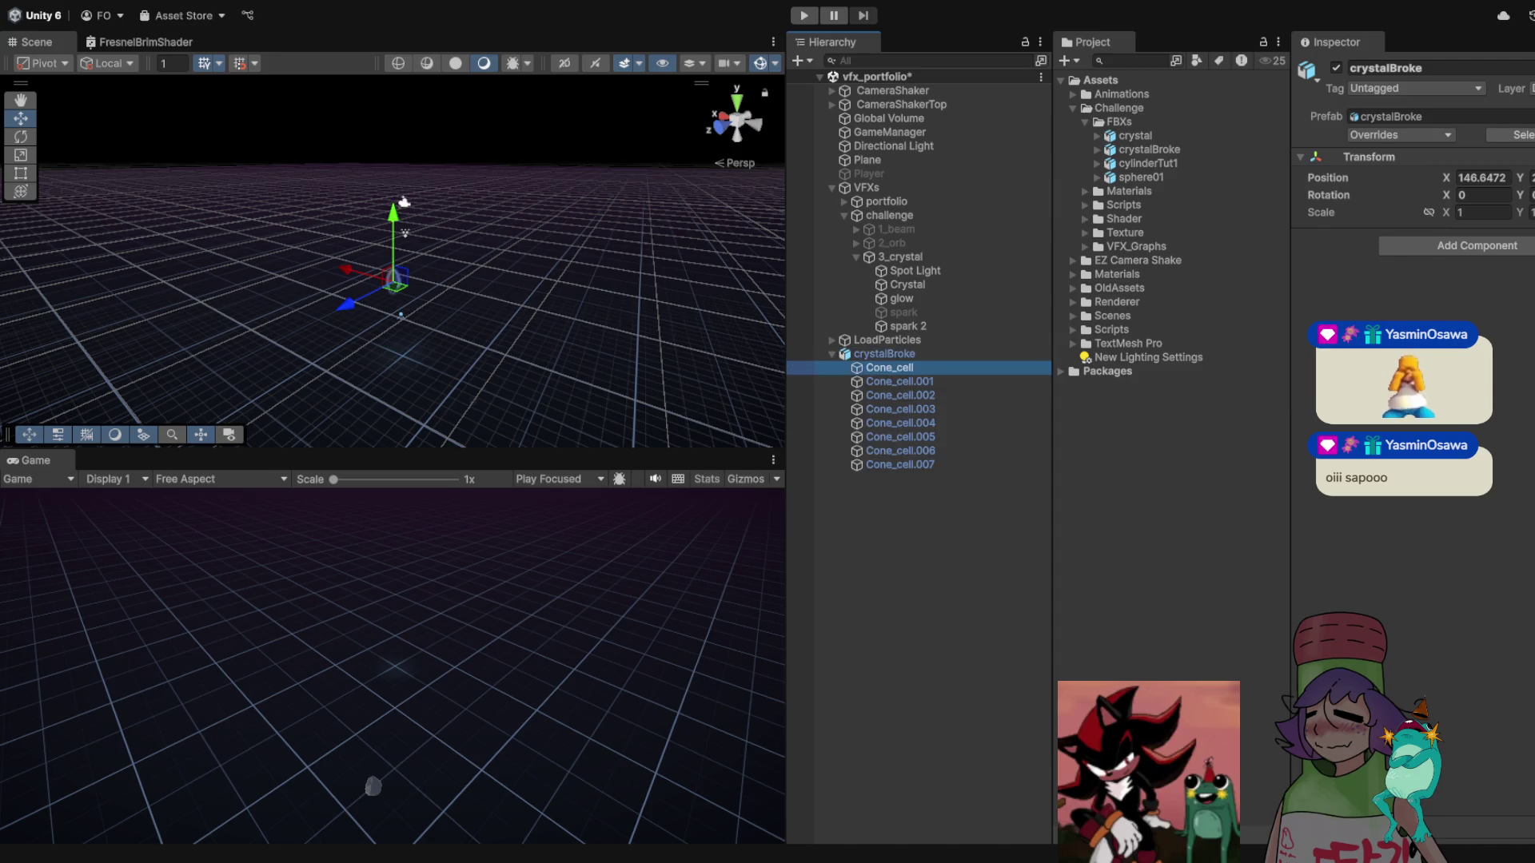
key("Delete")
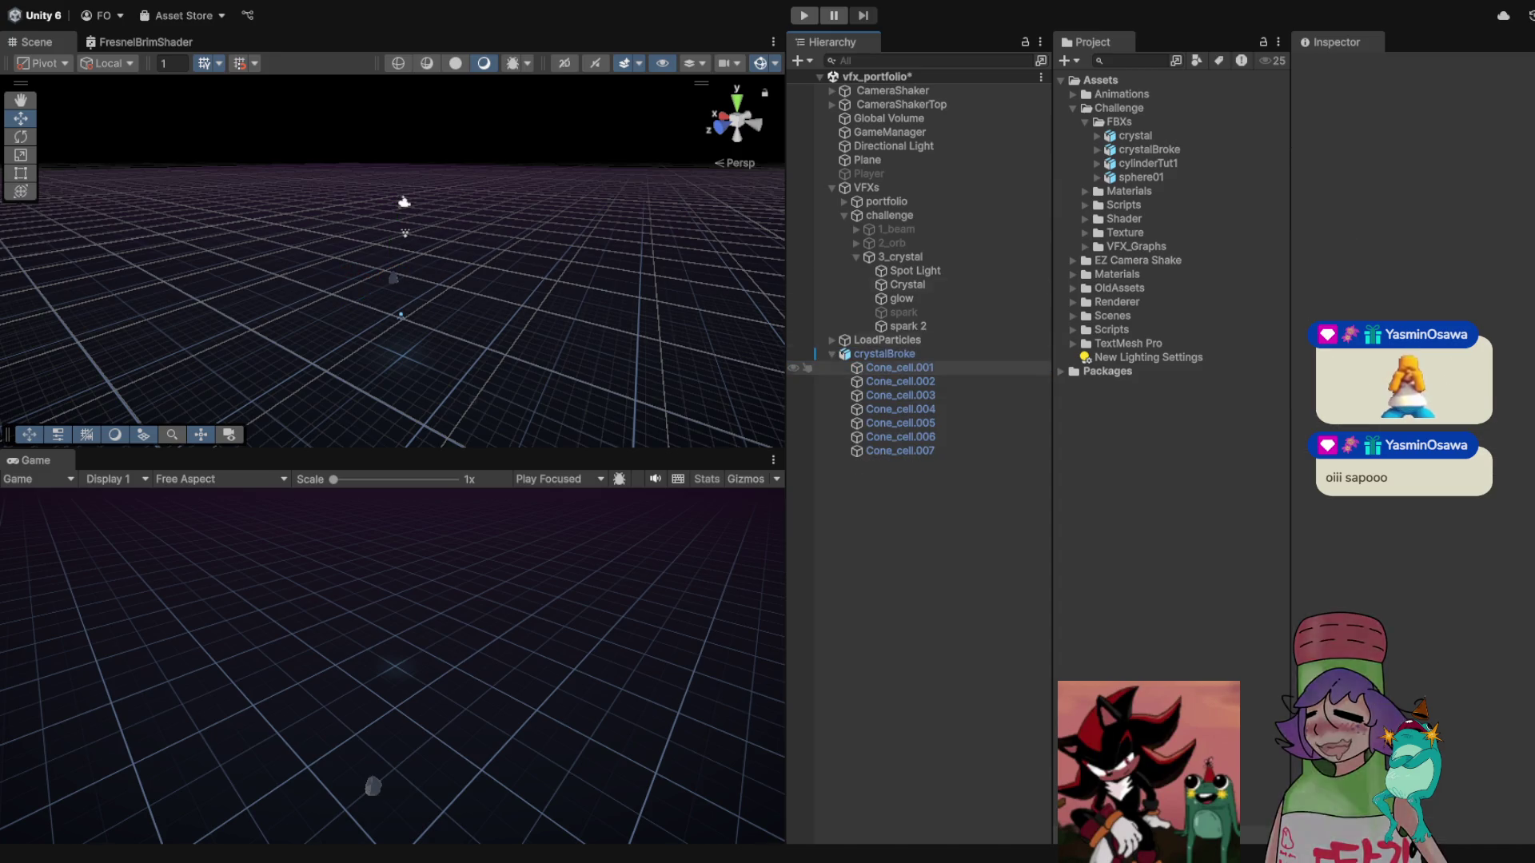
left_click(1135, 136)
left_click(1148, 150)
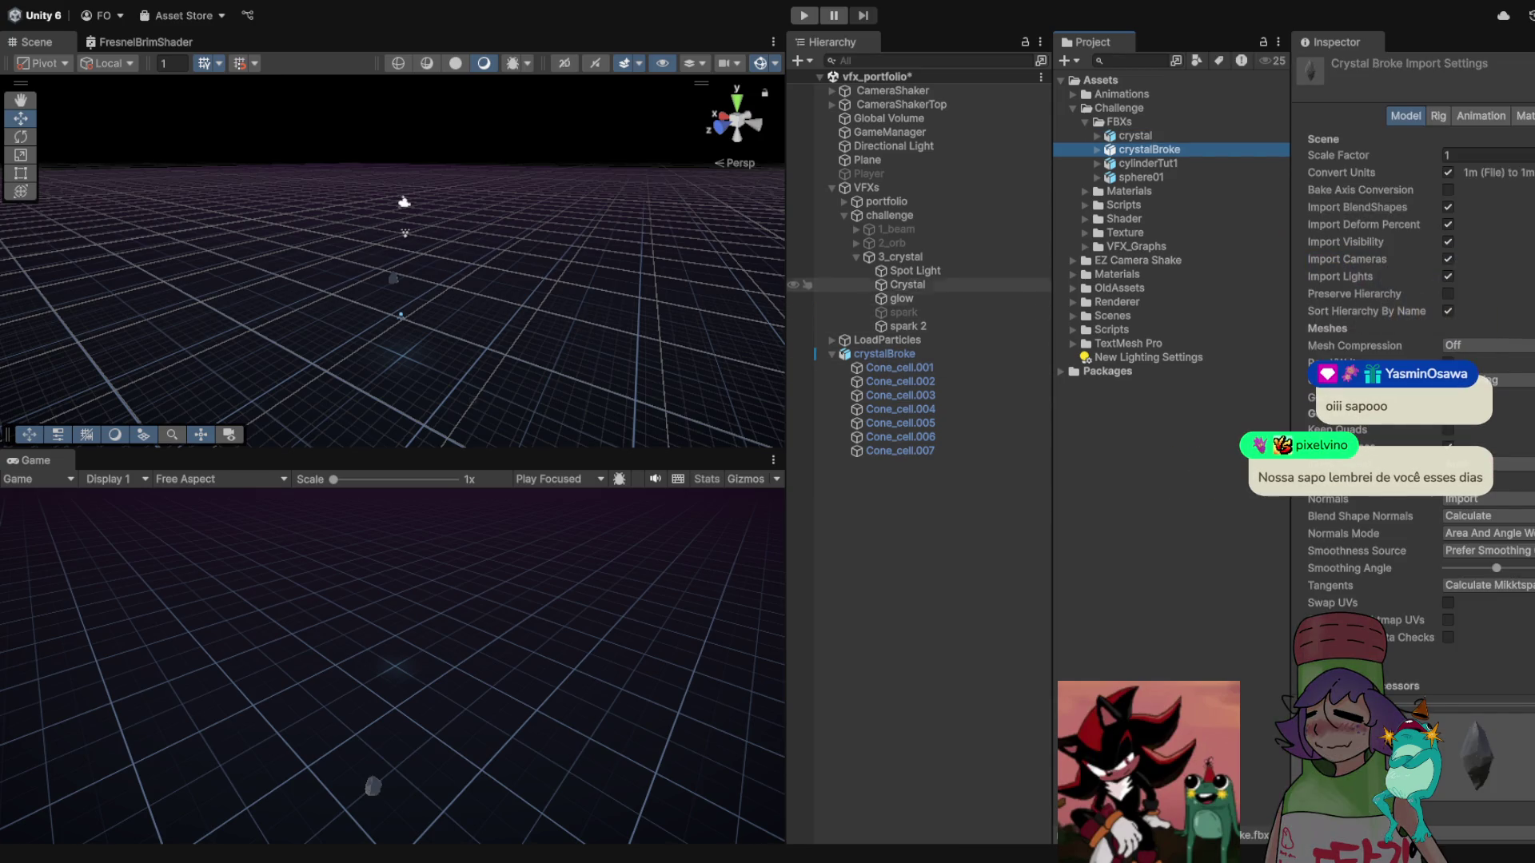
left_click(899, 367)
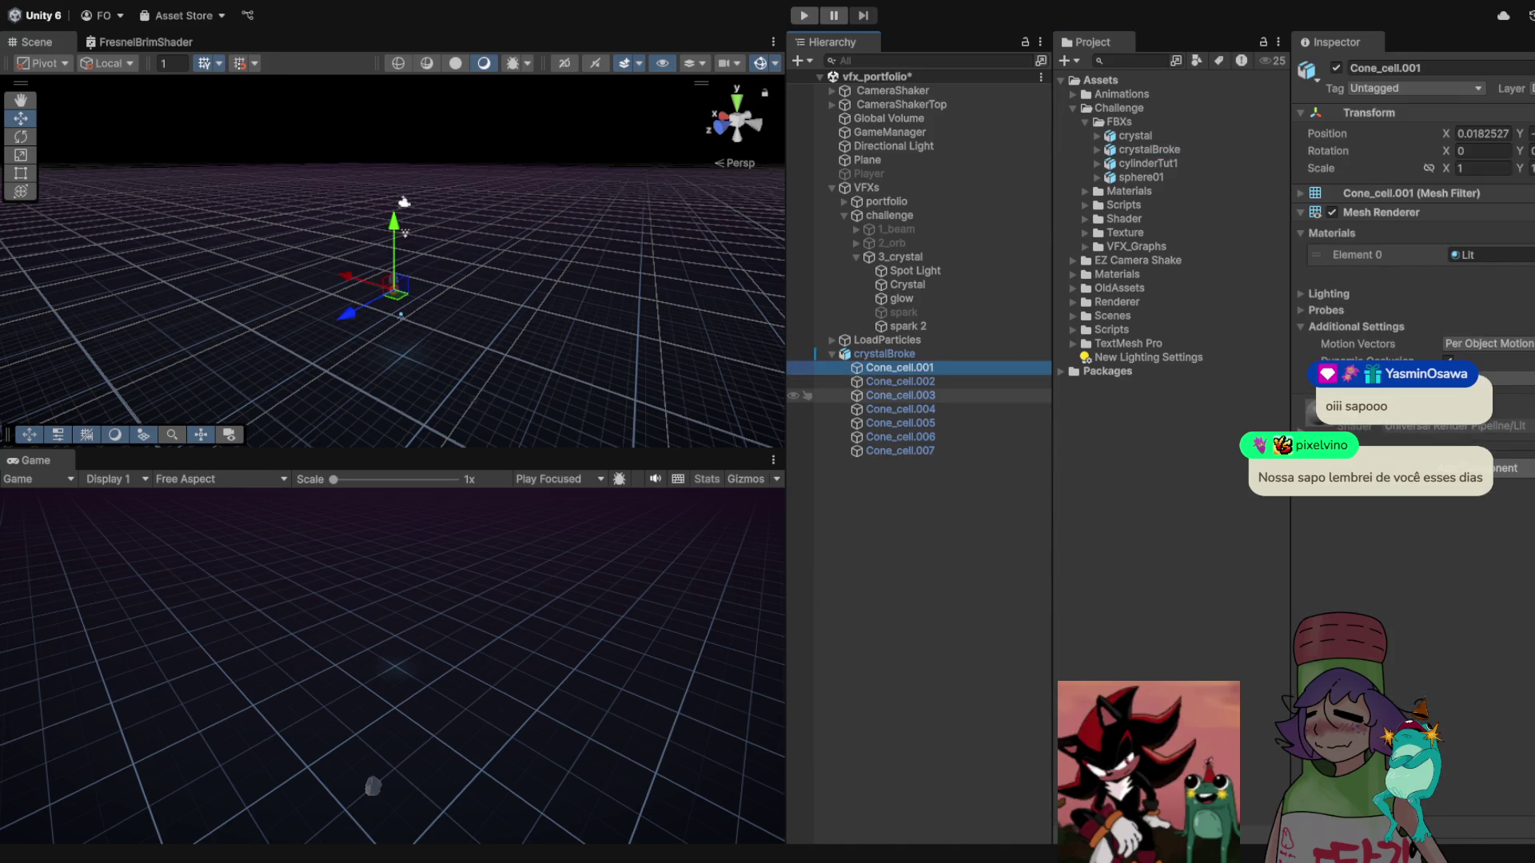
mouse_move(384, 240)
left_mouse_down()
mouse_move(370, 87)
mouse_move(416, 192)
left_mouse_up()
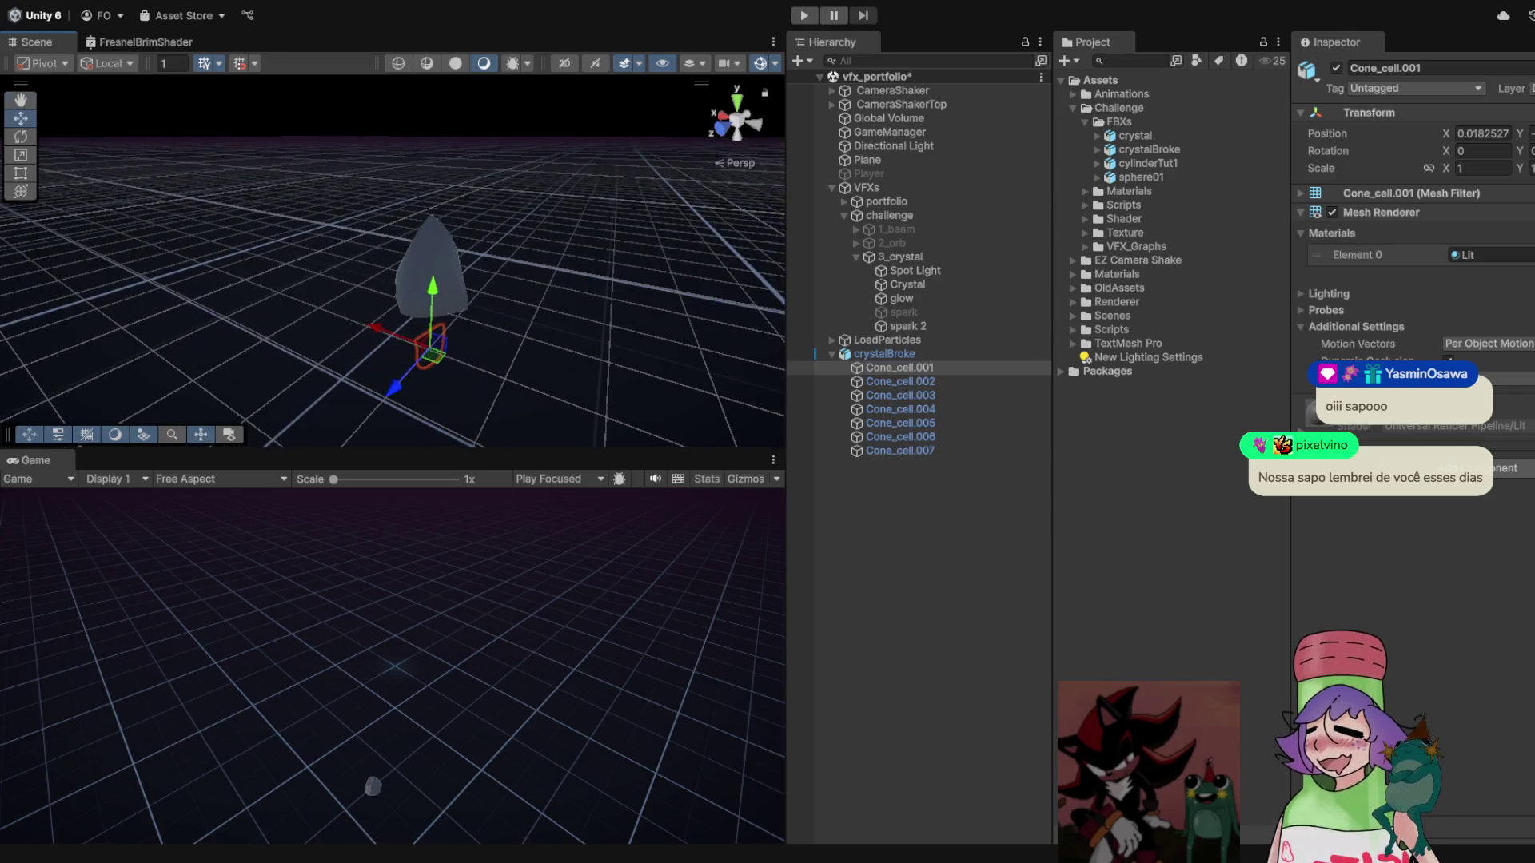
left_click(884, 353)
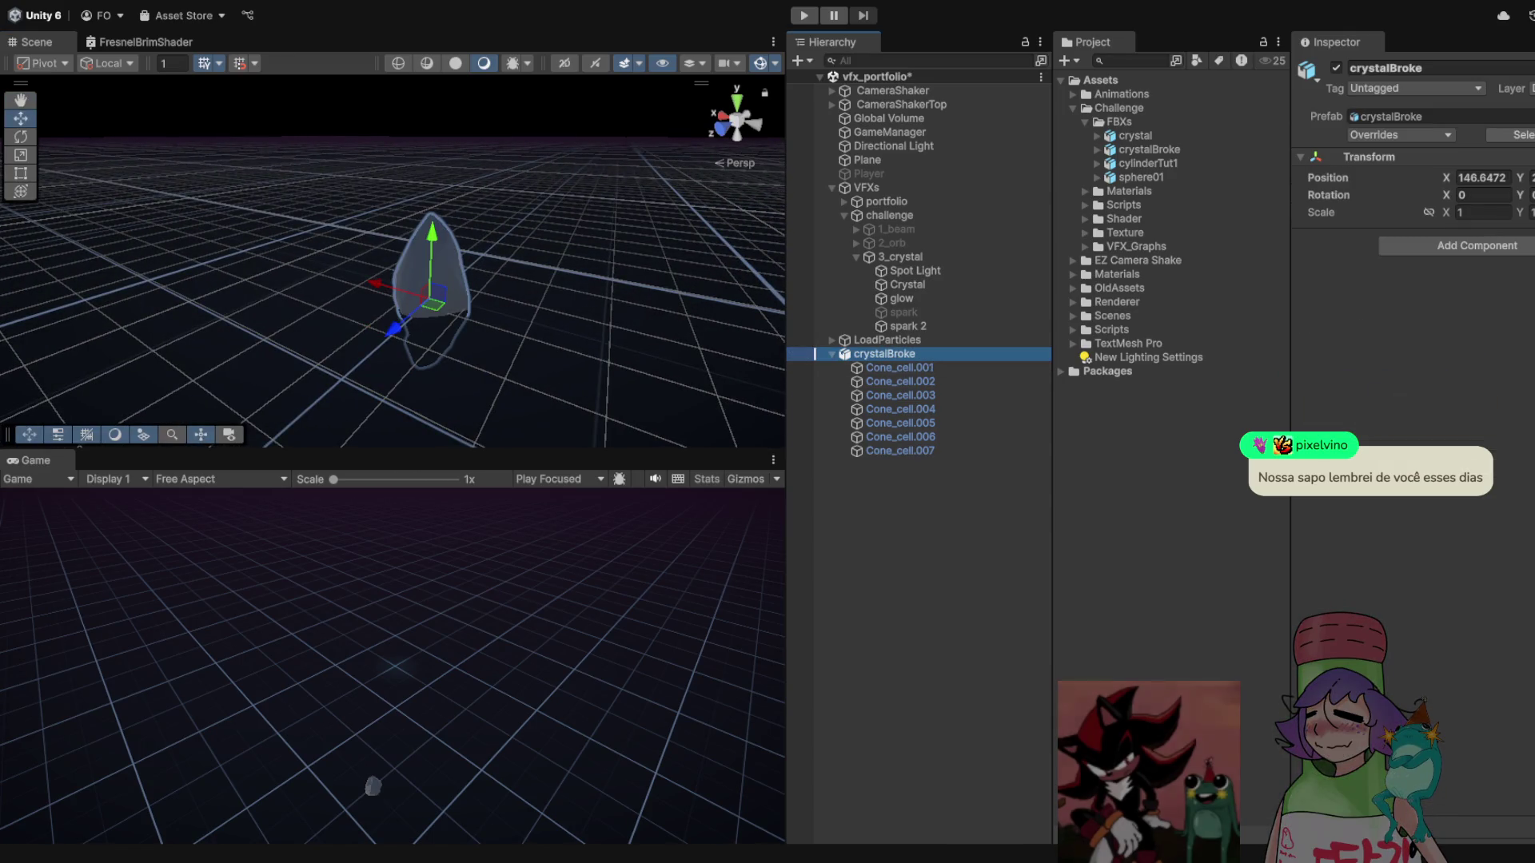
left_click(900, 367)
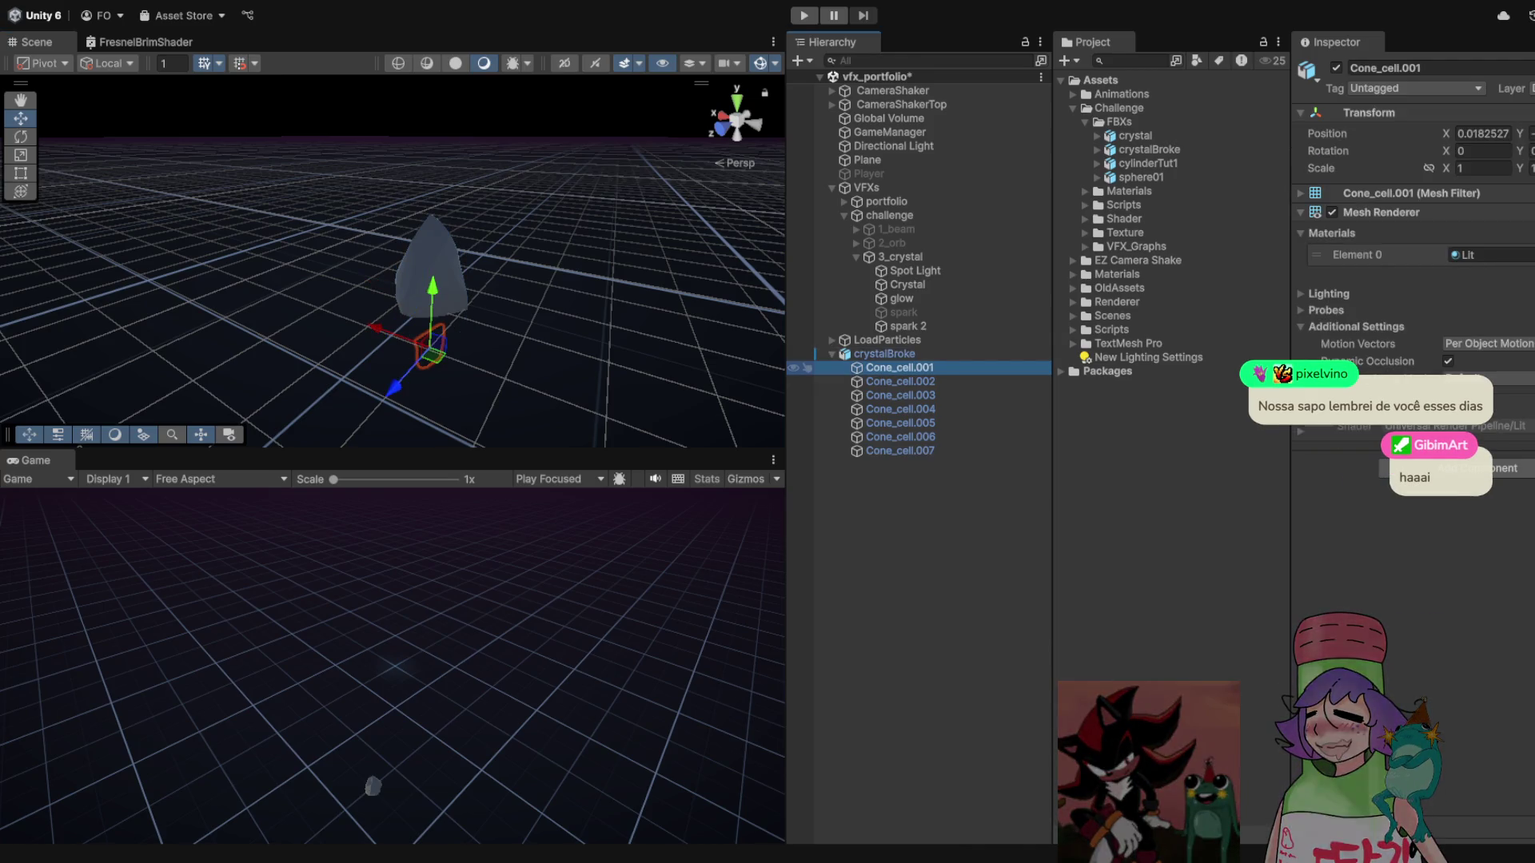
left_click(883, 353)
- Scale the crystalBroke object up to roughly three times its size
key("r")
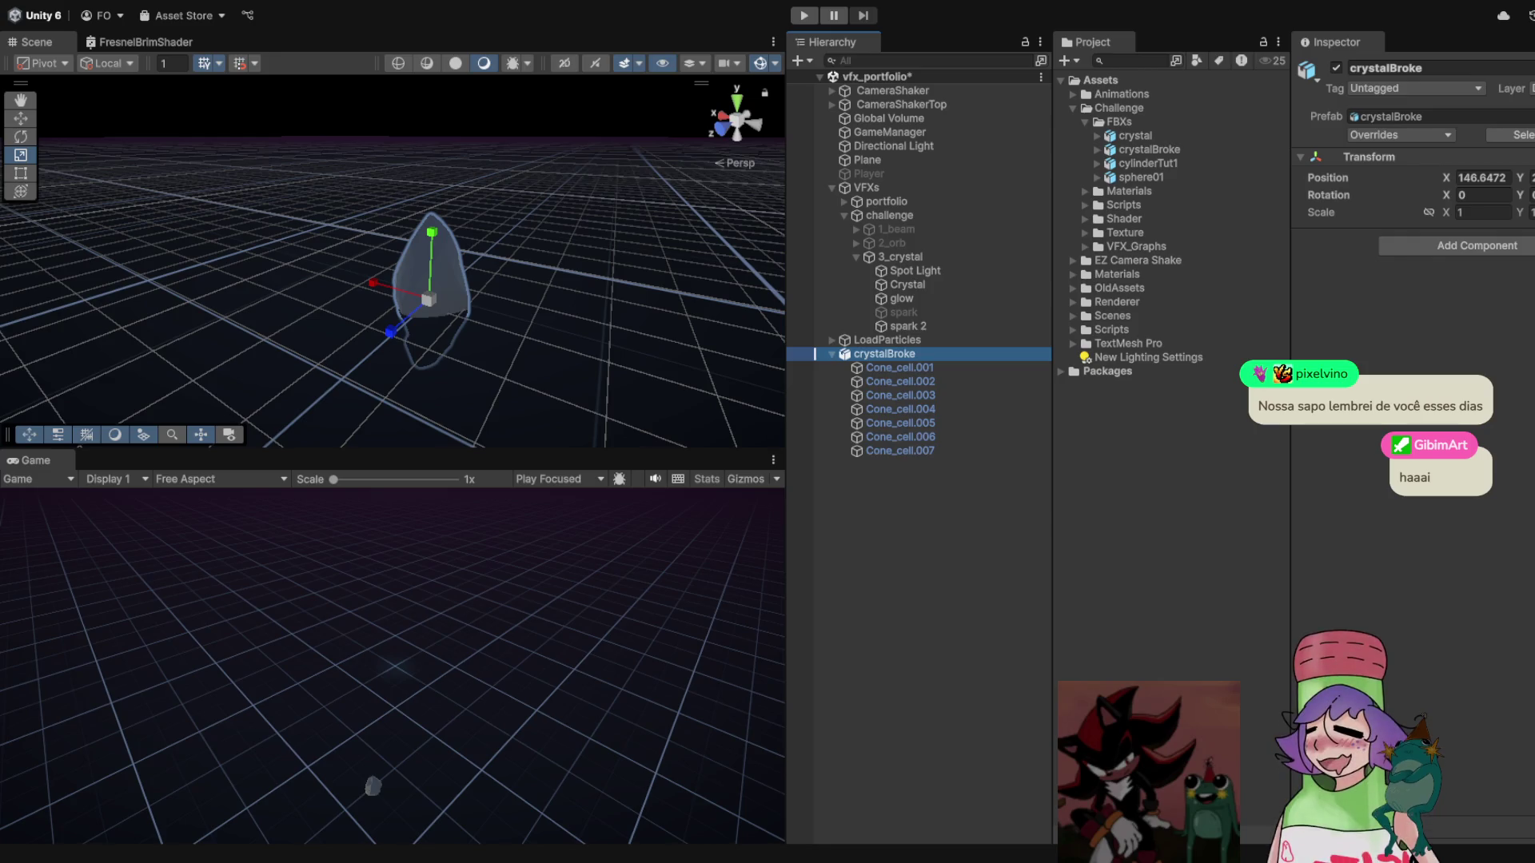
key("f")
mouse_move(429, 299)
left_mouse_down()
mouse_move(480, 264)
mouse_move(391, 256)
mouse_move(382, 200)
mouse_move(343, 164)
mouse_move(416, 164)
left_mouse_up()
key("w")
scroll(391, 264, "down", 3)
- Replace the original crystalBroke with a fresh copy and scale crystalBroke (1) to about 2.49
left_click_drag(1149, 150, 392, 271)
left_click(885, 354)
key("Delete")
left_click(884, 354)
mouse_move(394, 281)
left_mouse_down()
mouse_move(442, 259)
mouse_move(592, 263)
left_mouse_up()
key("w")
left_click(889, 367)
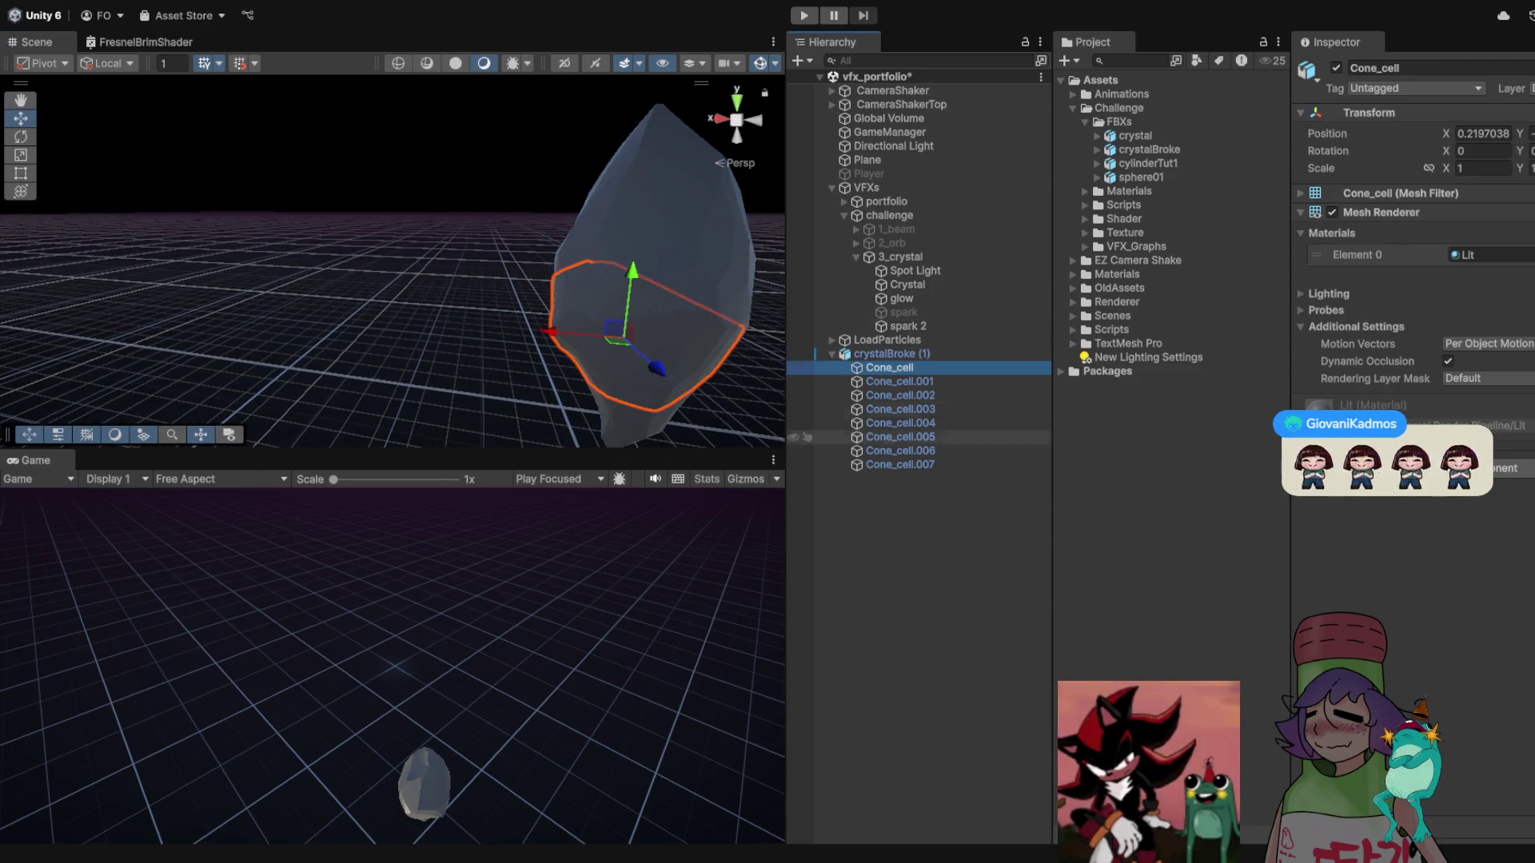
- Select Cone_cell through Cone_cell.007 in the Hierarchy and orbit toward the crystal
left_click(899, 464, "shift")
left_click_drag(899, 464, 841, 349)
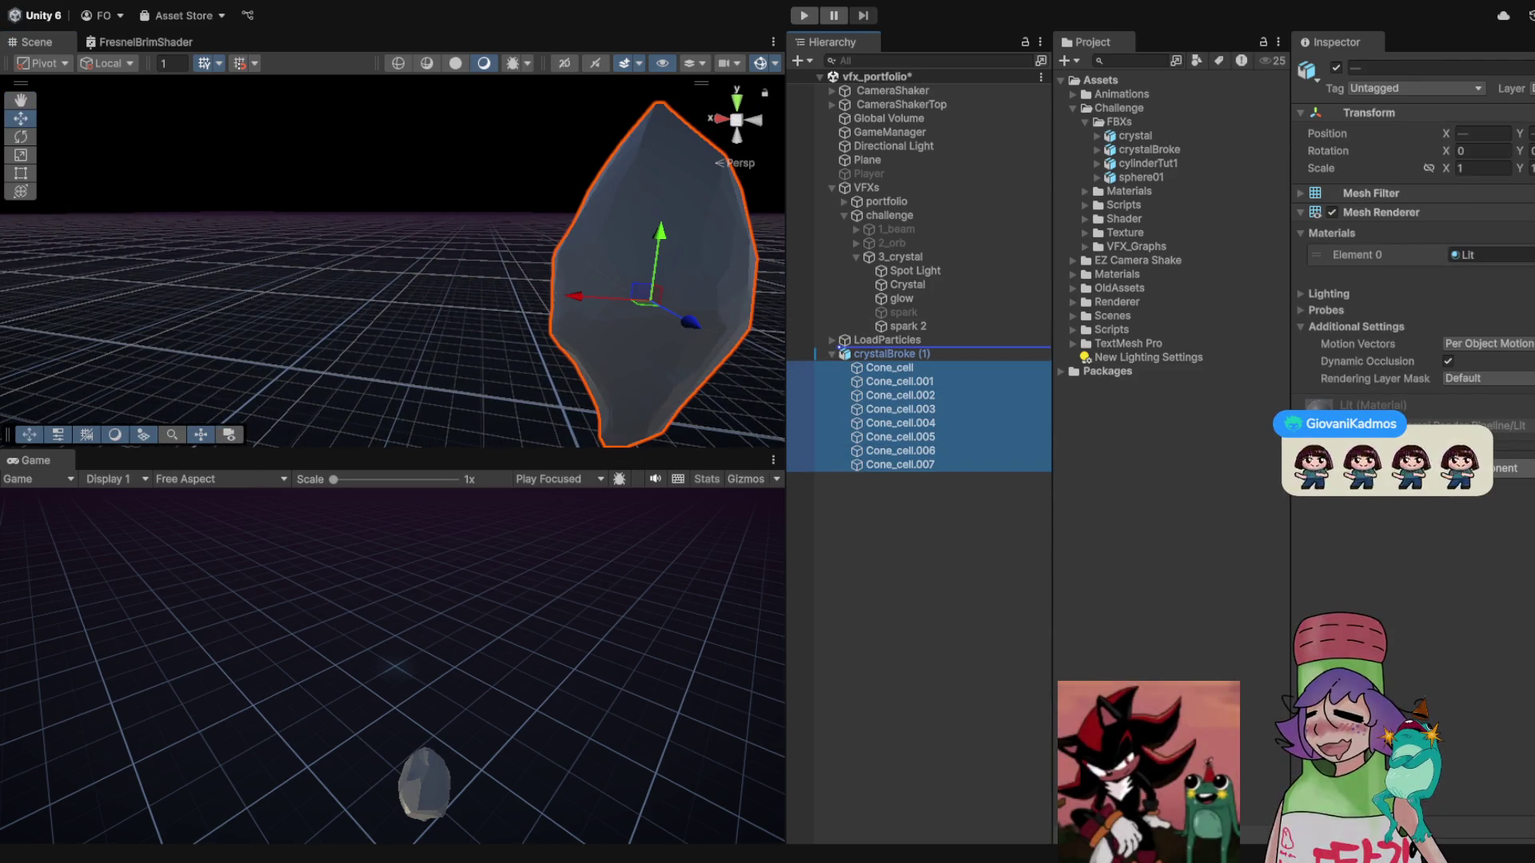
left_click_drag(392, 264, 400, 224)
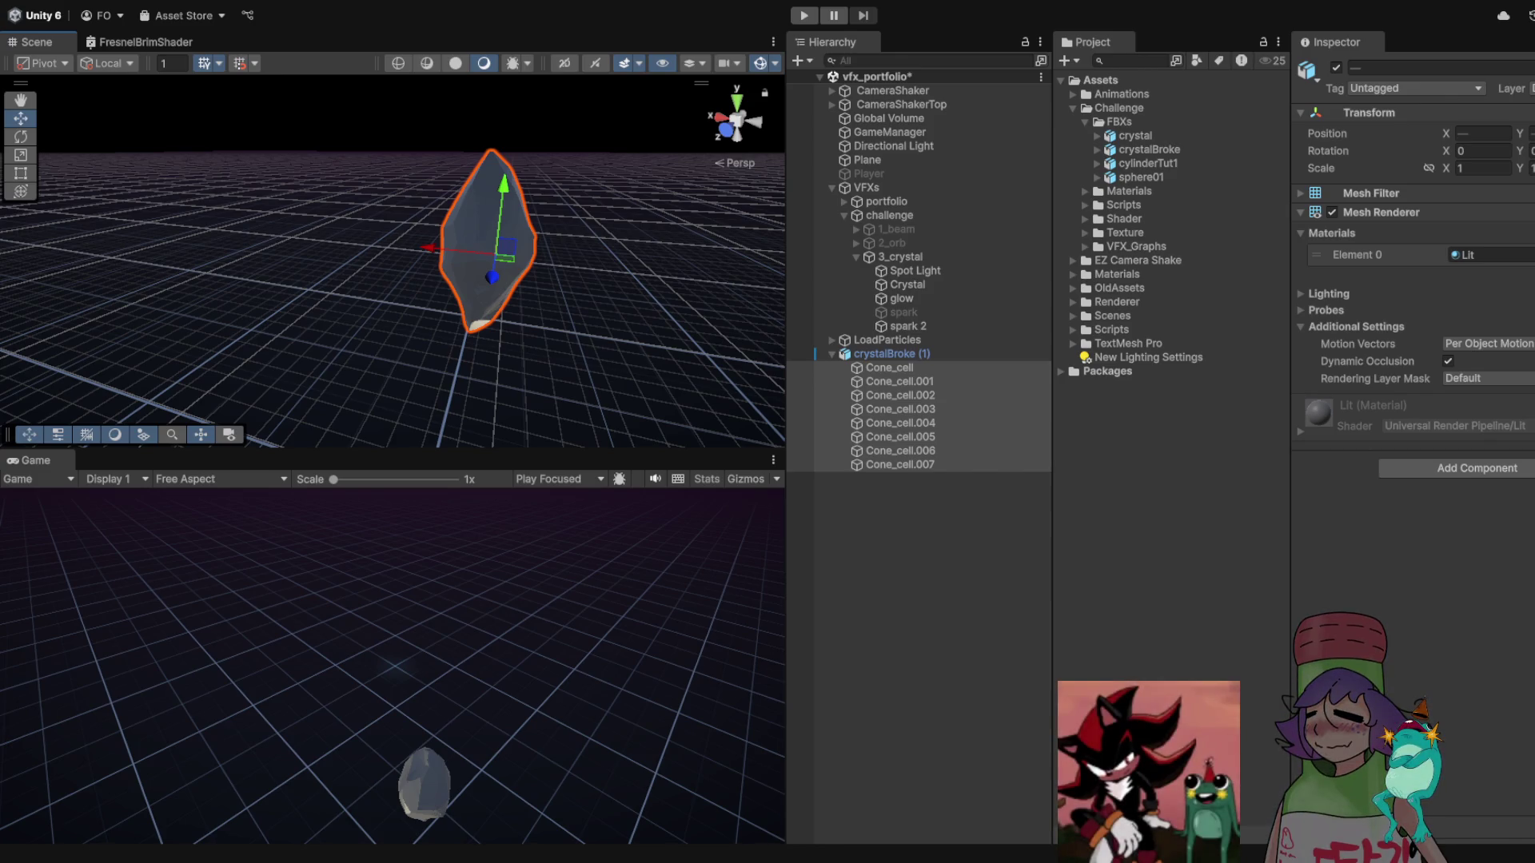
left_click_drag(479, 264, 375, 263)
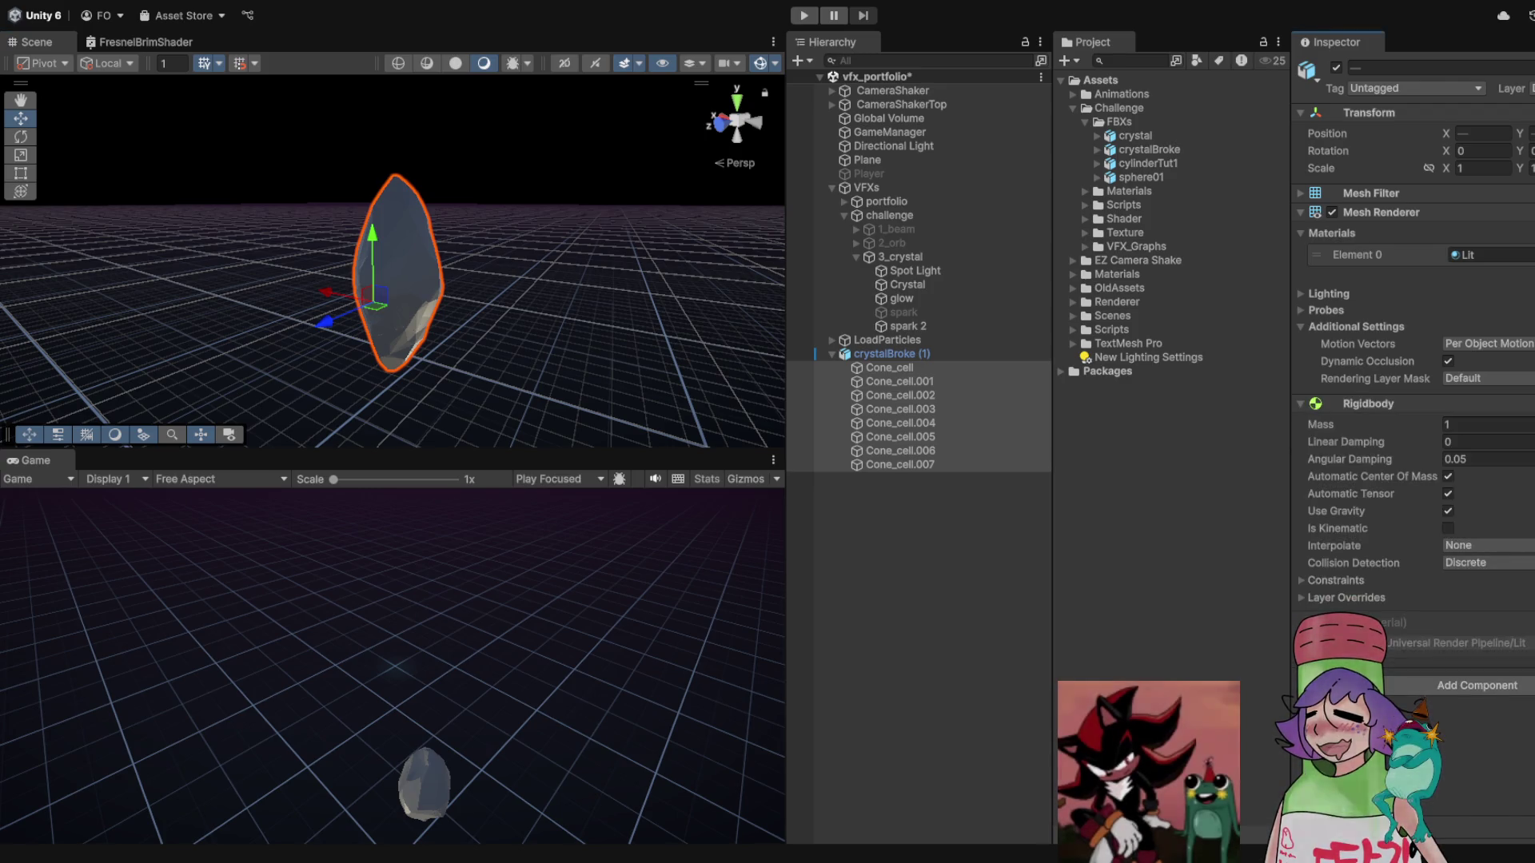
- Run the scene in Play mode to test the fragments' physics
scroll(392, 260, "up", 3)
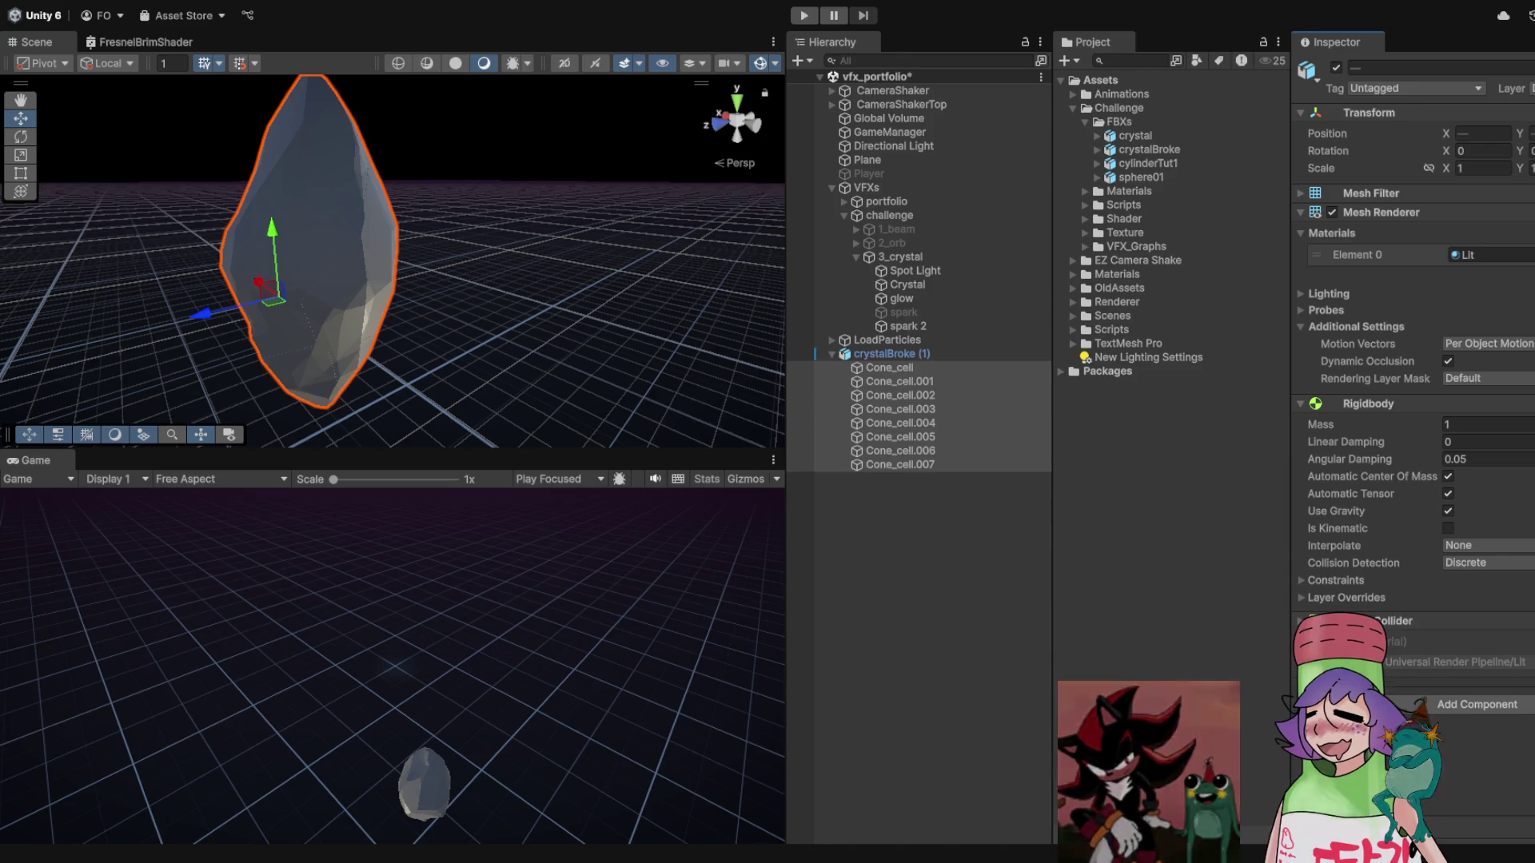
key("ctrl+p")
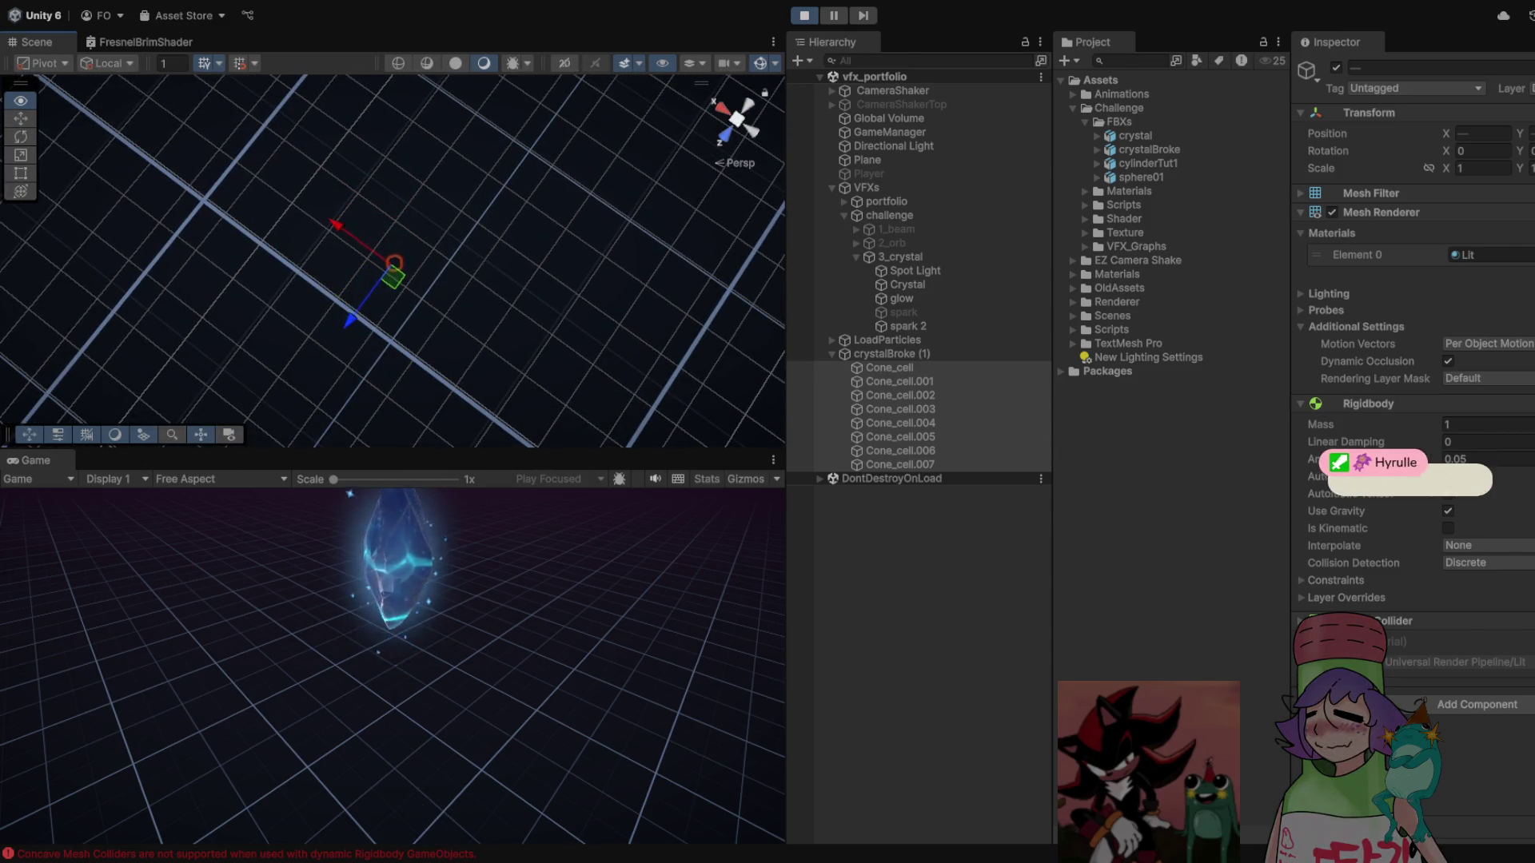
- Exit Play mode and frame the crystal pieces in the Scene view
key("ctrl+p")
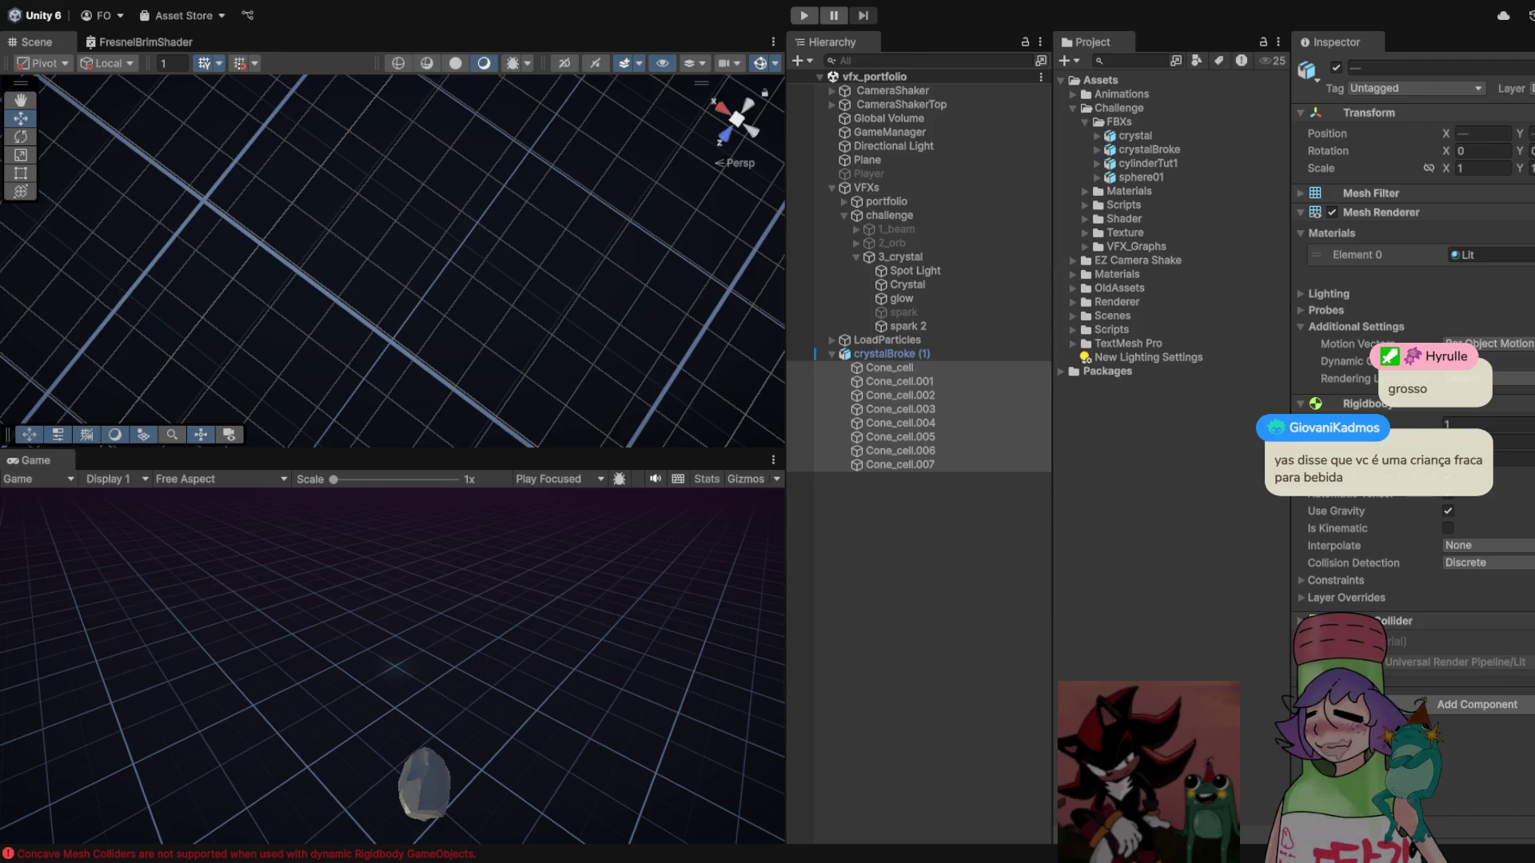
key("f")
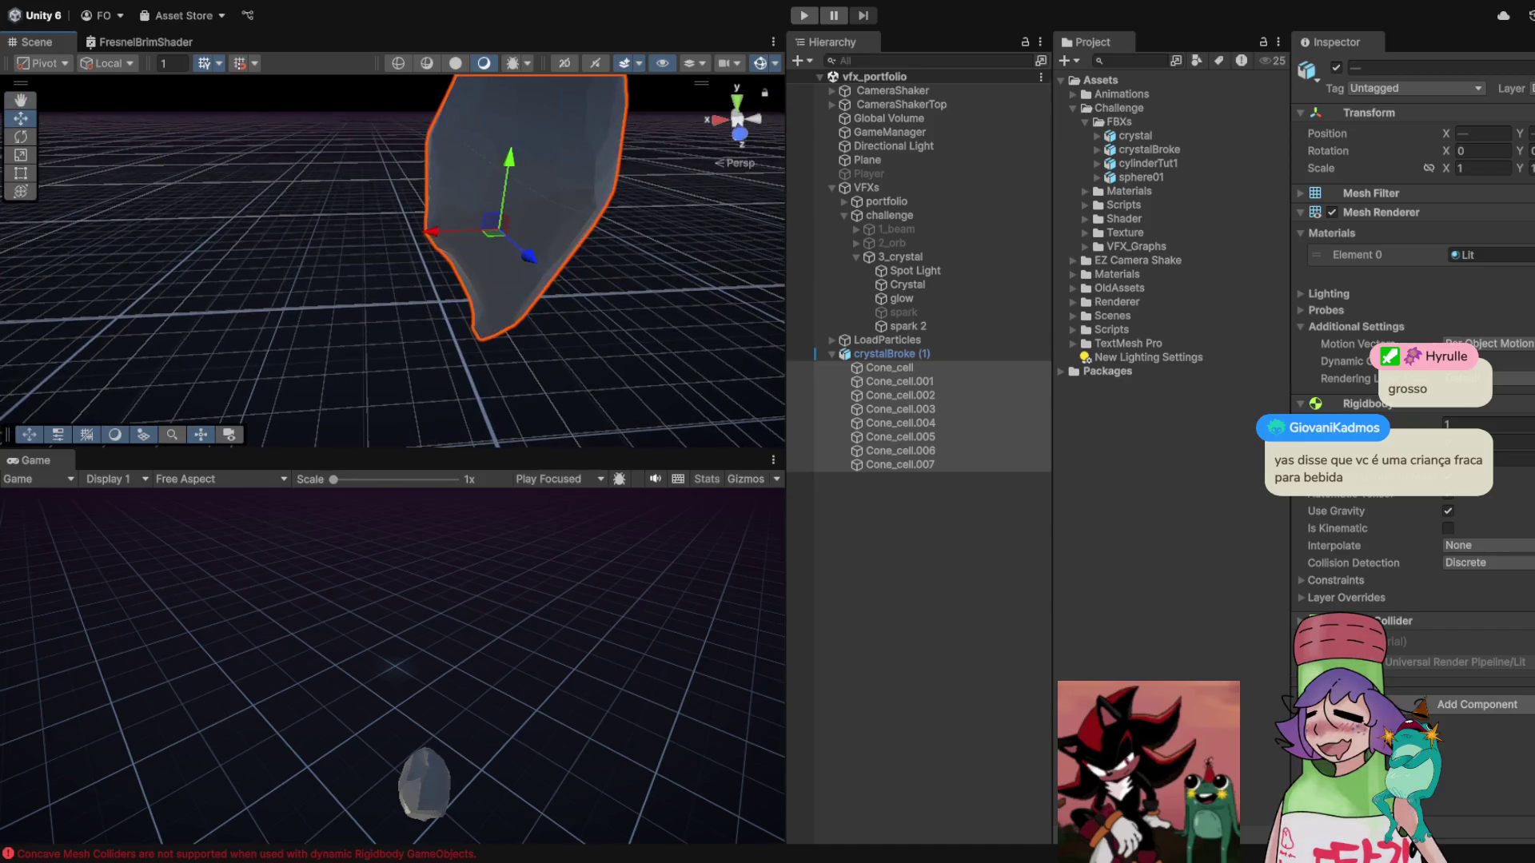
- Step through the individual Cone_cell pieces and frame the whole crystalBroke (1) in view
left_click(900, 381)
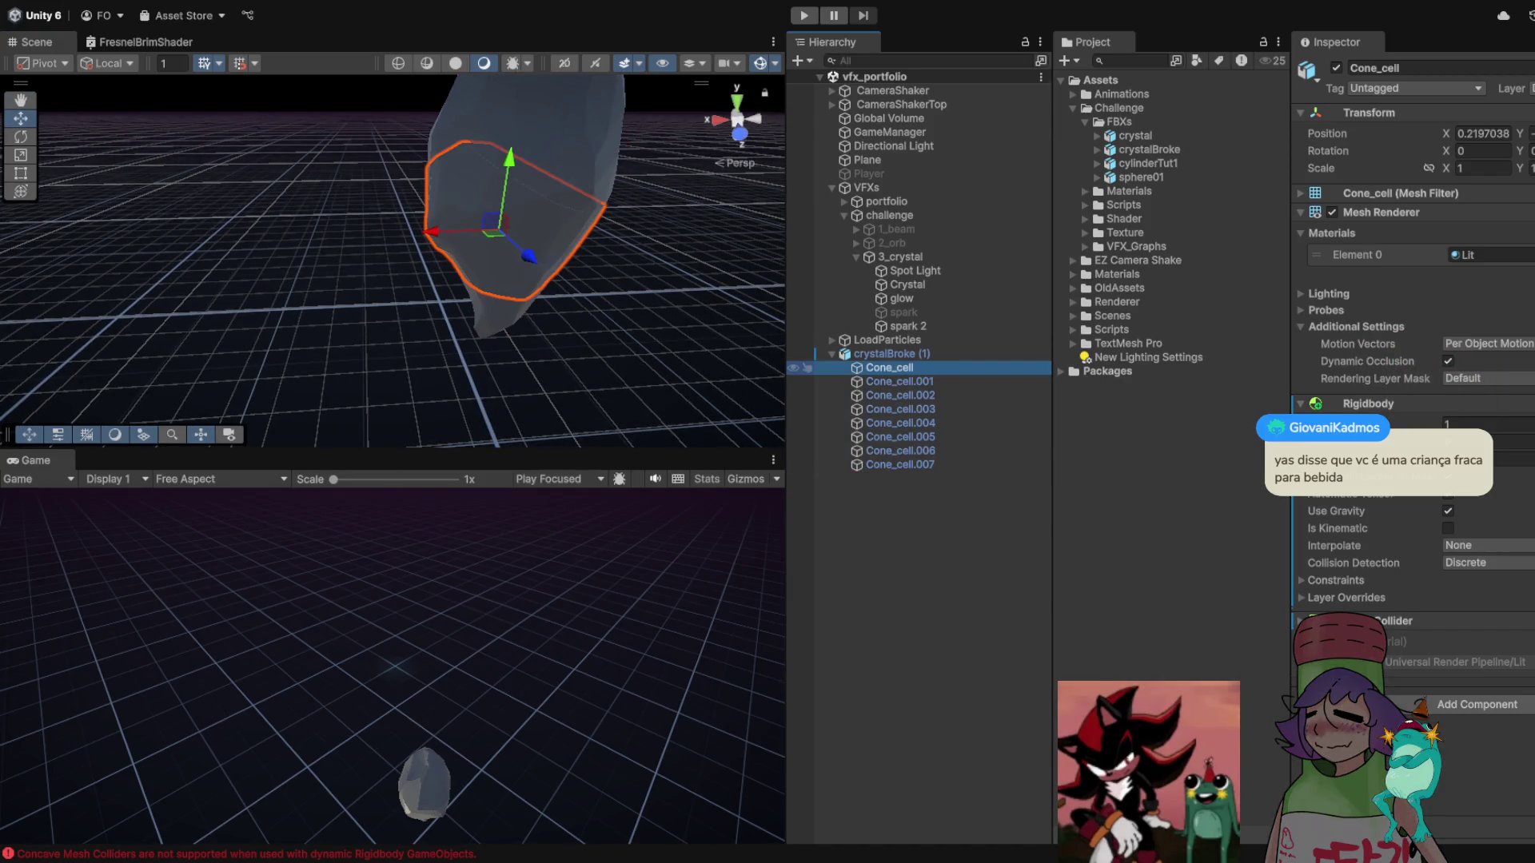
key("Down")
key("Down")
key("Down")
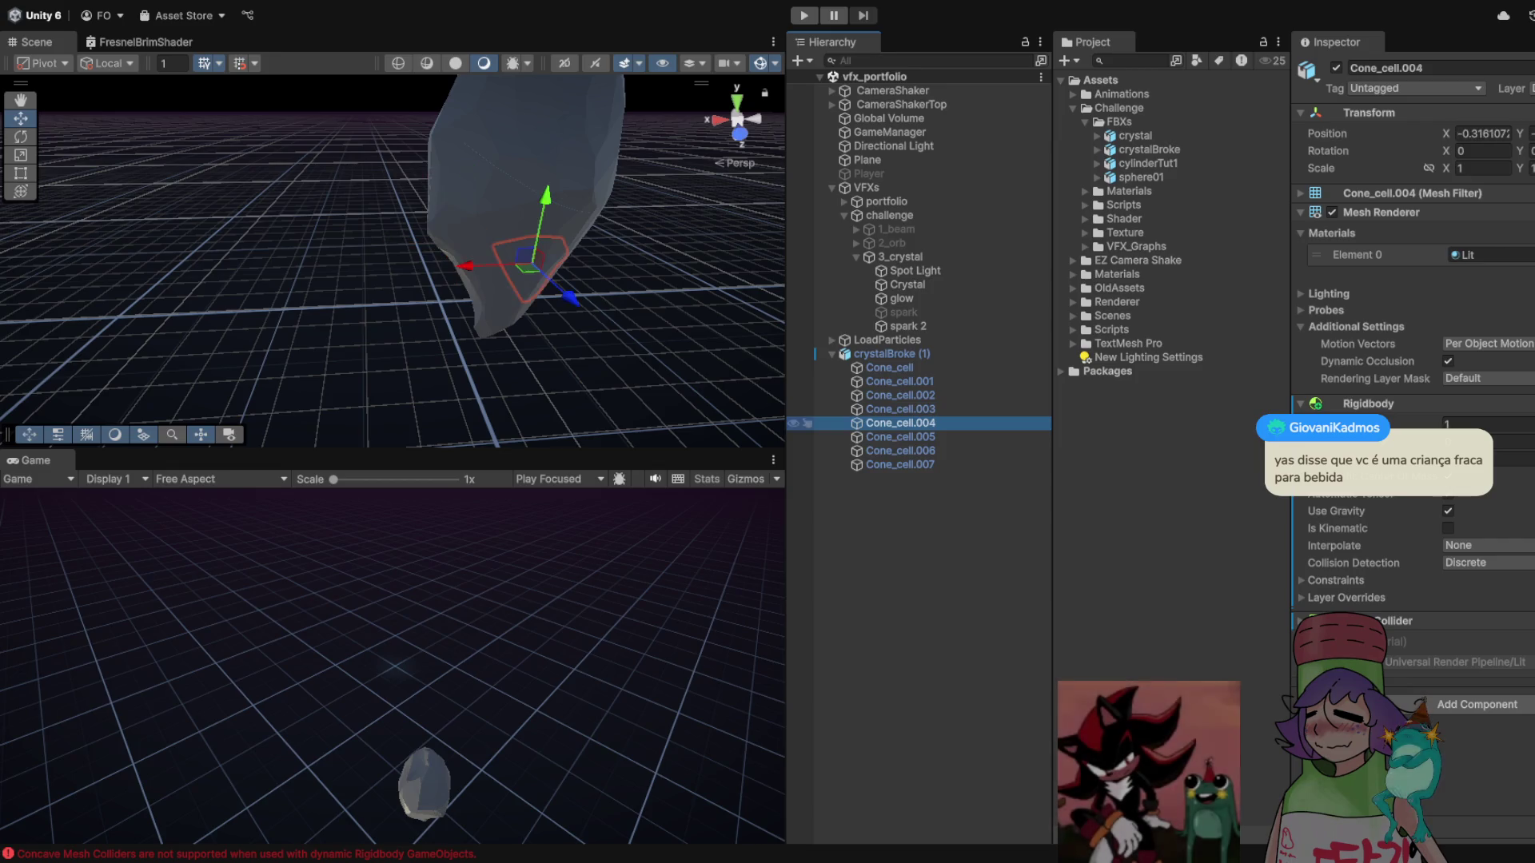
key("Down")
key("Down")
left_click_drag(392, 264, 503, 263)
left_click(891, 354)
key("f")
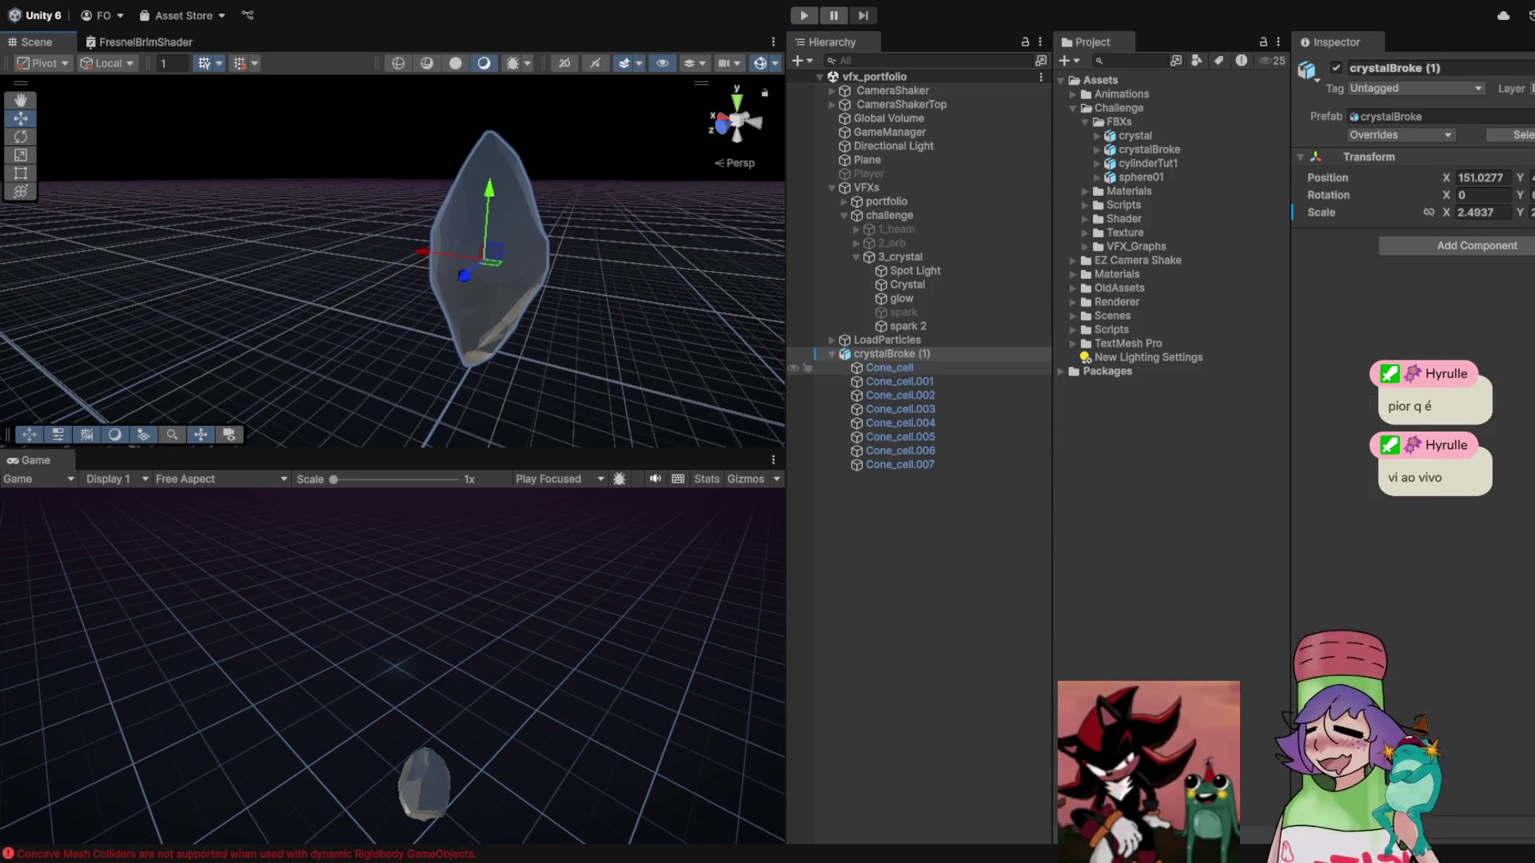
left_click(889, 368)
left_click(887, 340)
left_click(891, 353)
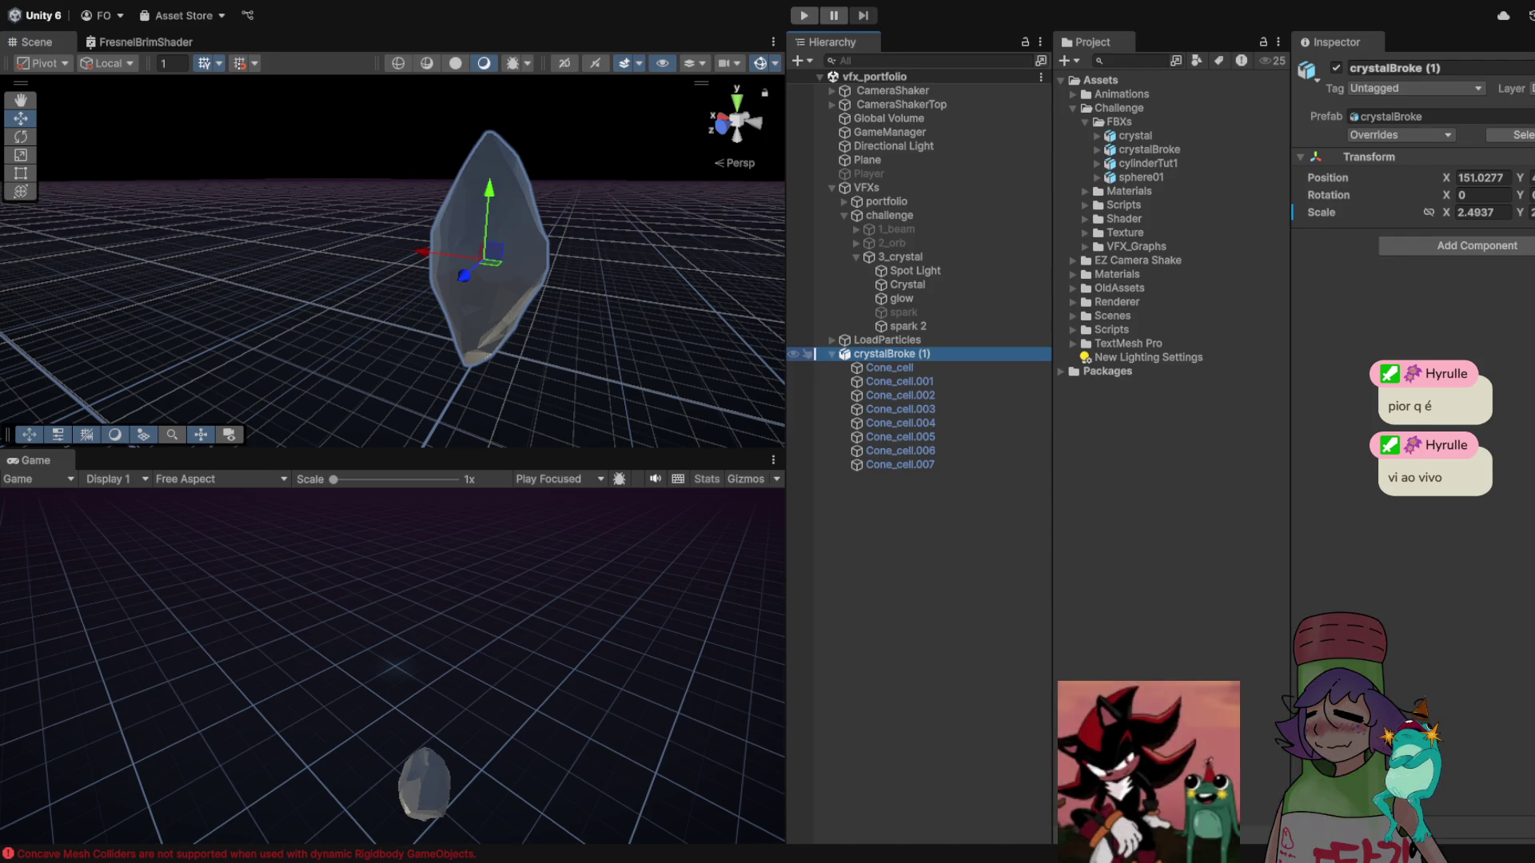
- Unpack crystalBroke (1) completely, orbit around the crystal, and select Cone_cell
right_click(814, 353)
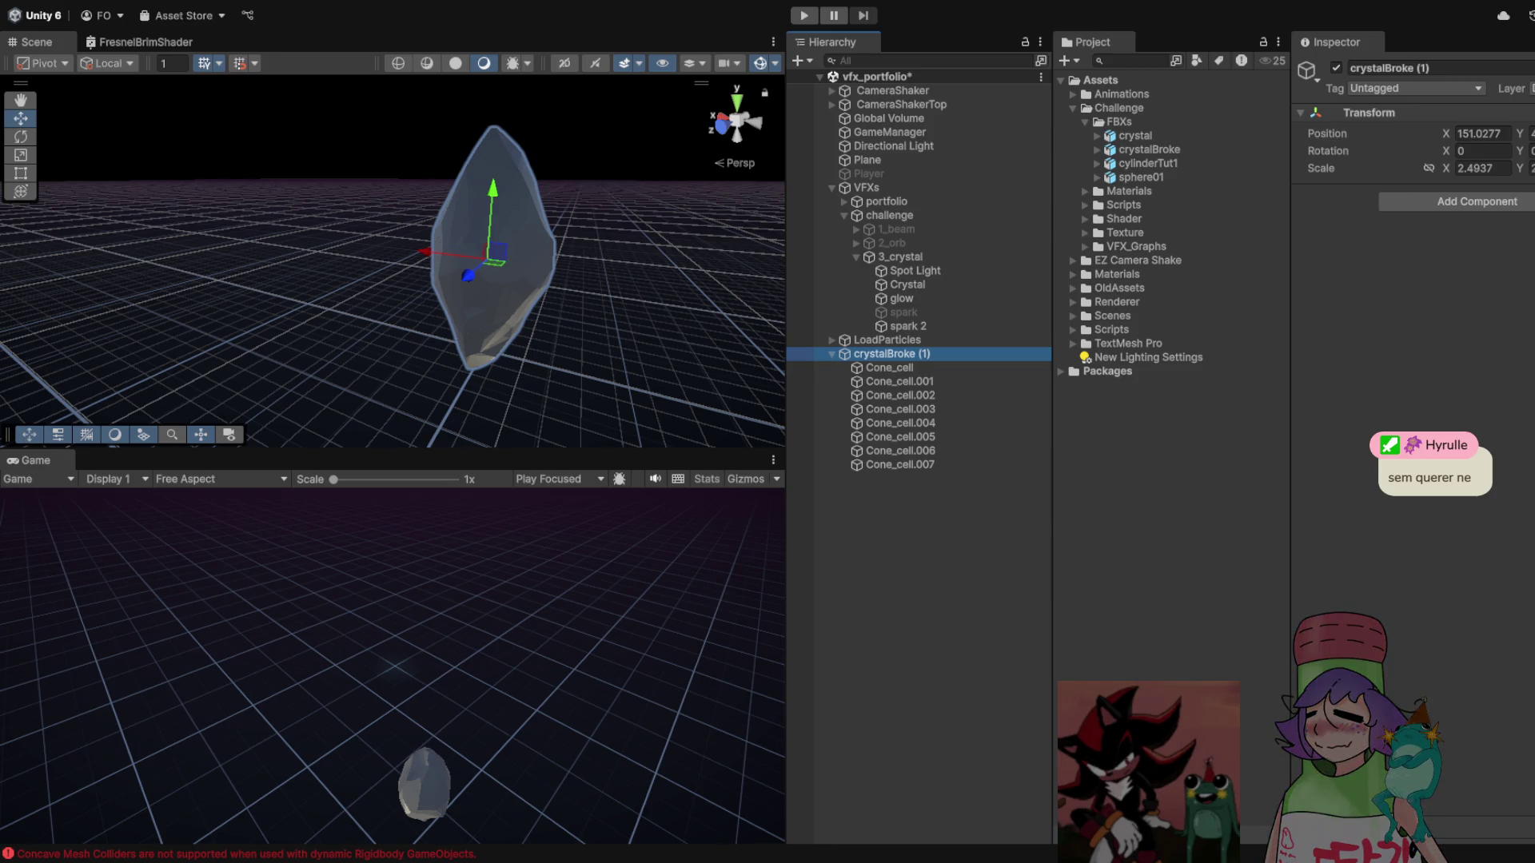
left_click_drag(480, 280, 559, 264)
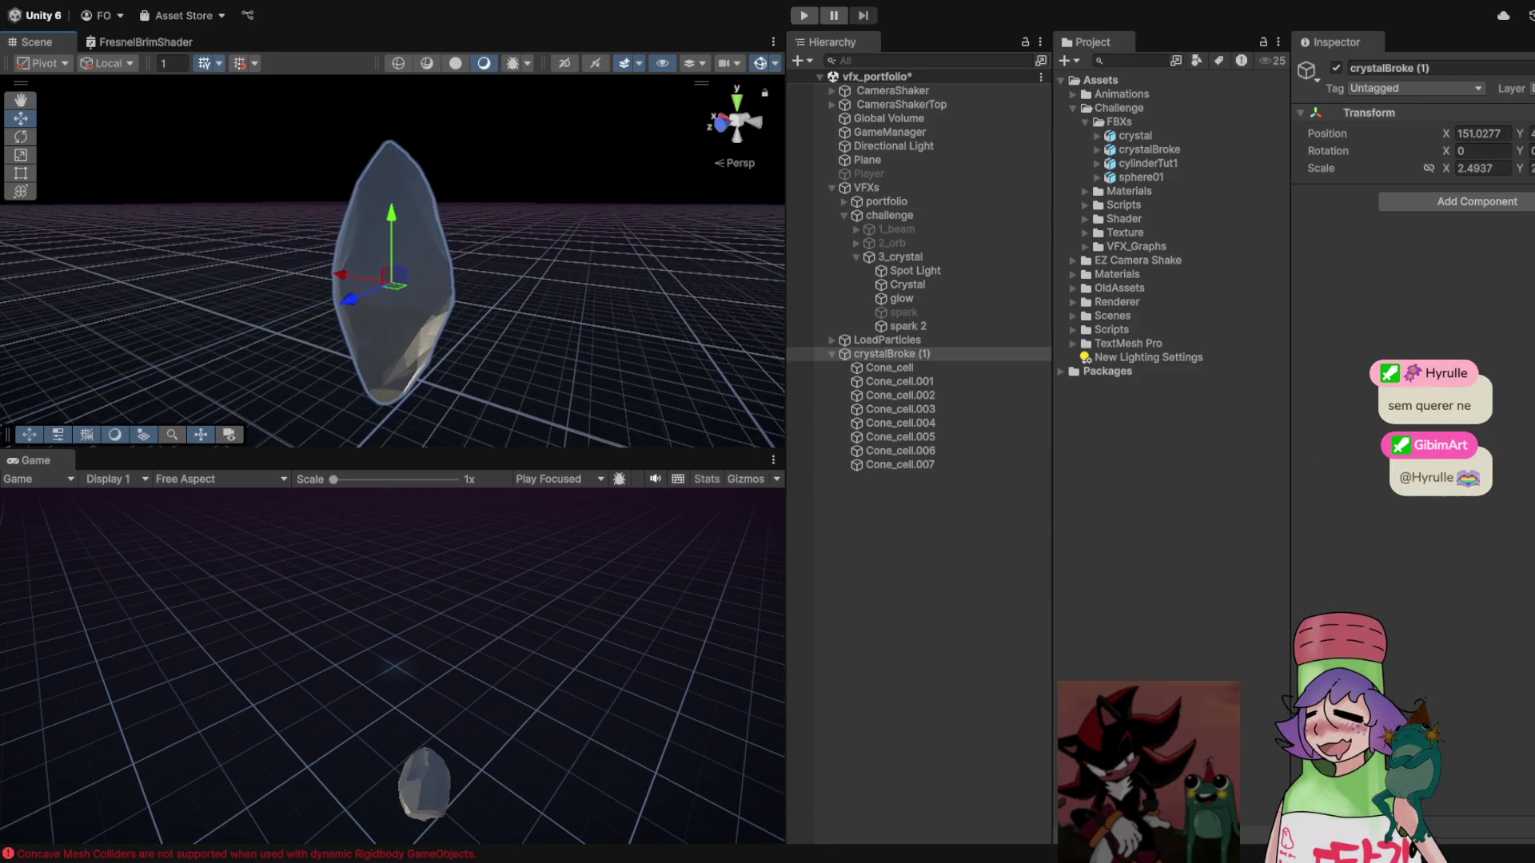
scroll(400, 272, "up", 3)
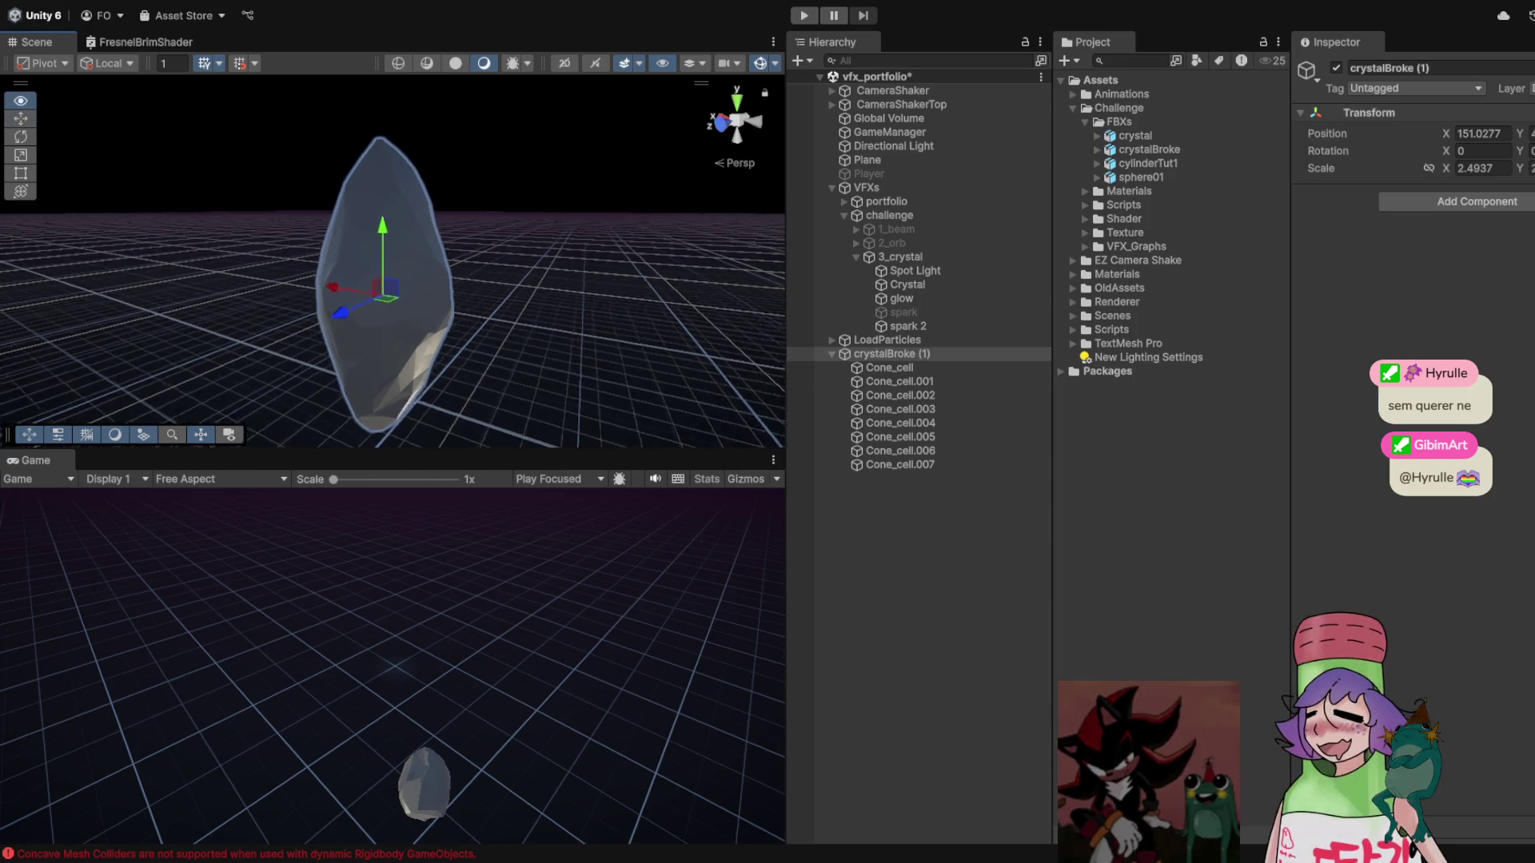
left_click_drag(447, 280, 496, 279)
left_click(889, 367)
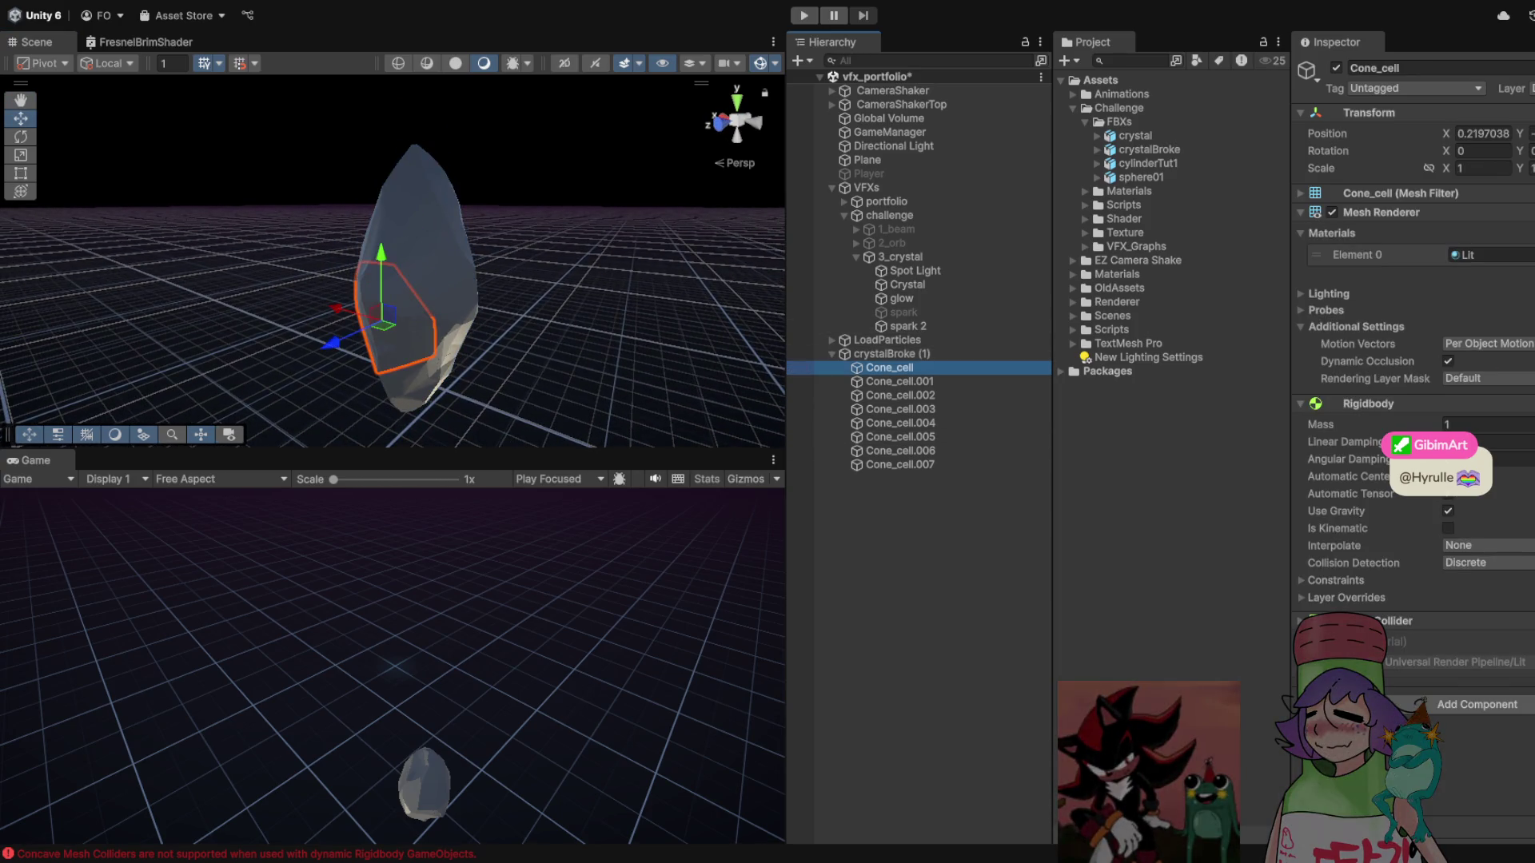